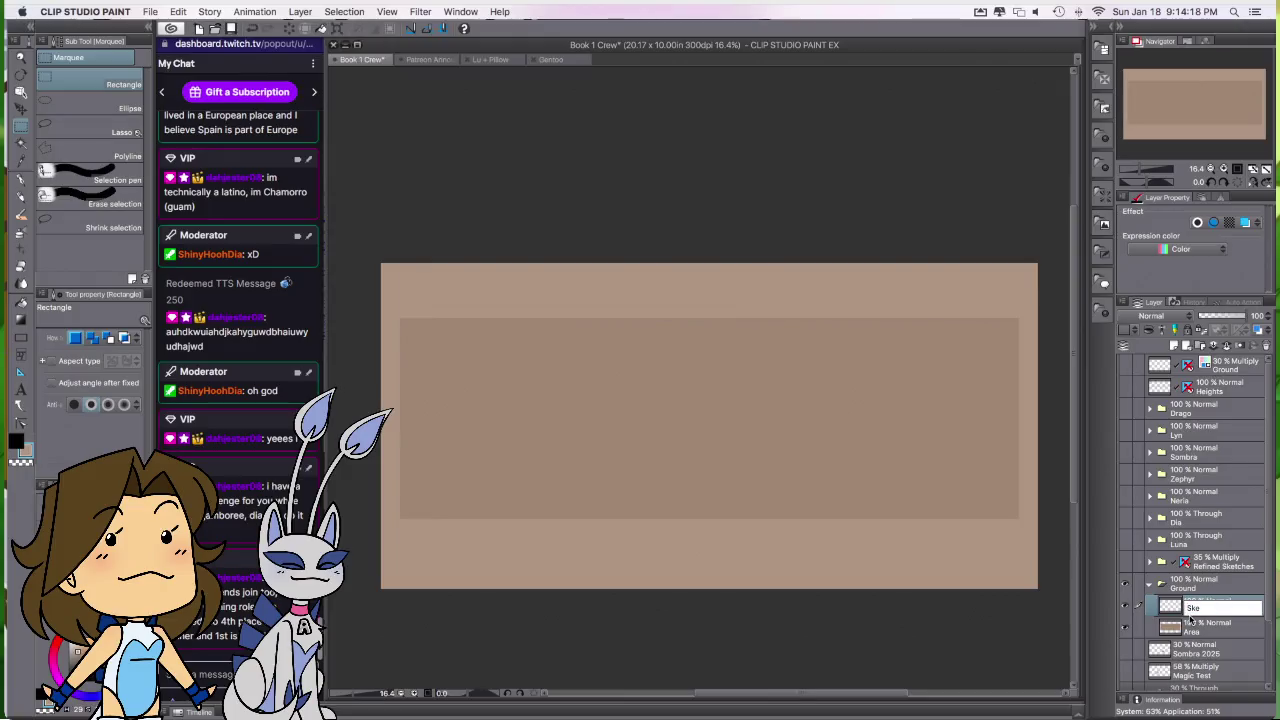
Step: Name the new layer 'Sketch' and switch to the Rough pencil
key("Return")
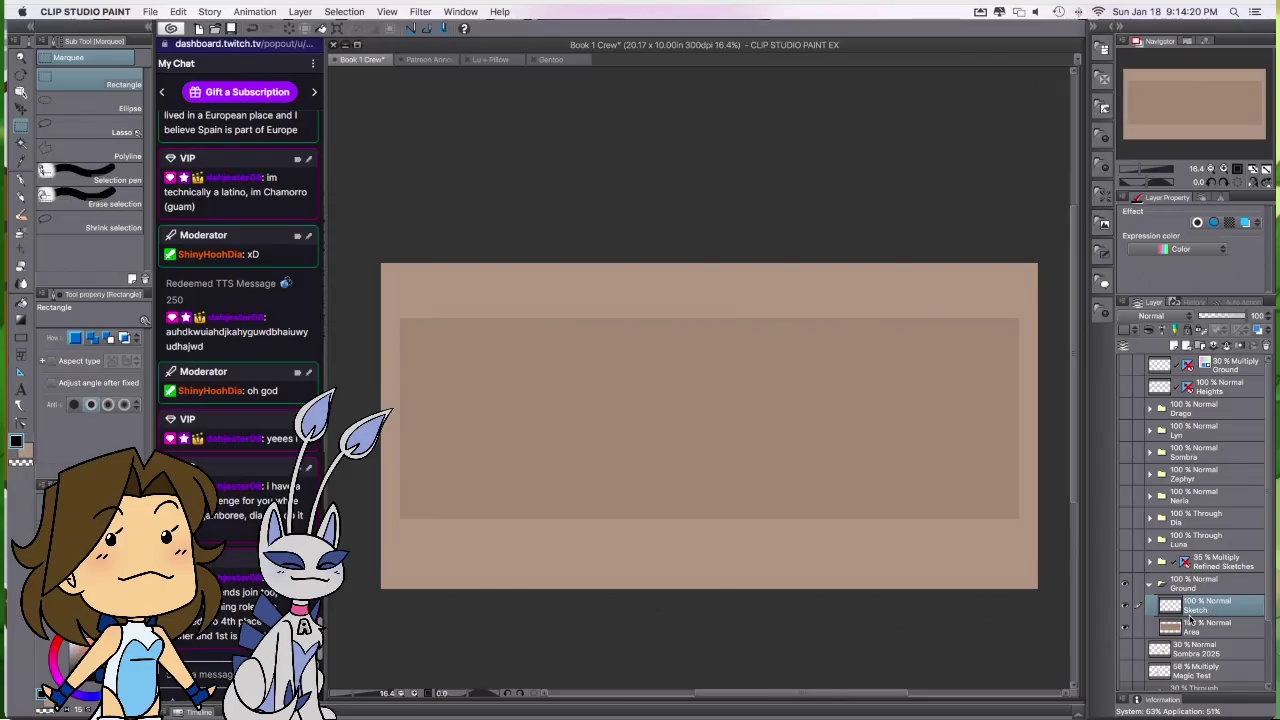
key("p")
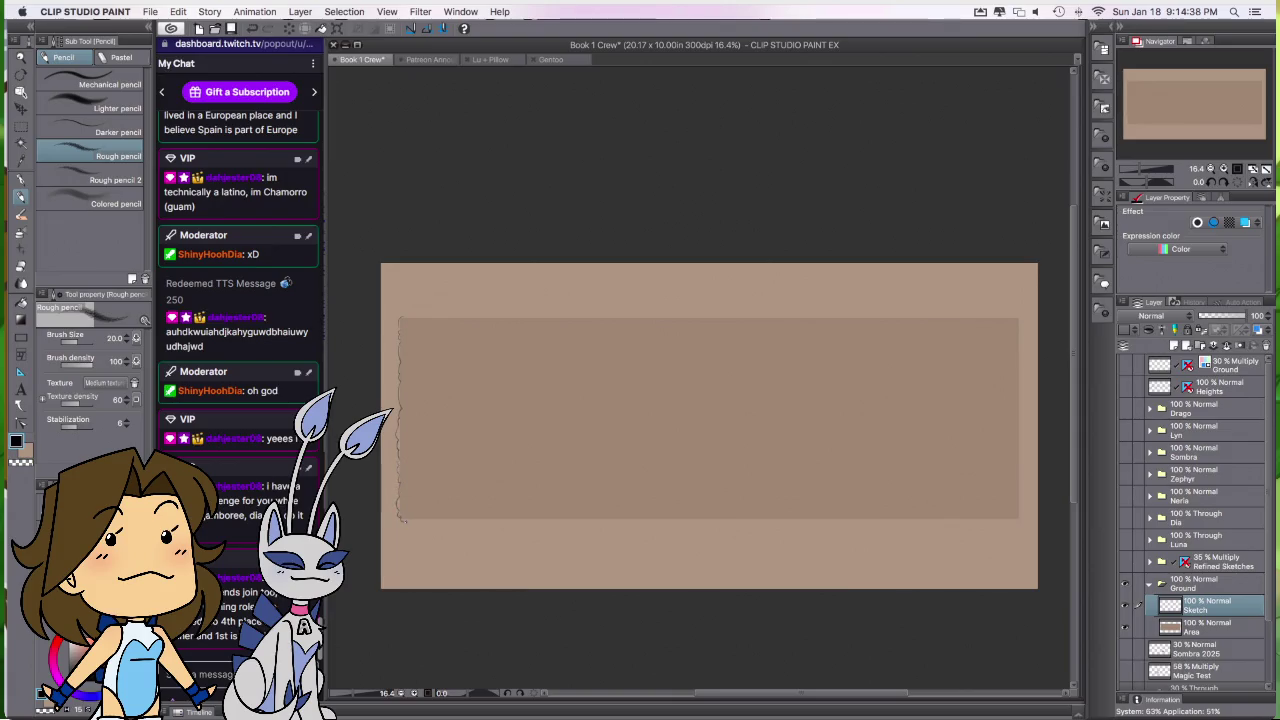
Step: Rotate the view and draw the first wavy stretch of the bottom border, undoing a bad stroke
mouse_move(769, 600)
left_mouse_down()
mouse_move(756, 596)
mouse_move(736, 511)
left_mouse_up()
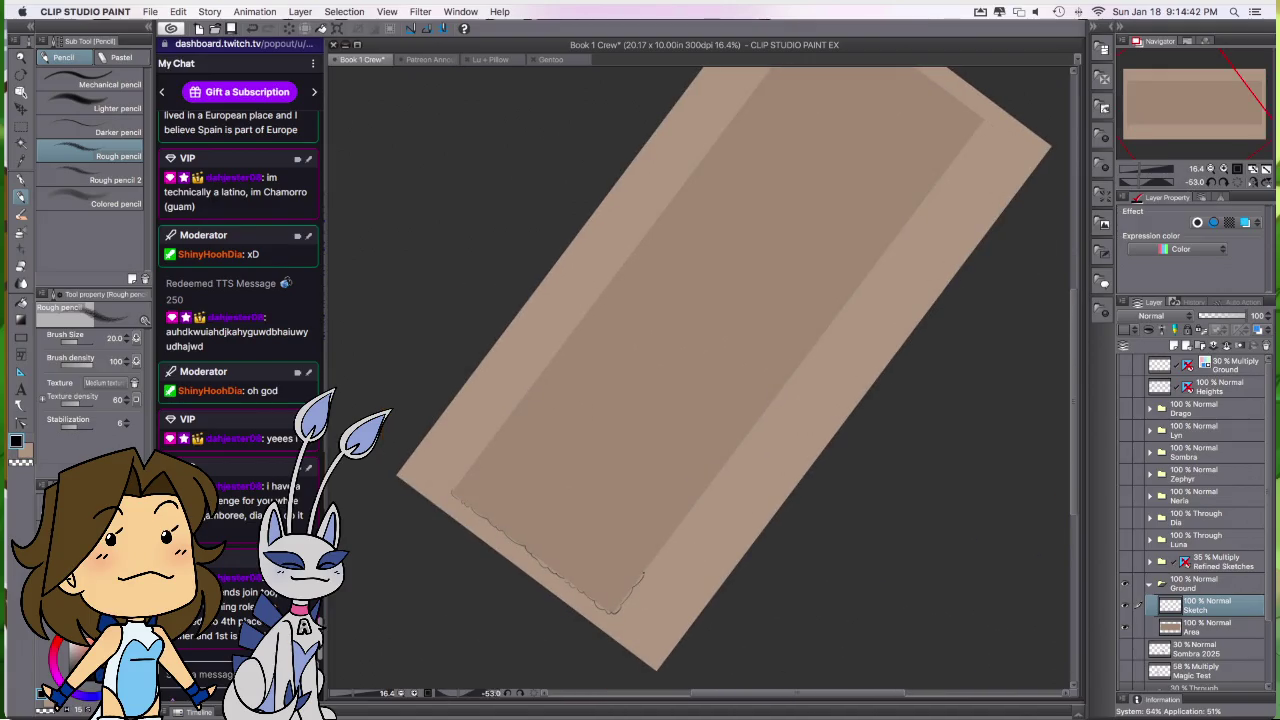
left_click_drag(640, 578, 765, 410)
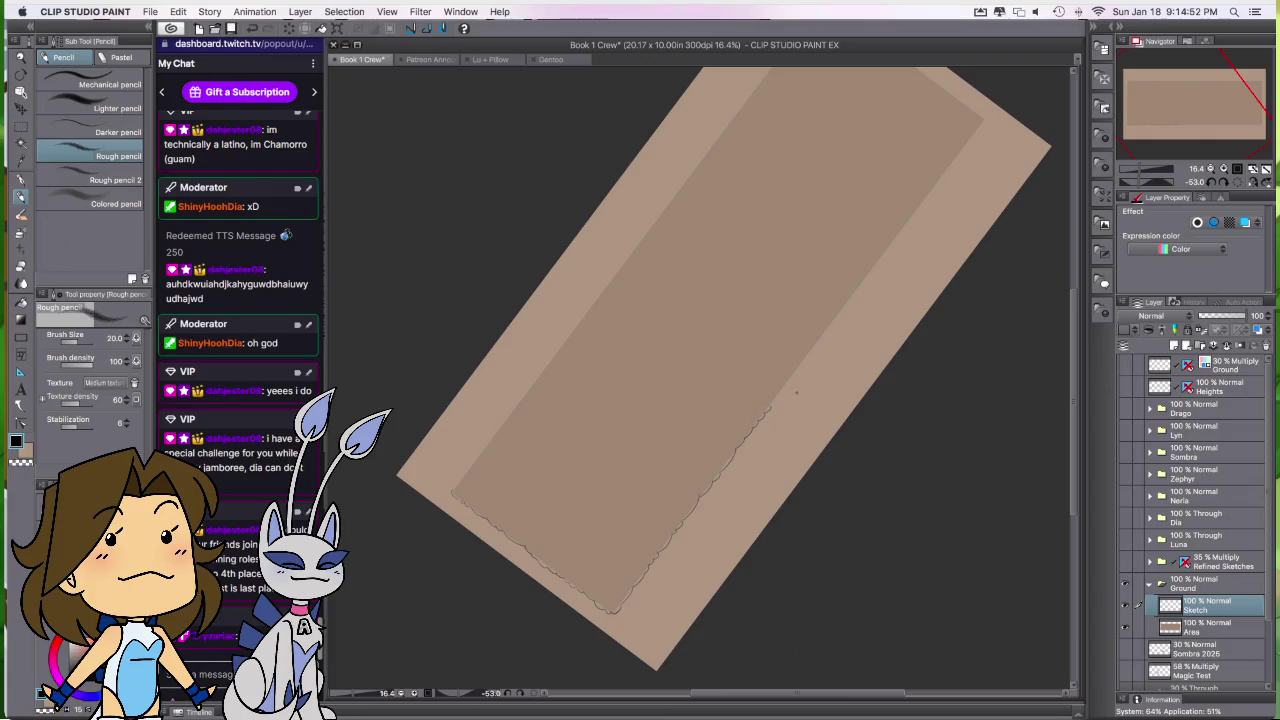
left_click_drag(777, 457, 662, 571)
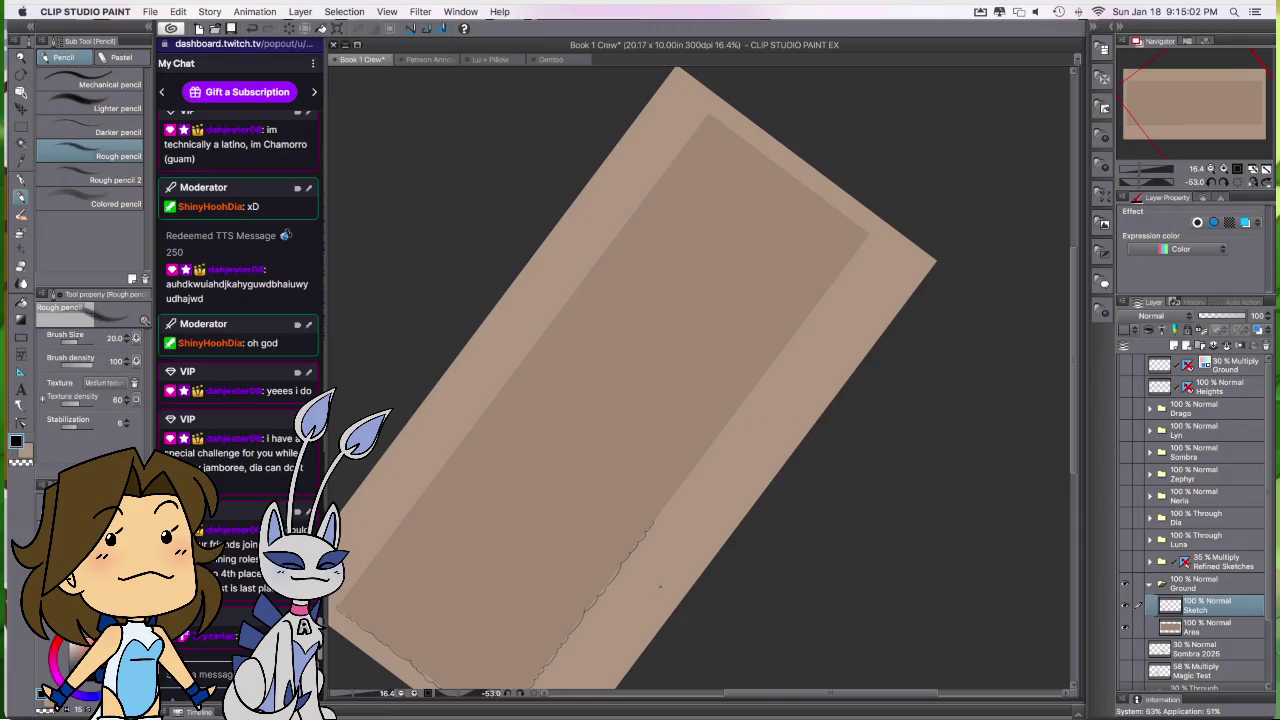
left_click_drag(654, 520, 730, 414)
key("ctrl+z")
left_click_drag(789, 437, 741, 571)
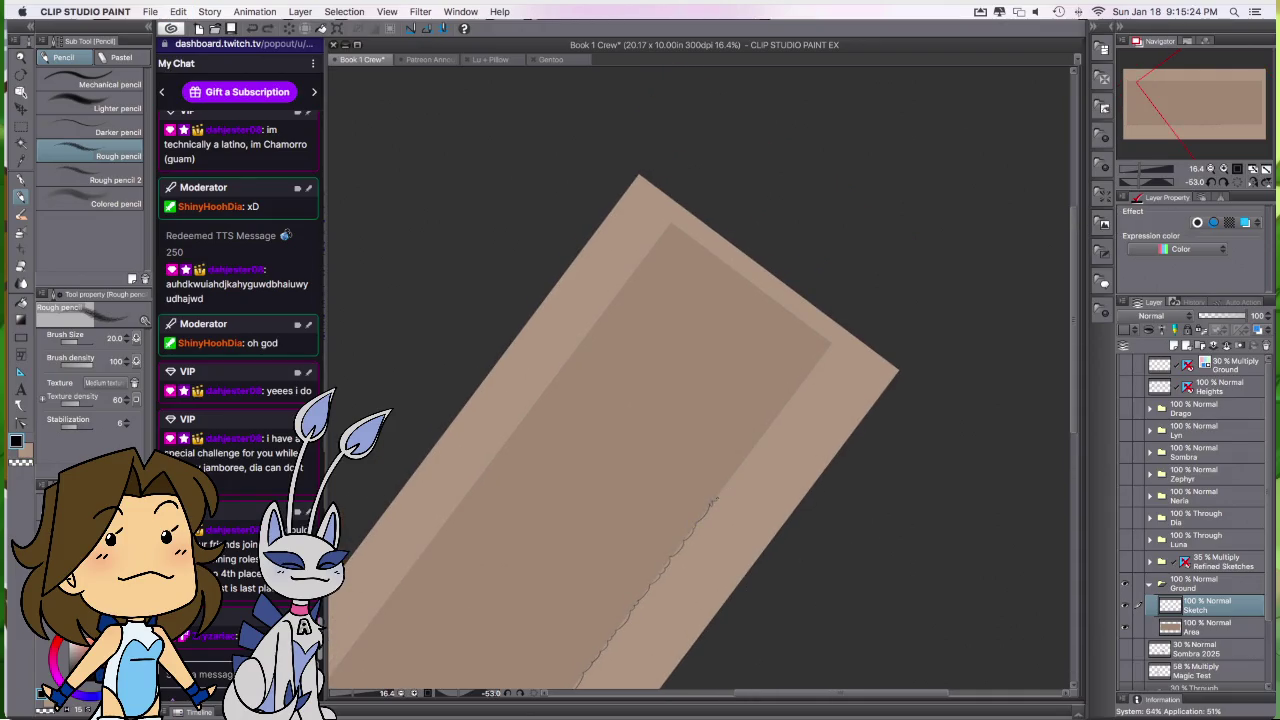
Step: Extend the wavy bottom border to the corner and reset the canvas rotation upright
left_click_drag(712, 500, 735, 474)
key("ctrl+z")
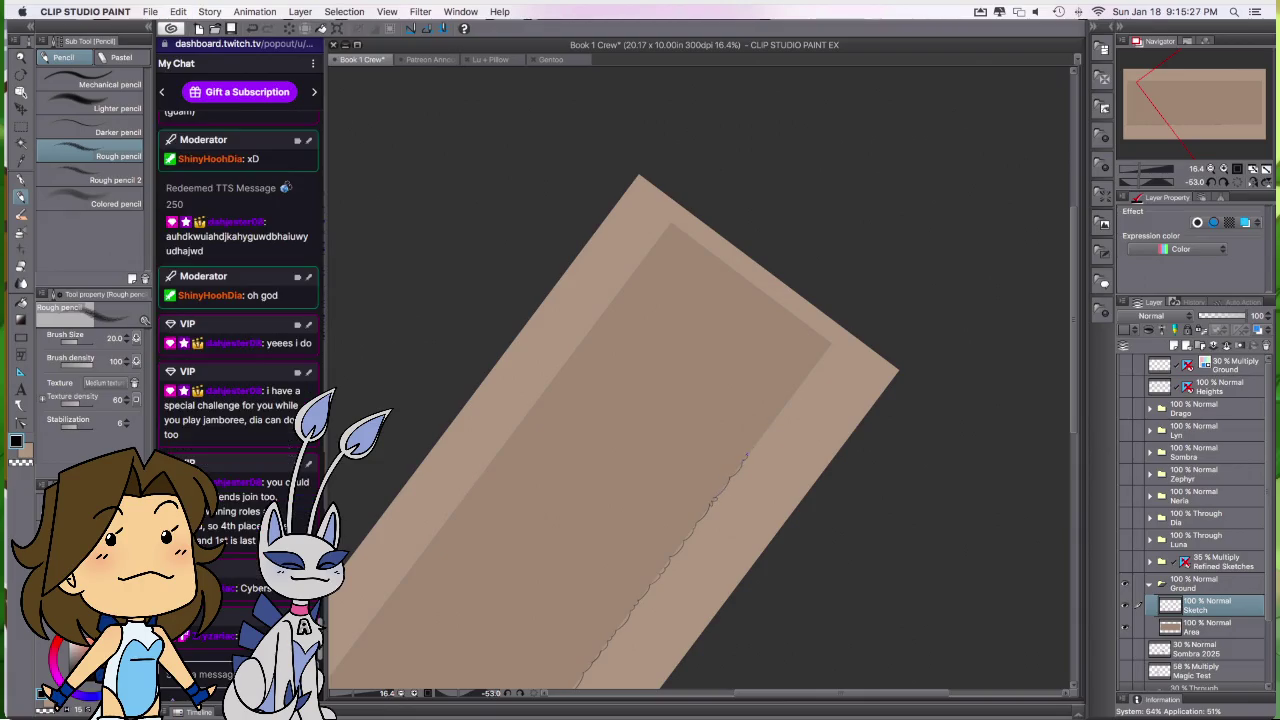
left_click_drag(738, 468, 800, 386)
left_click_drag(808, 374, 818, 364)
left_click_drag(836, 388, 824, 422)
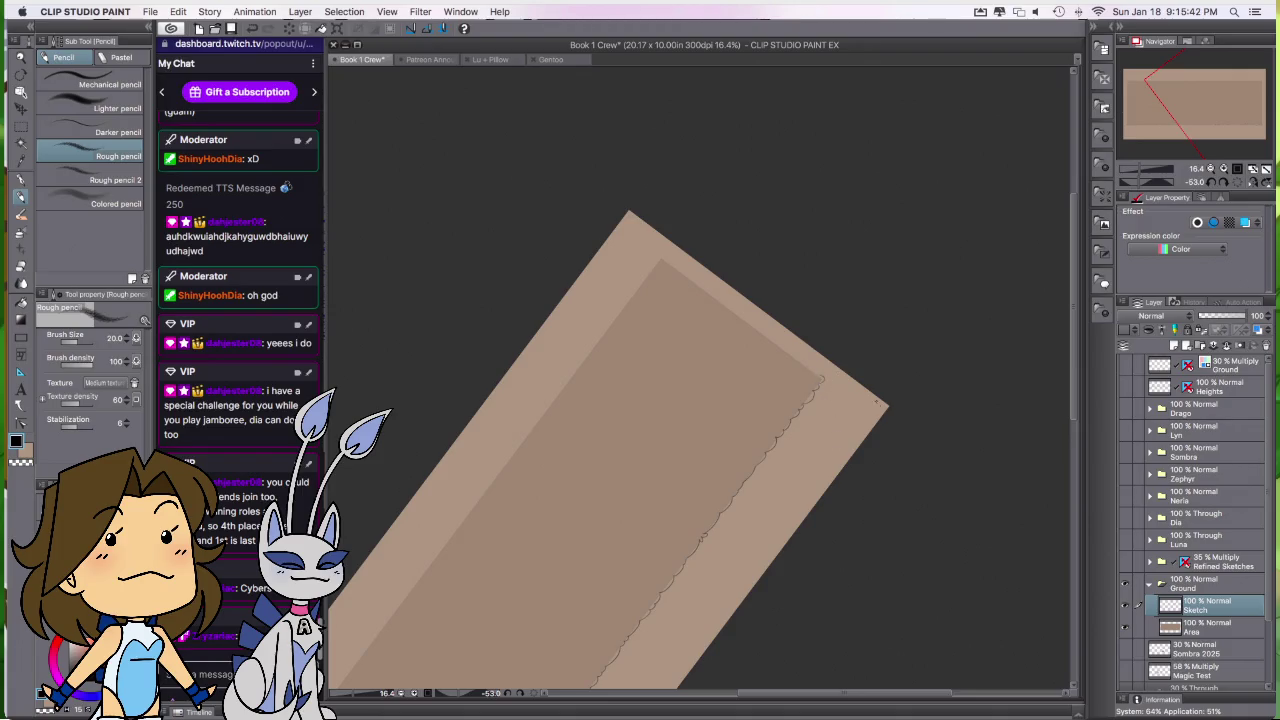
key("ctrl+0")
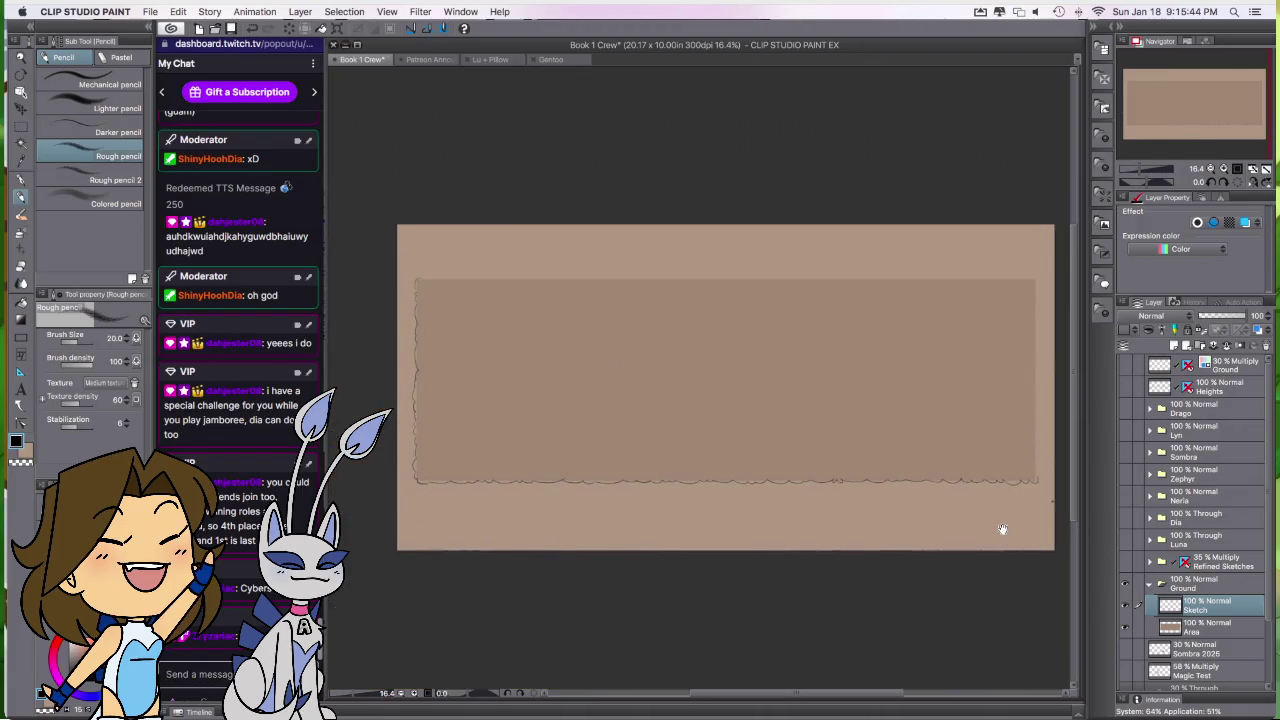
Step: Duplicate the Sketch layer, flip the copy into the opposite corner, nudge it up-right and commit
key("ctrl+shift+n")
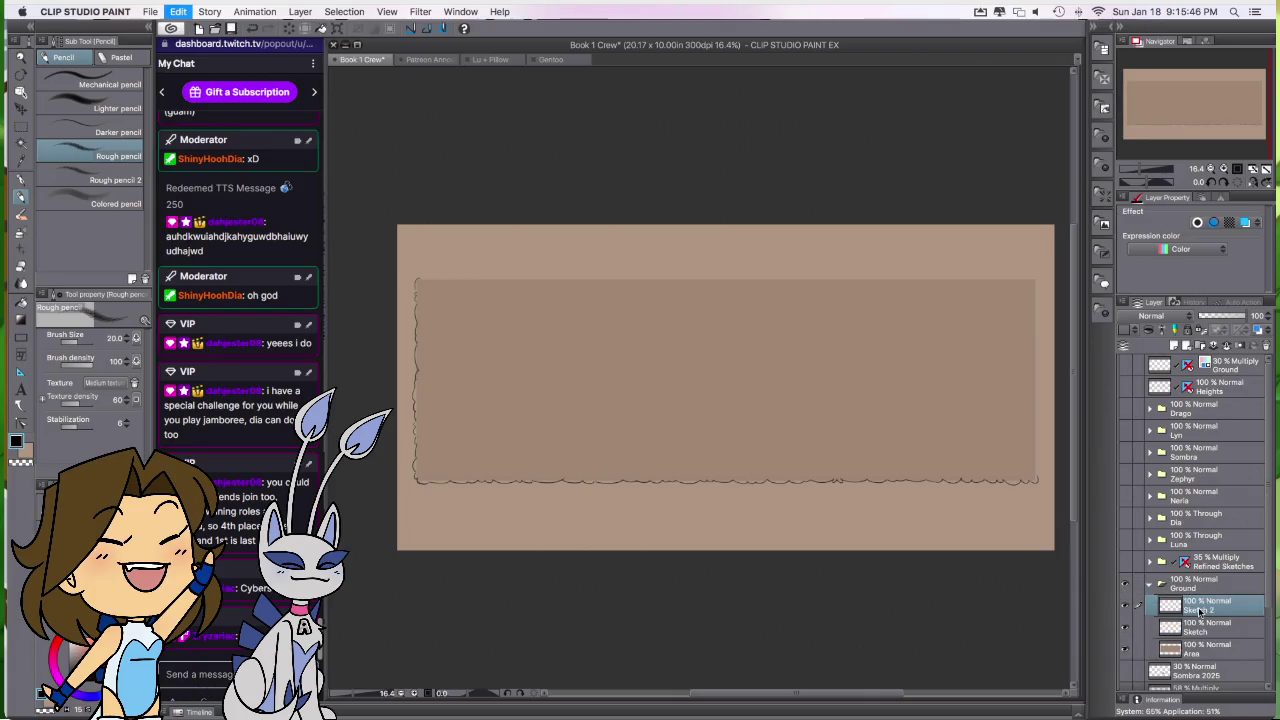
key("ctrl+t")
key("ctrl+shift+h")
key("ctrl+shift+v")
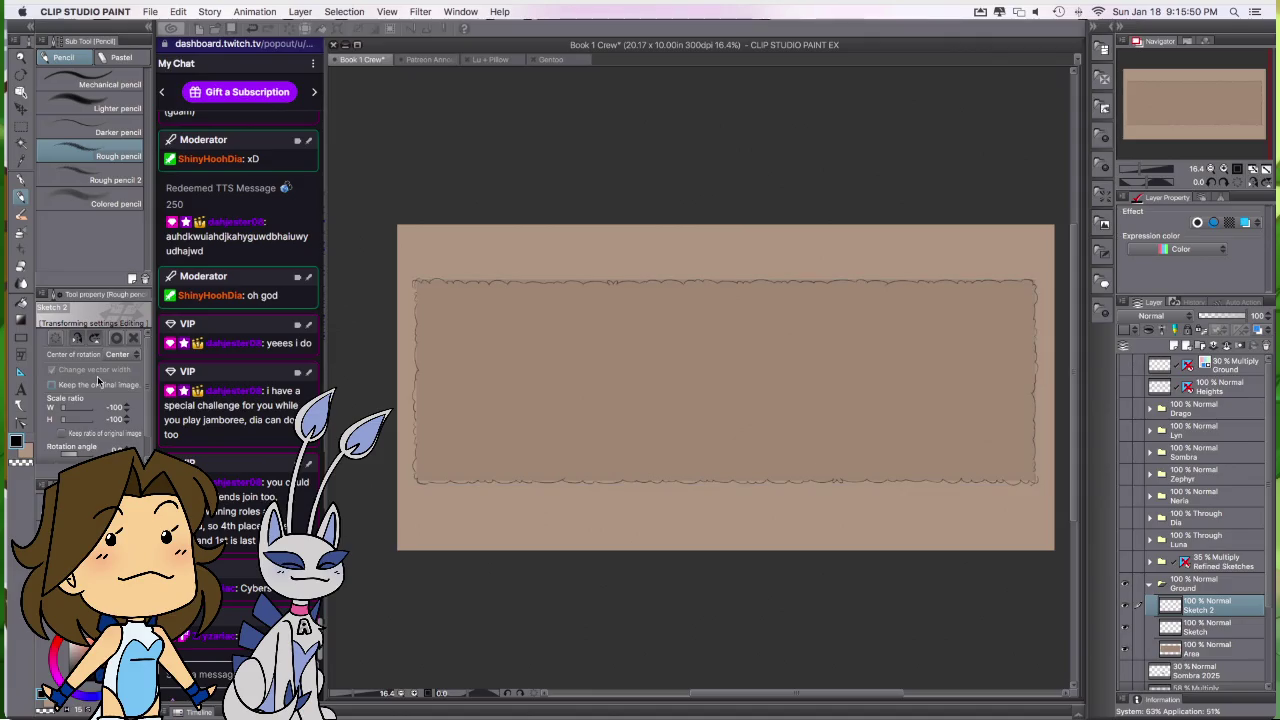
key("ctrl+shift+h")
key("Up")
key("Right")
key("Right")
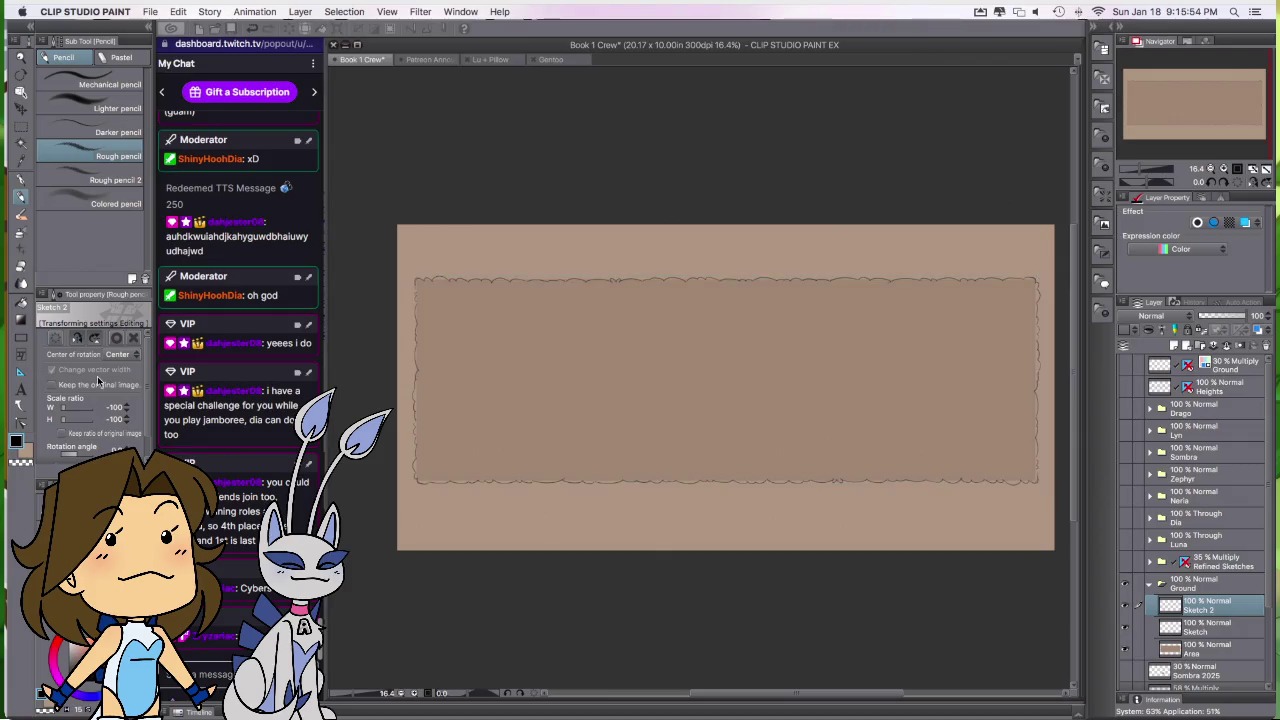
key("Return")
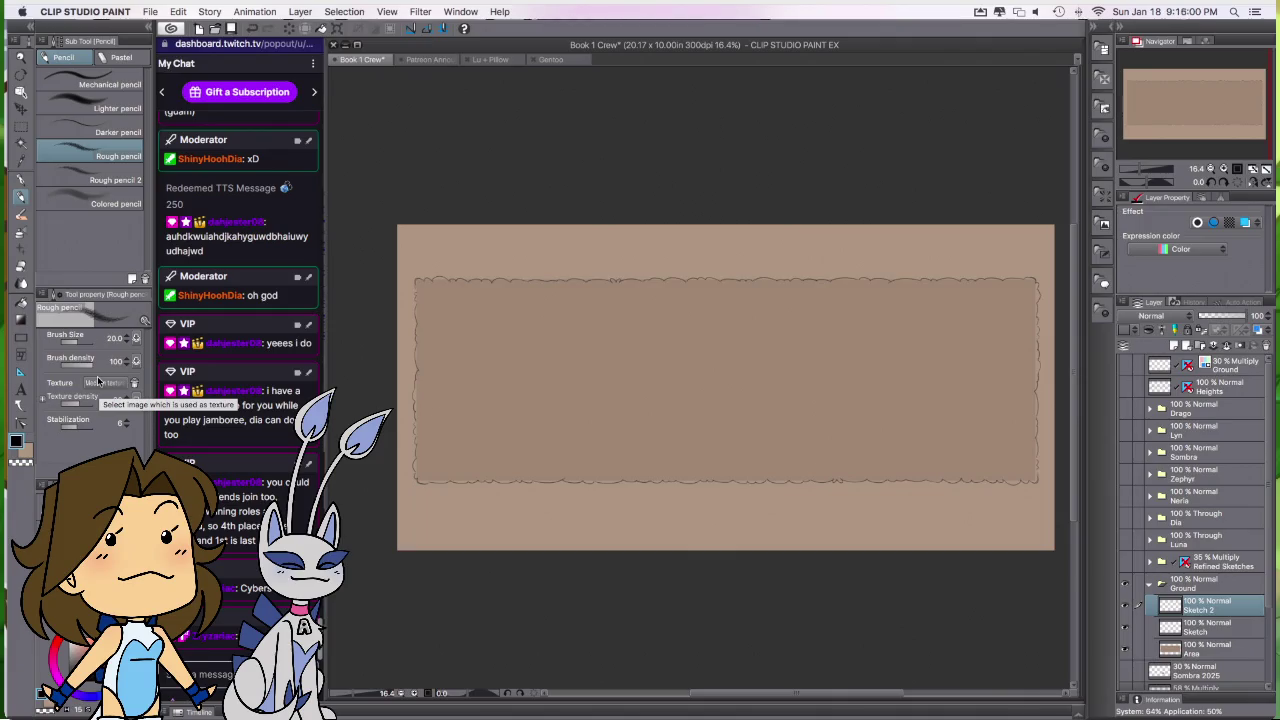
Step: Merge the border copy into Sketch and start the cloud curves in the banner centre
left_click(1234, 347)
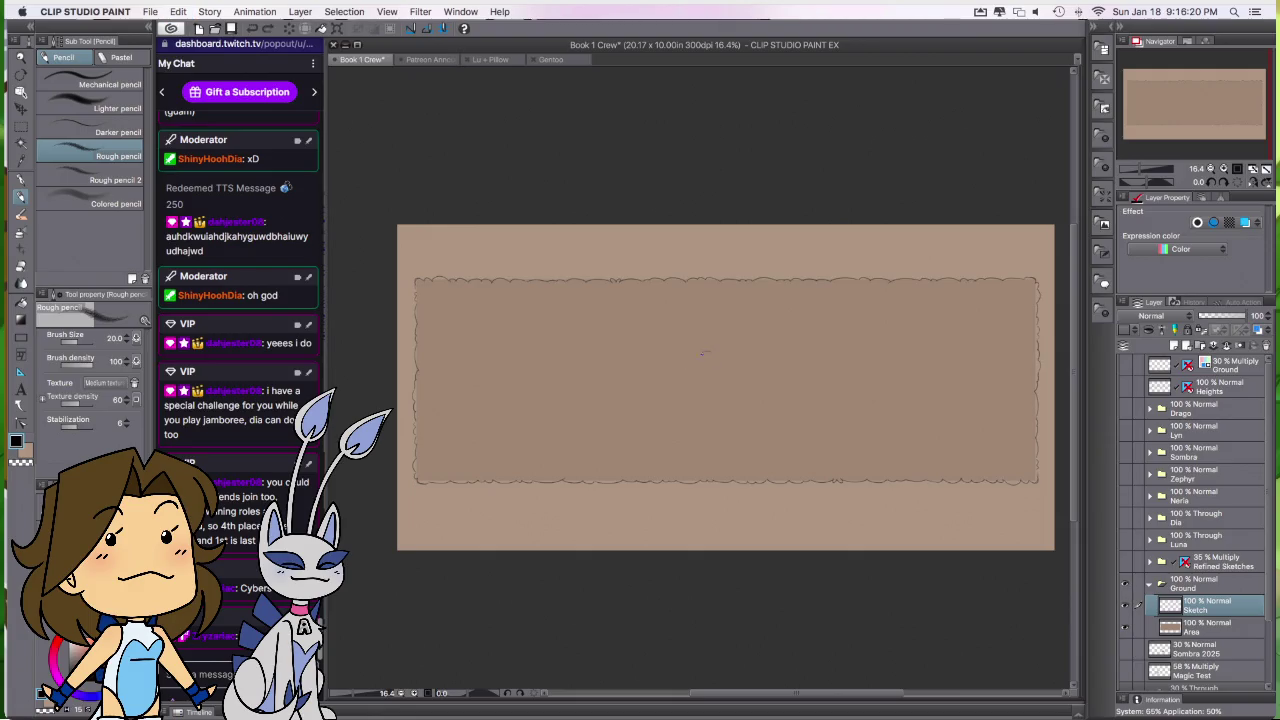
left_click_drag(746, 416, 772, 396)
left_click_drag(760, 340, 770, 352)
left_click_drag(654, 364, 662, 352)
Step: Add puffy bumps below, right, top and top-left of the cloud, plus a left arc
left_click_drag(676, 430, 698, 438)
left_click_drag(791, 428, 797, 410)
left_click_drag(748, 320, 776, 322)
left_click_drag(680, 324, 698, 316)
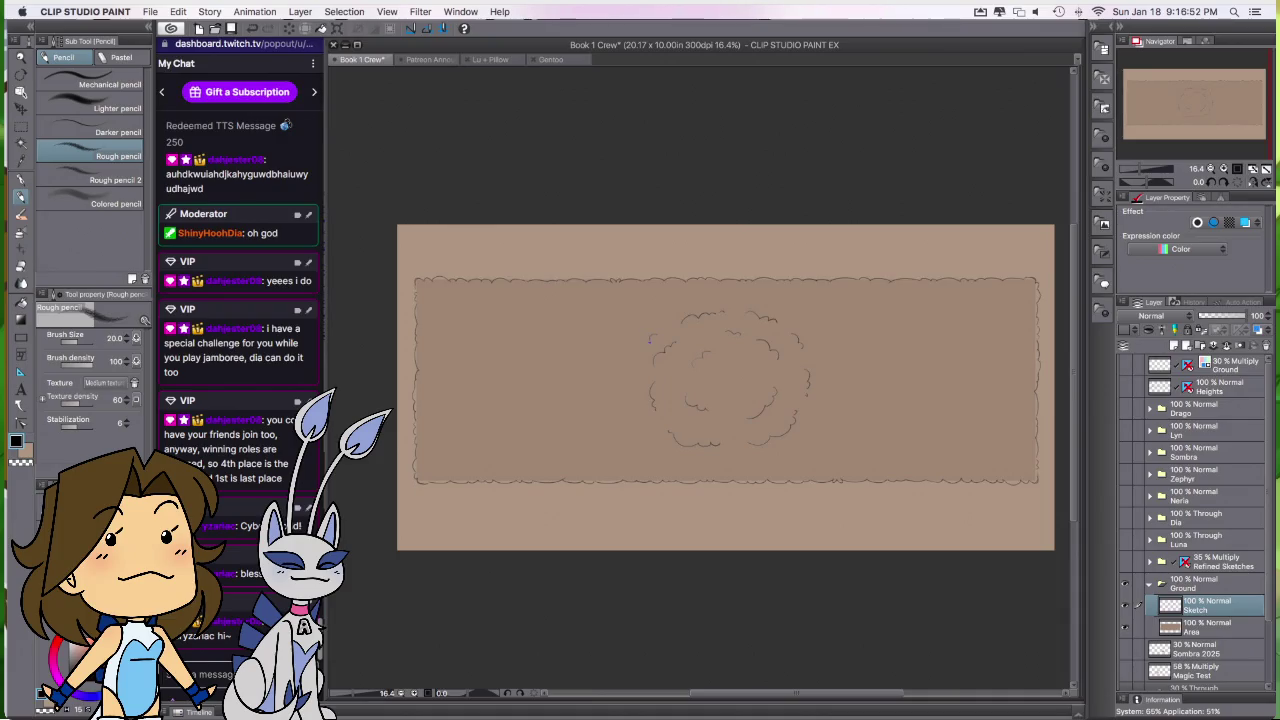
left_click_drag(641, 365, 632, 388)
Step: Add outer cloud arcs at lower left, lower right and top, with the view rotated and mirrored
left_click_drag(649, 437, 683, 464)
left_click_drag(813, 438, 800, 456)
left_click_drag(773, 297, 787, 296)
left_click_drag(741, 558, 786, 646)
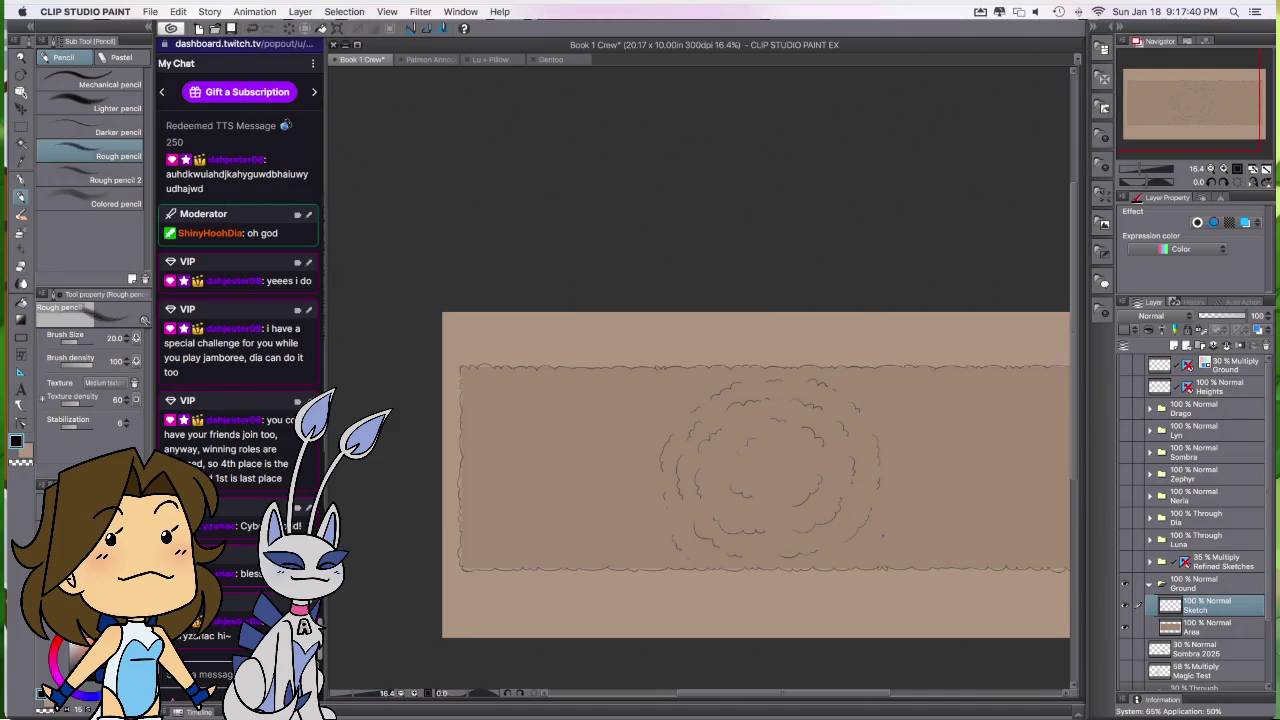
left_click_drag(976, 419, 812, 606)
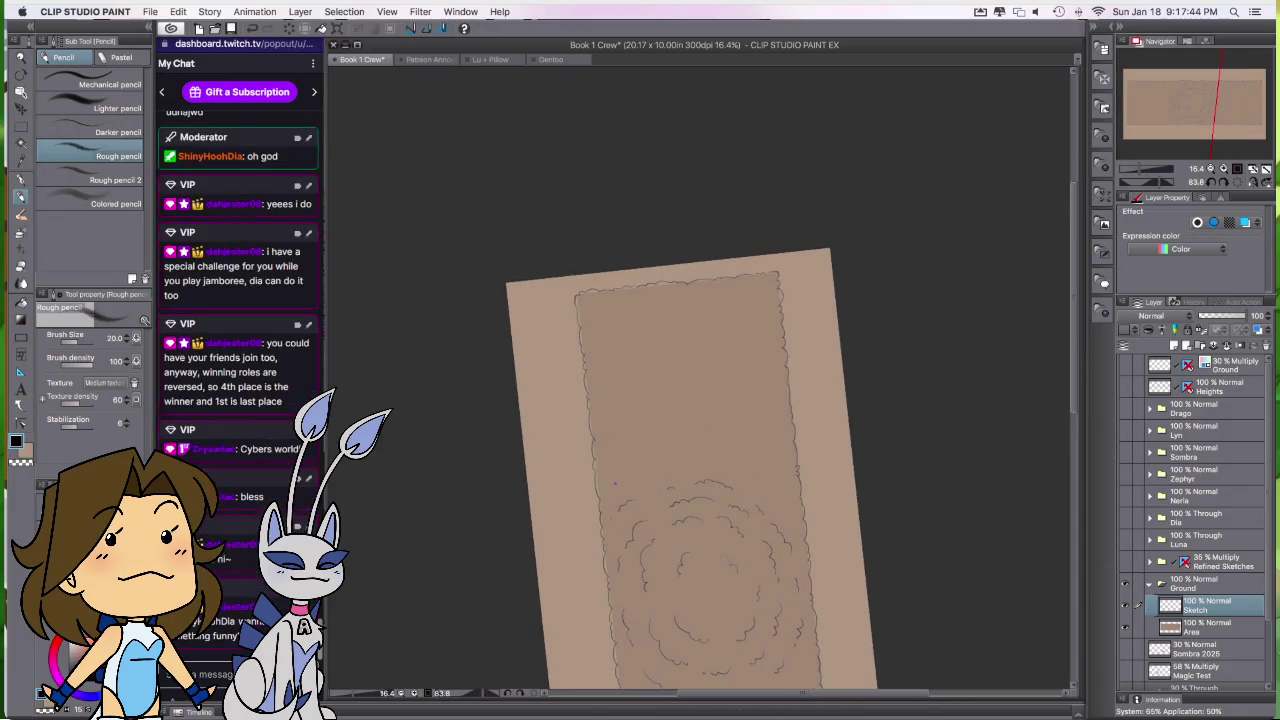
left_click(1252, 181)
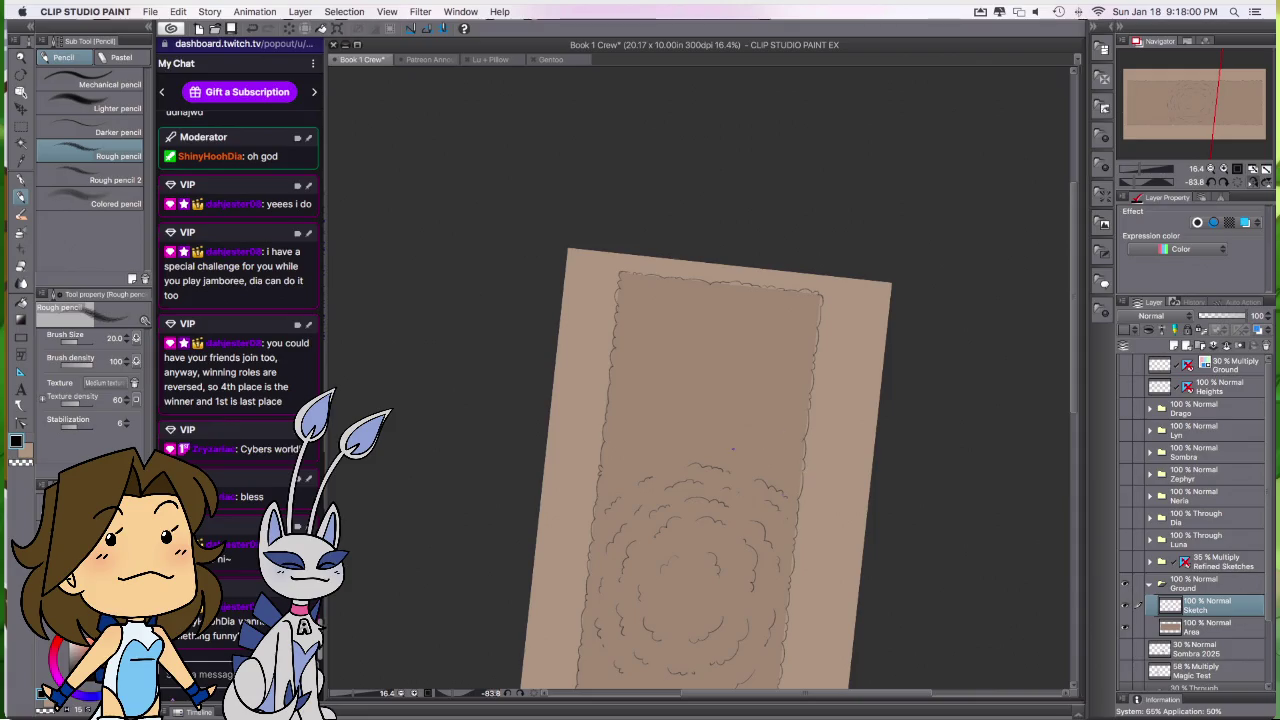
key("ctrl+0")
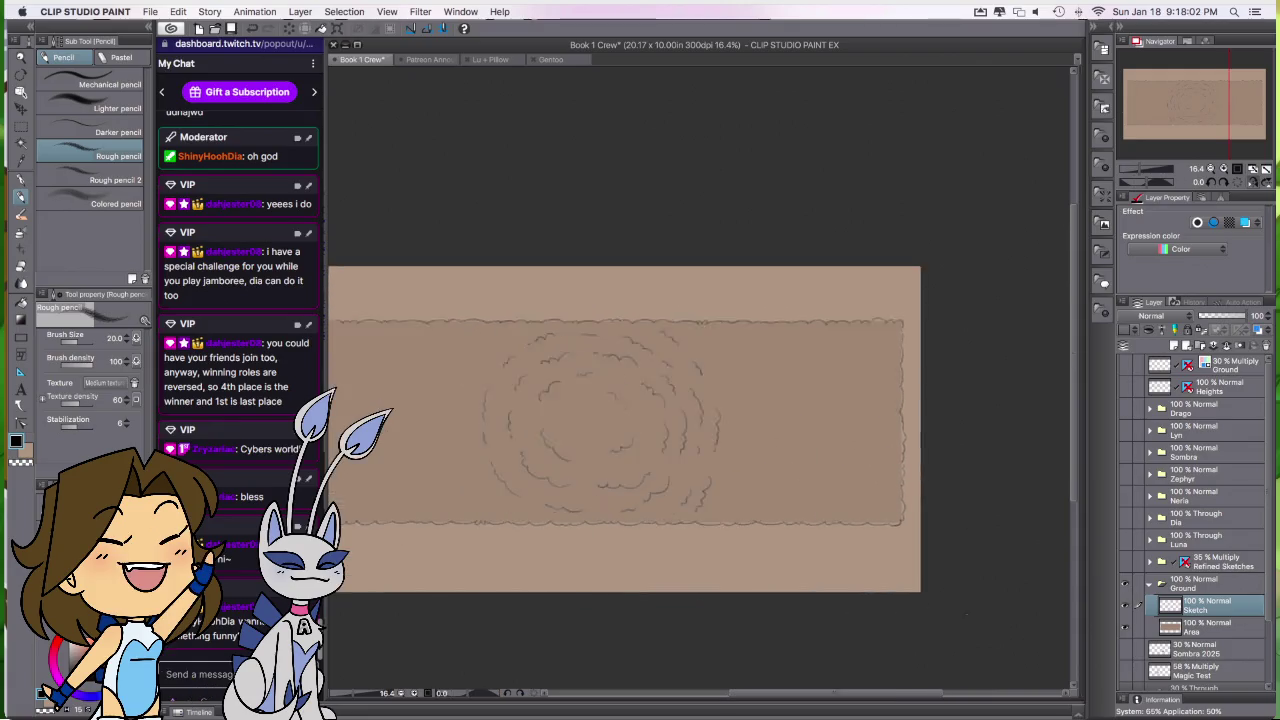
Step: Undo the cloud strokes and select the Area layer below Sketch
key("ctrl+z")
key("ctrl+z")
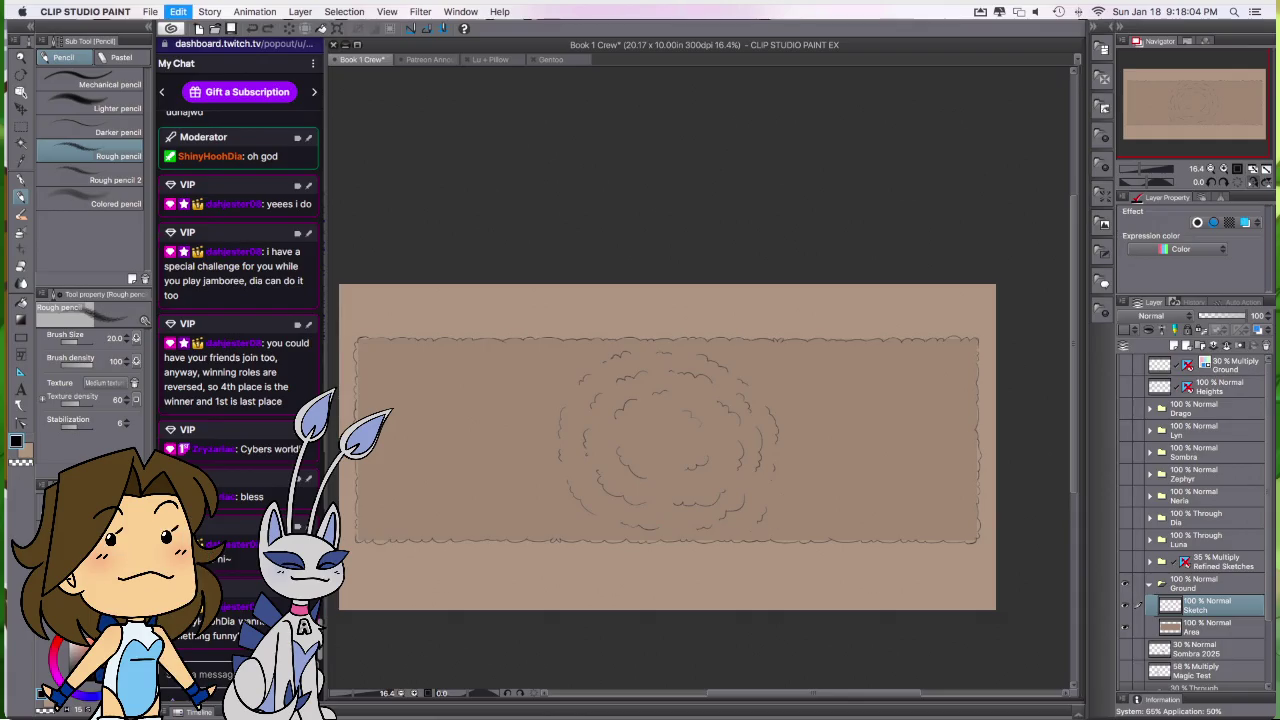
key("ctrl+z")
key("ctrl+z")
key("ctrl+z")
key("ctrl+z")
key("ctrl+z")
key("ctrl+z")
key("ctrl+z")
key("ctrl+z")
key("ctrl+z")
key("ctrl+z")
key("ctrl+z")
key("ctrl+z")
key("ctrl+z")
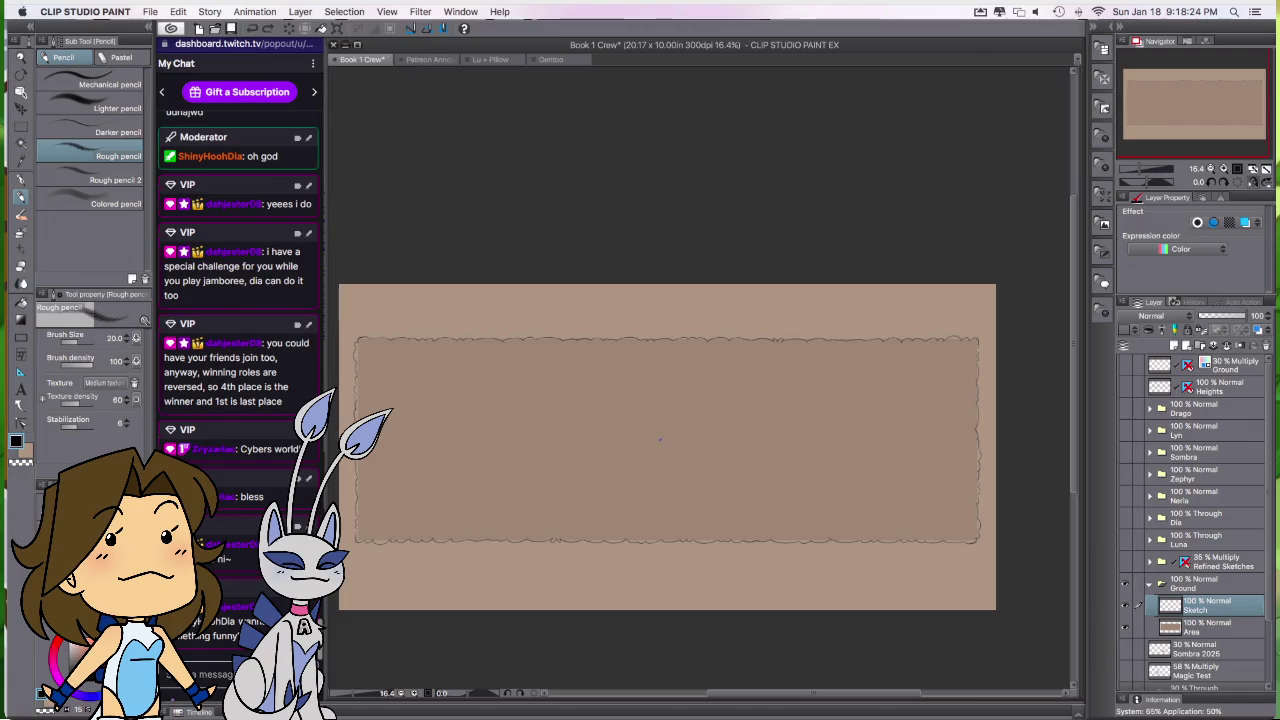
key("alt+bracketleft")
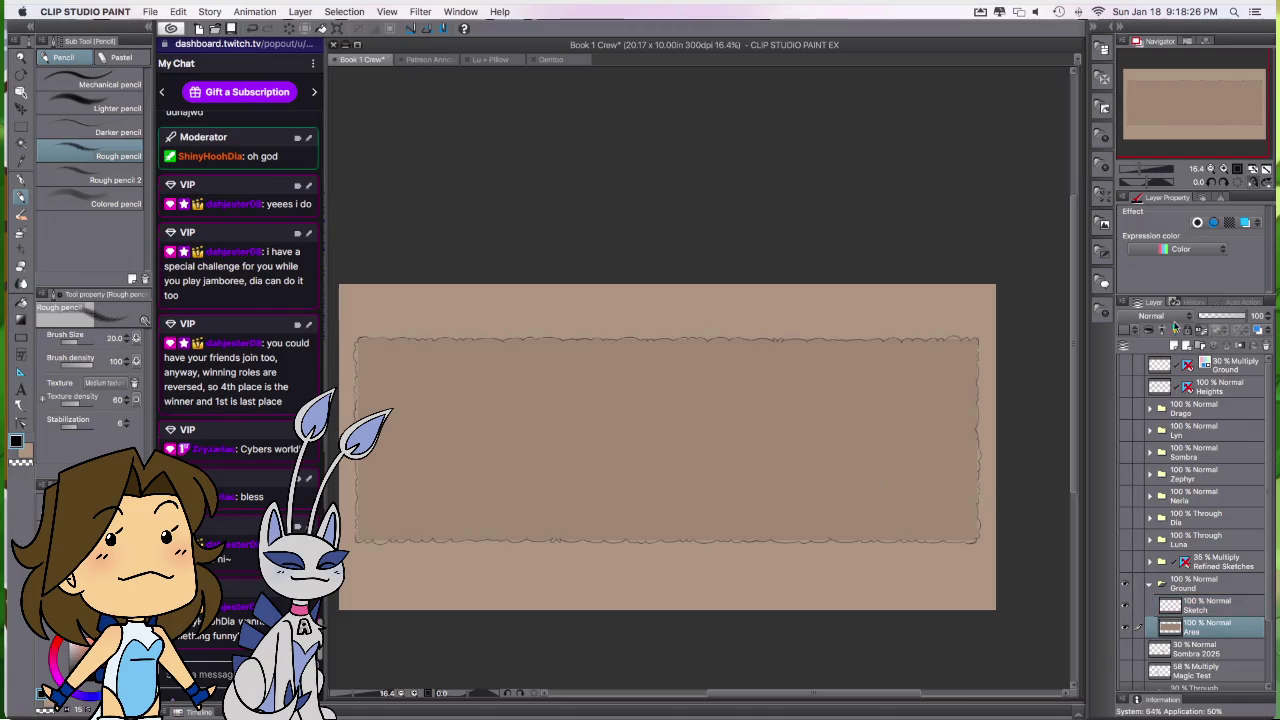
Step: Draw two corner-to-corner diagonals forming an X and fade the Area layer to about 30% opacity
left_click_drag(358, 542, 978, 340)
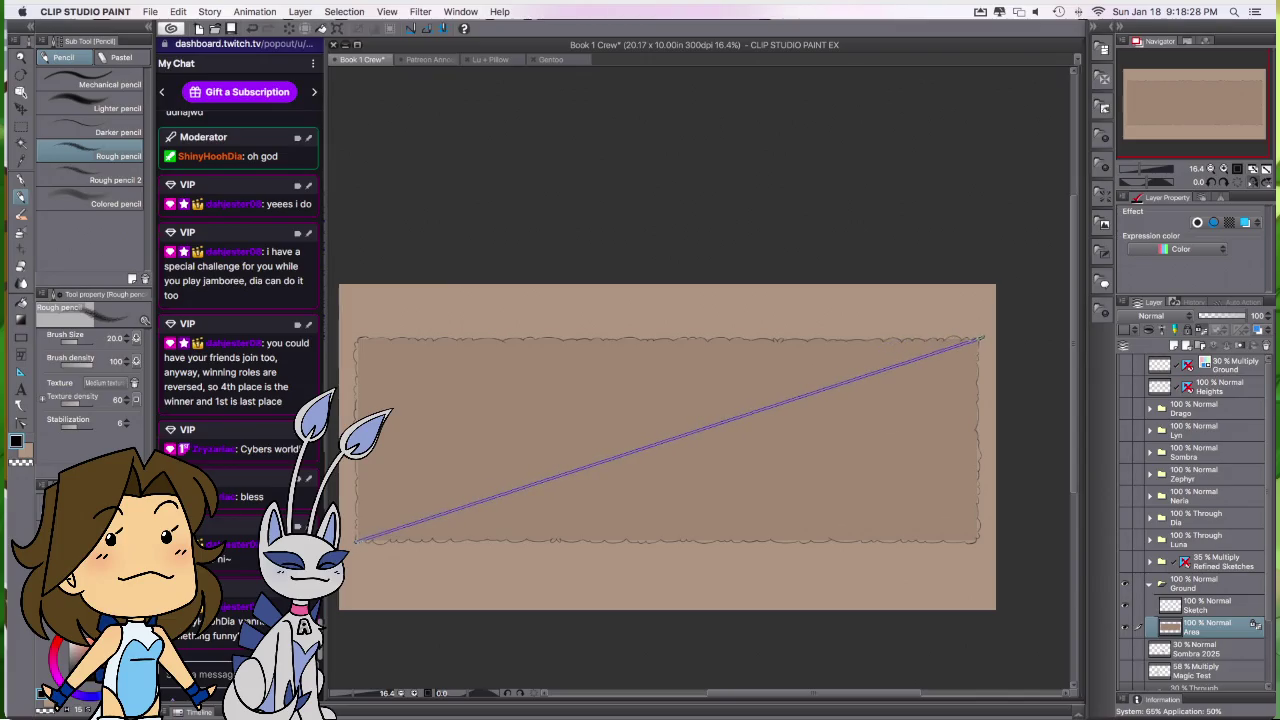
left_click_drag(358, 340, 978, 542)
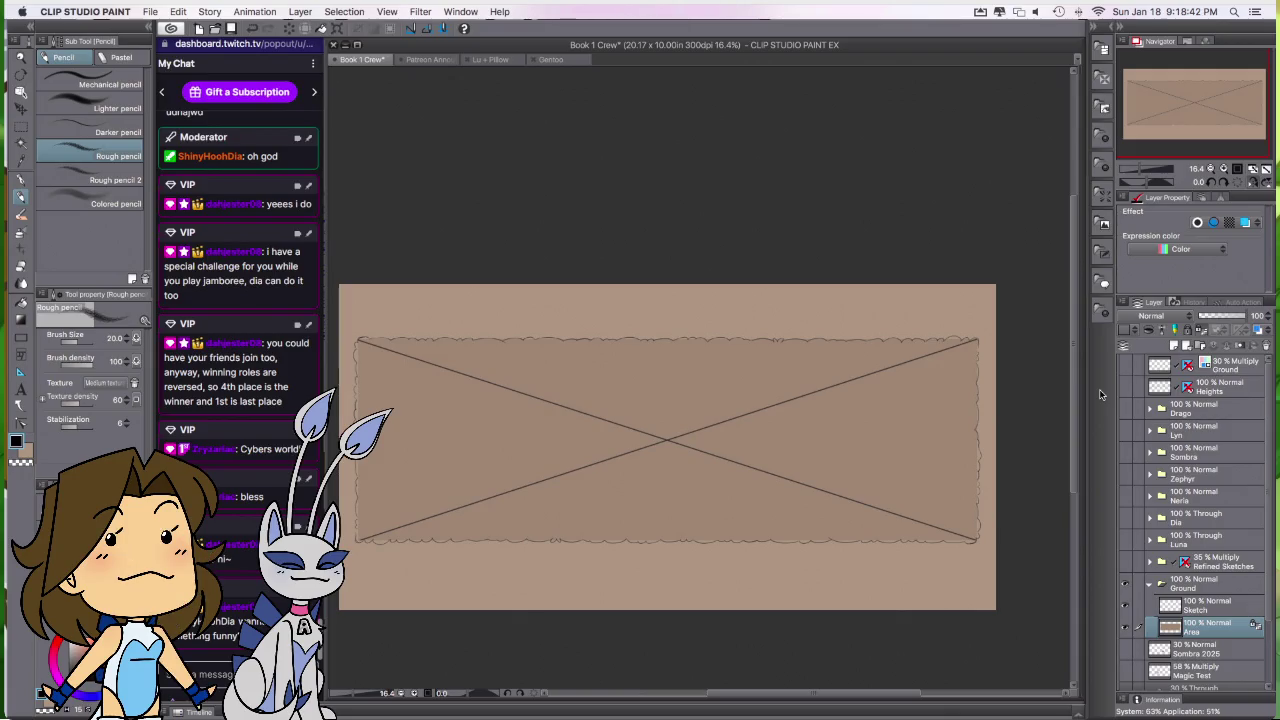
left_click_drag(1252, 316, 1210, 316)
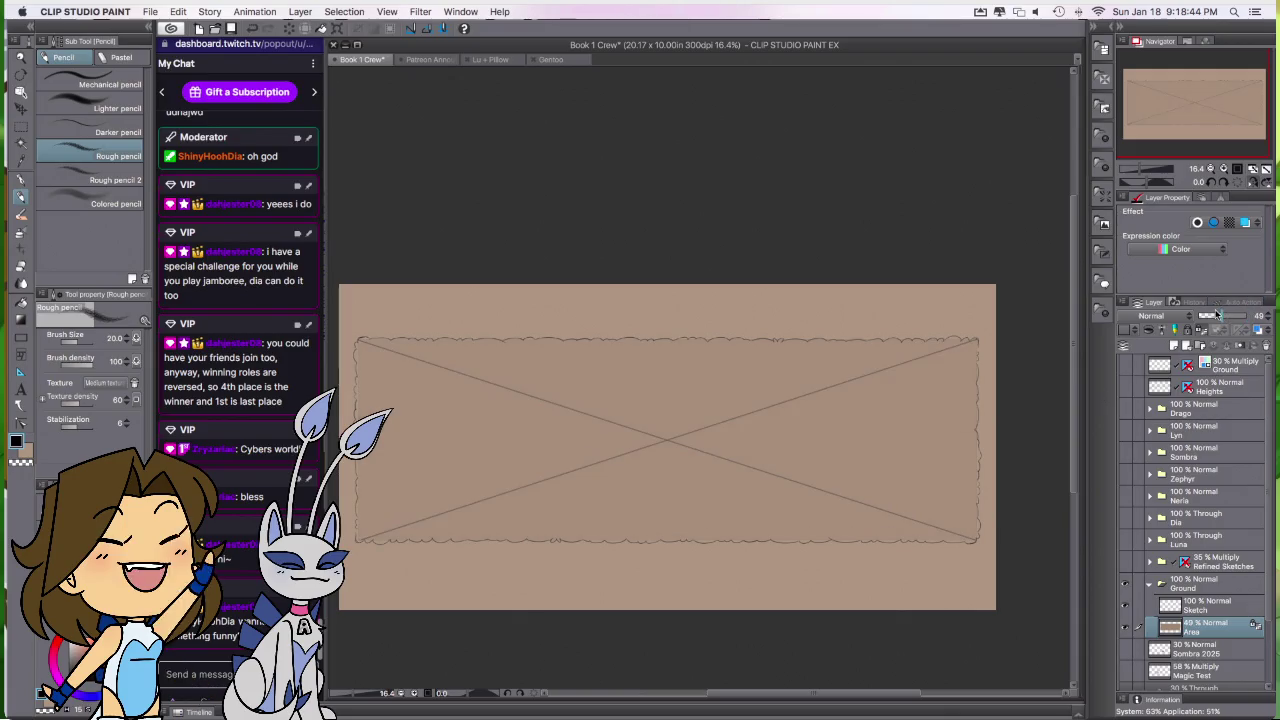
left_click(1268, 323)
left_click(1268, 323)
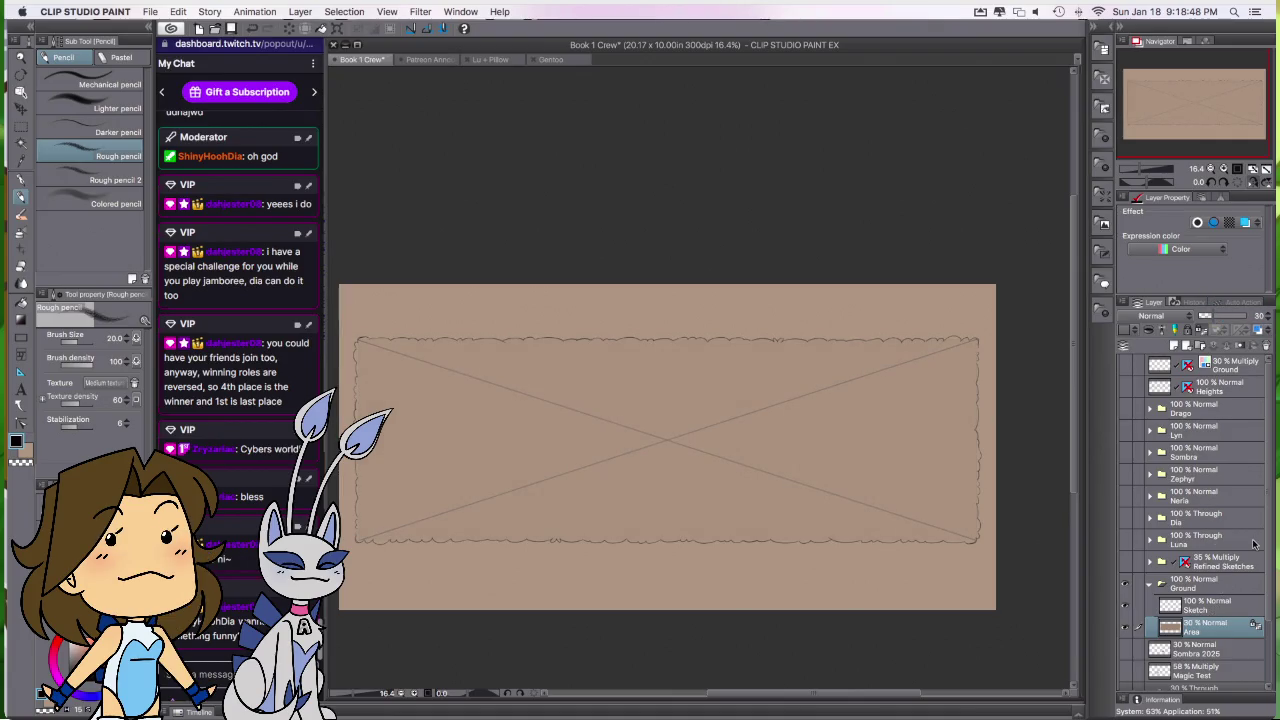
Step: Return to the Sketch layer and undo the stray scribble in the centre
left_click(1215, 606)
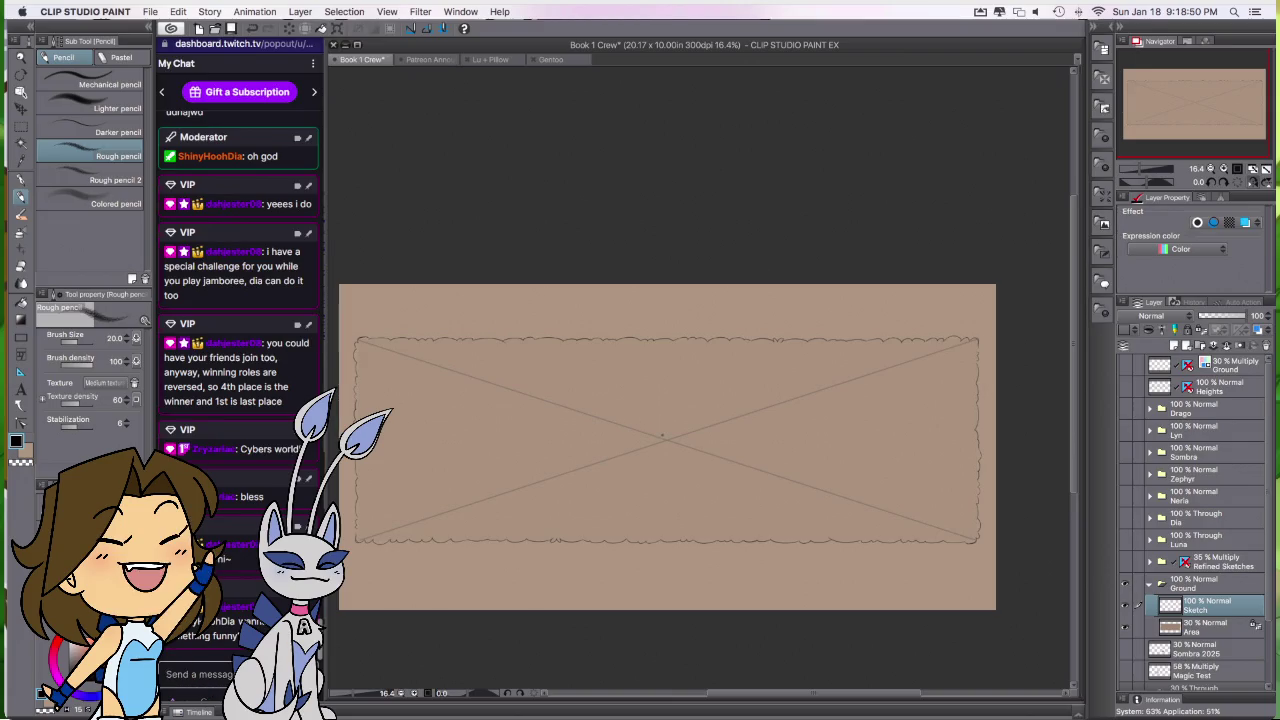
key("super+z")
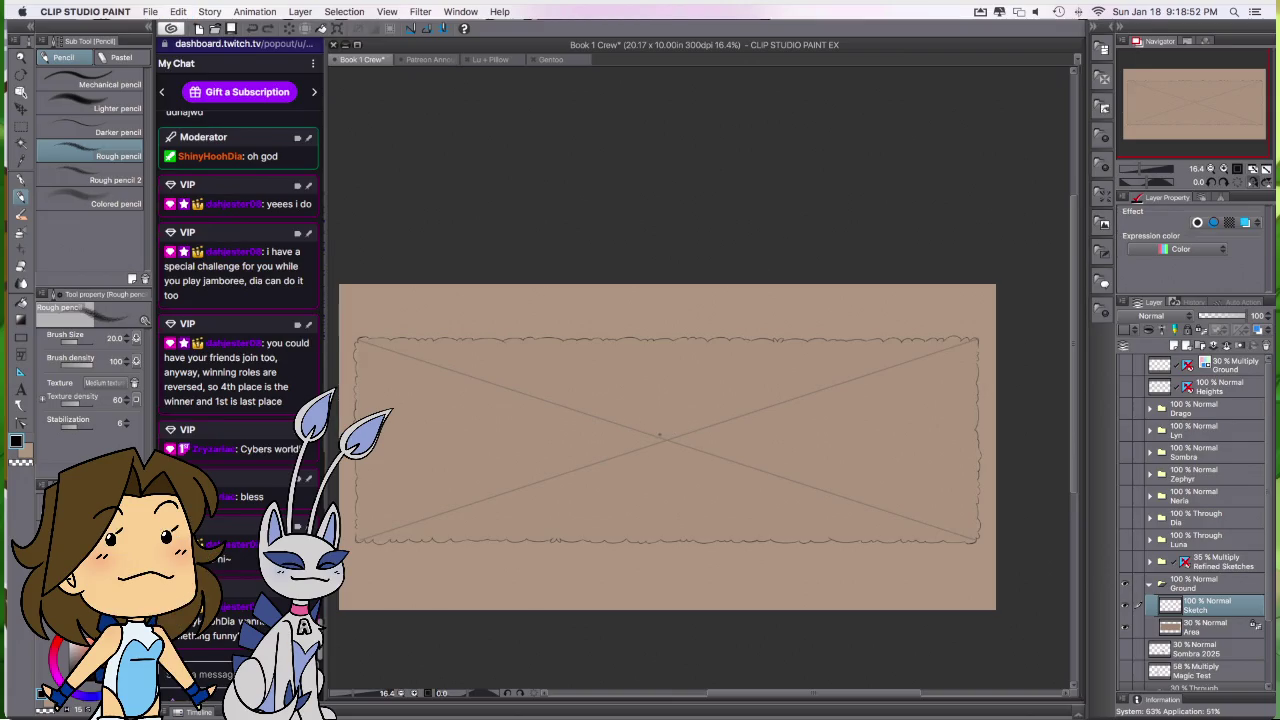
key("super+shift+z")
key("super+z")
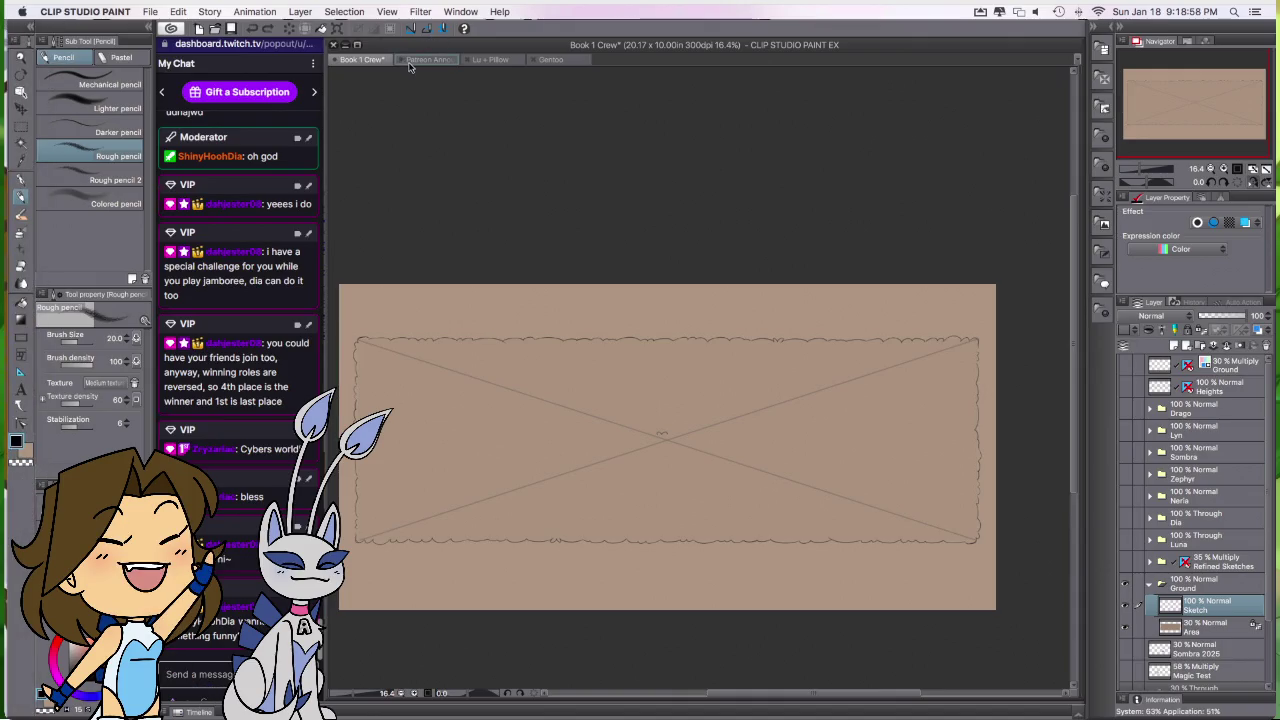
Step: Close the Patreon Announcement document and return to the Book 1 Crew banner
left_click(404, 60)
left_click(625, 286)
left_click(365, 59)
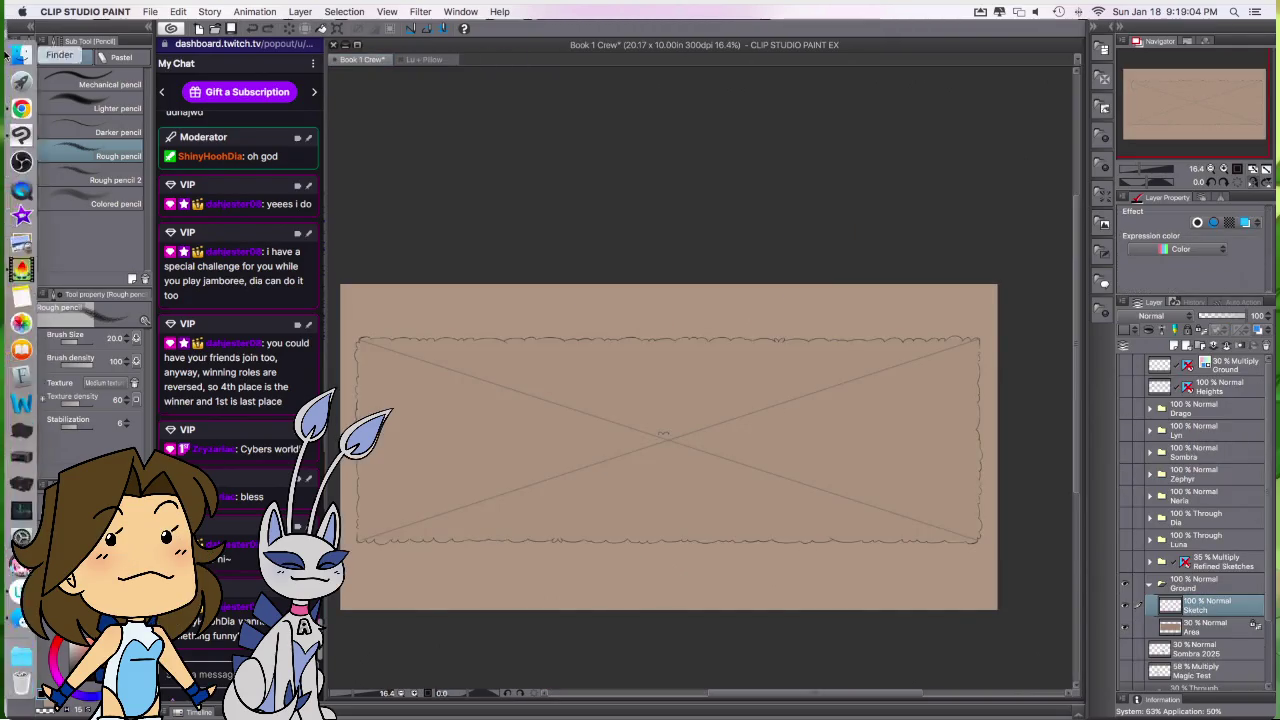
Step: Quick Look preview Snow Day Flats.png from the Drawings folder in Finder
left_click(20, 56)
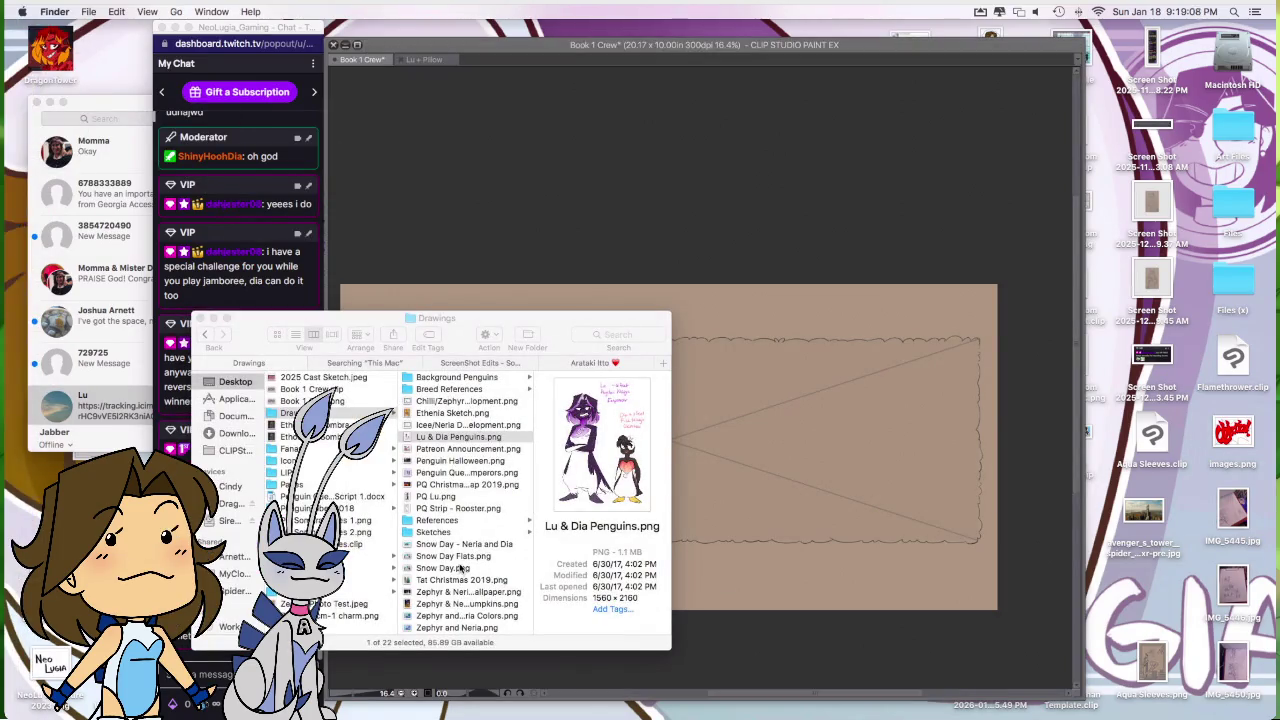
left_click(459, 558)
key("space")
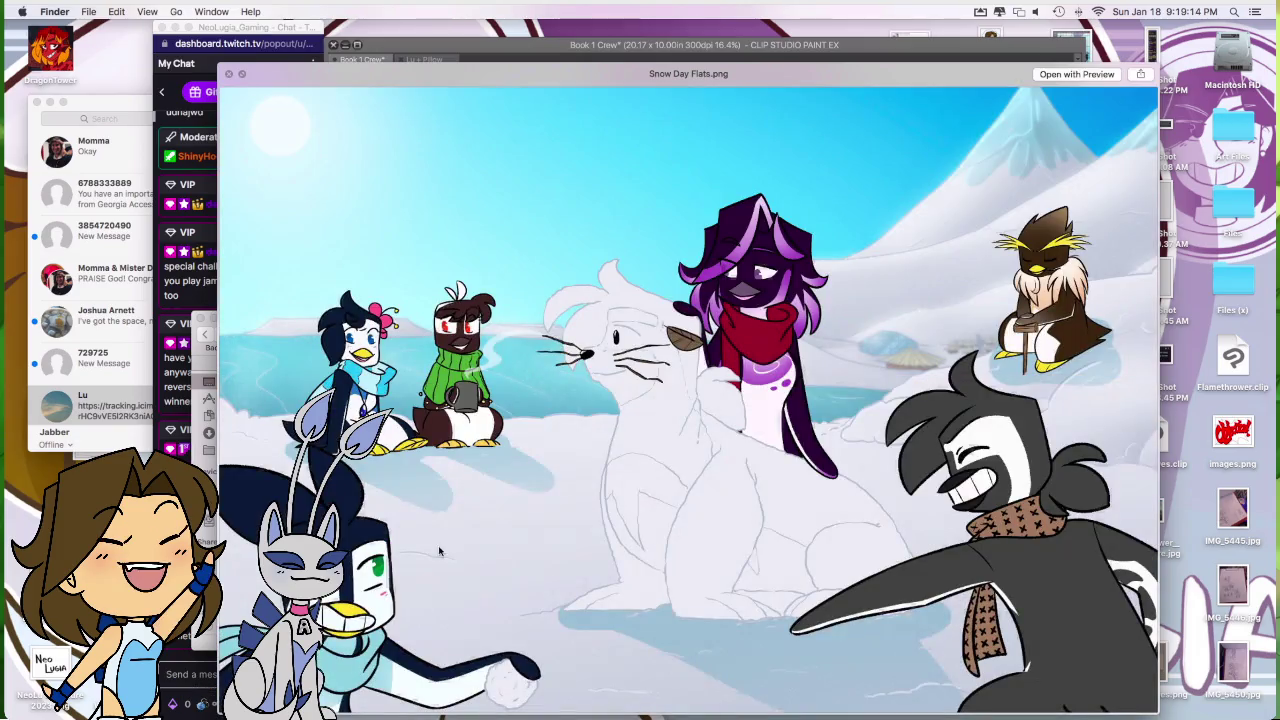
Step: Hide Messages, close the Snow Day Flats.png preview and bring the banner canvas forward
left_click(127, 118)
key("super+h")
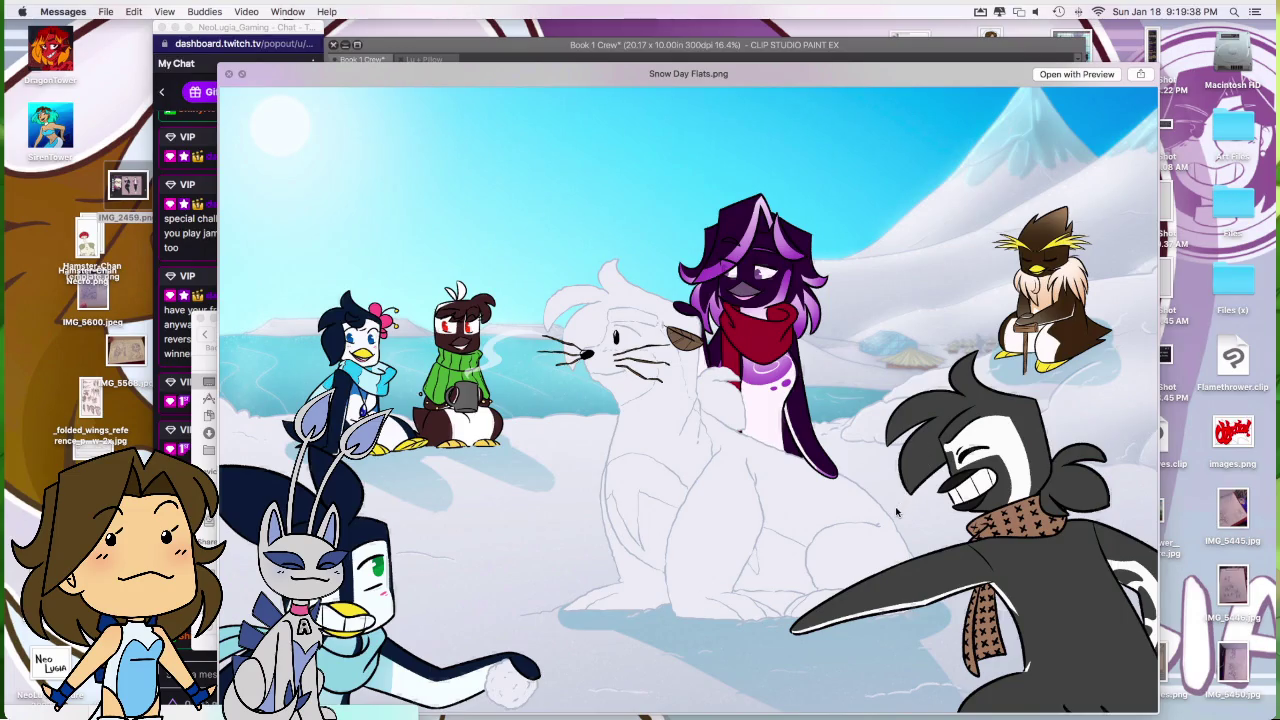
left_click(851, 578)
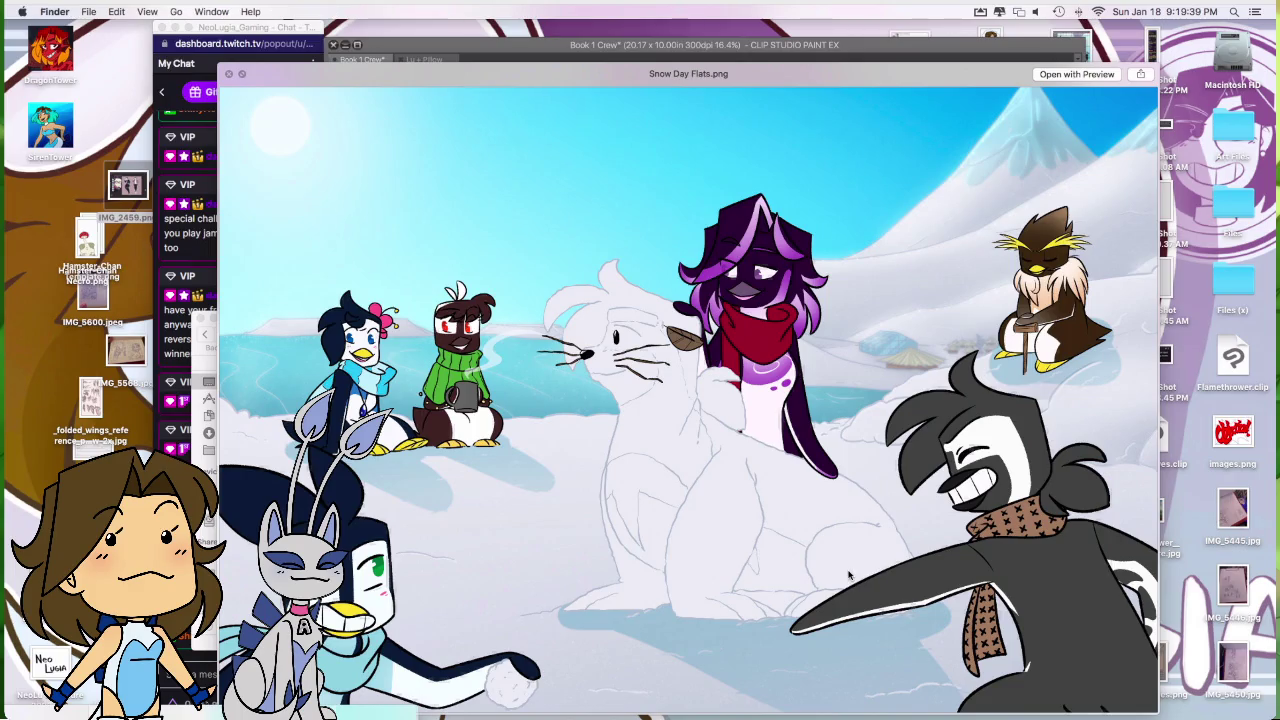
key("space")
left_click(840, 645)
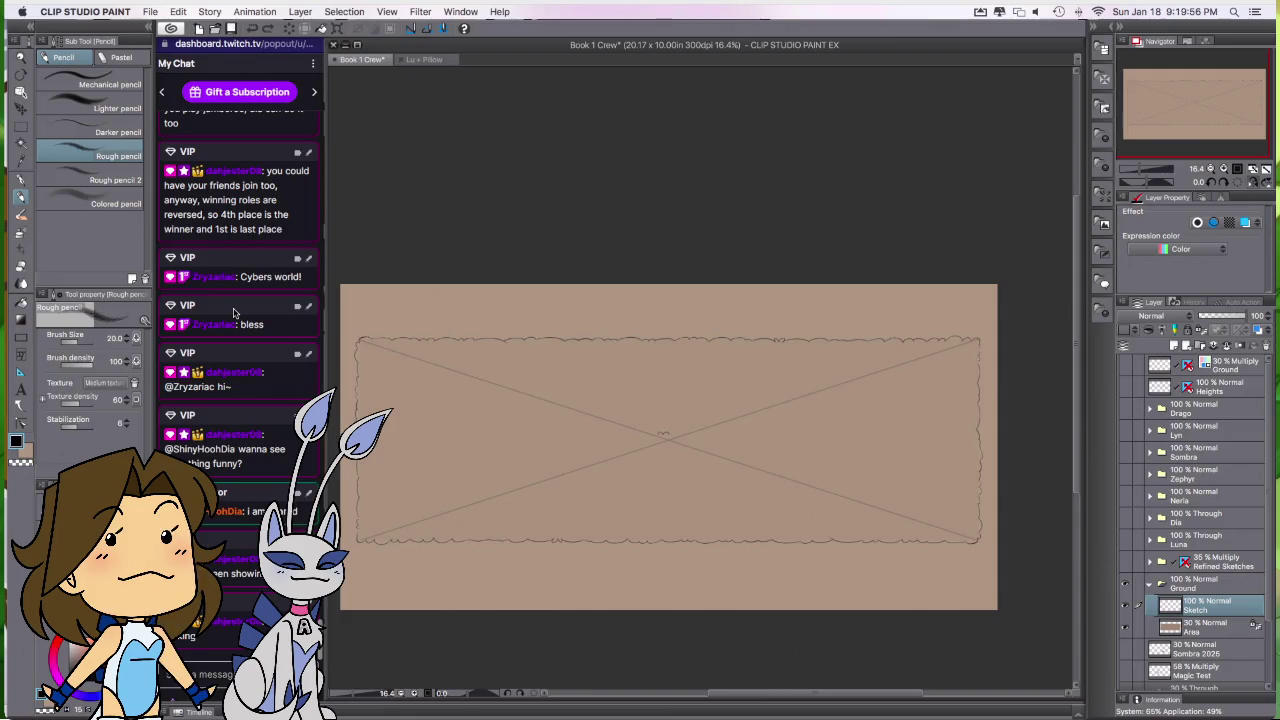
Step: Undo two stray strokes and sketch four short rough dashes around the banner centre
key("ctrl+z")
key("super+z")
left_click_drag(738, 405, 758, 406)
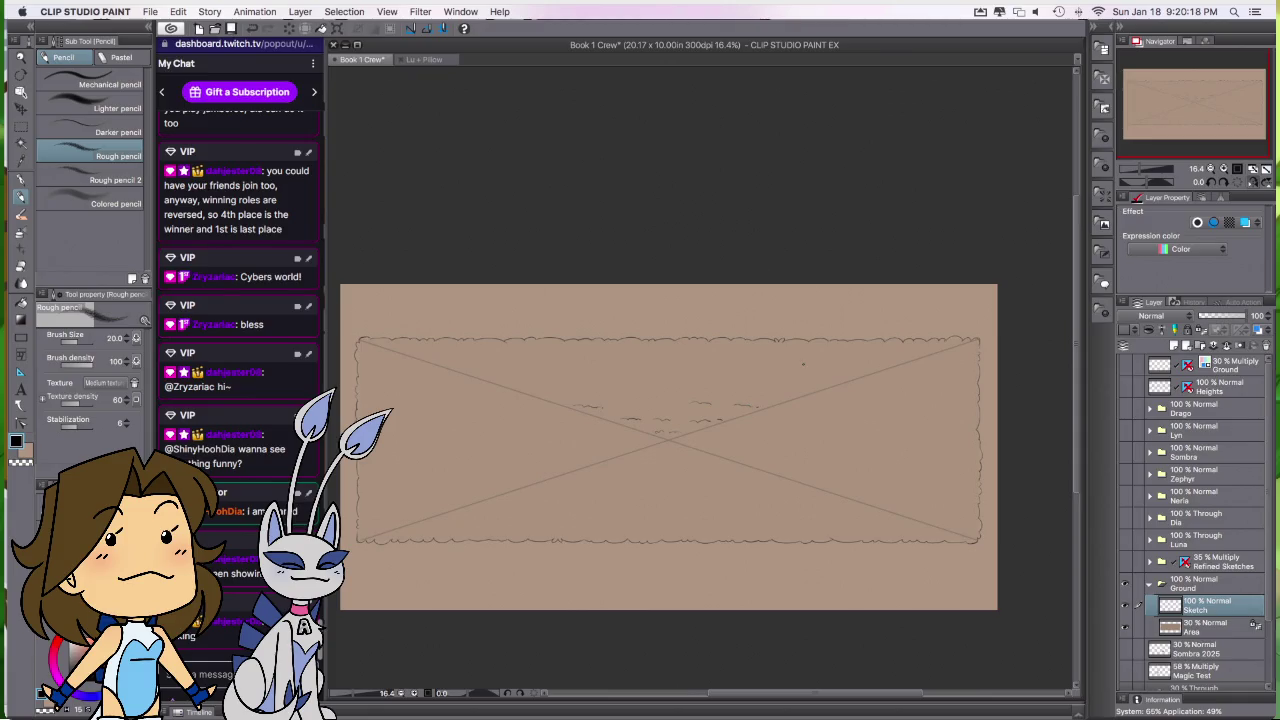
left_click_drag(629, 393, 645, 394)
left_click_drag(749, 387, 767, 386)
left_click_drag(616, 383, 632, 381)
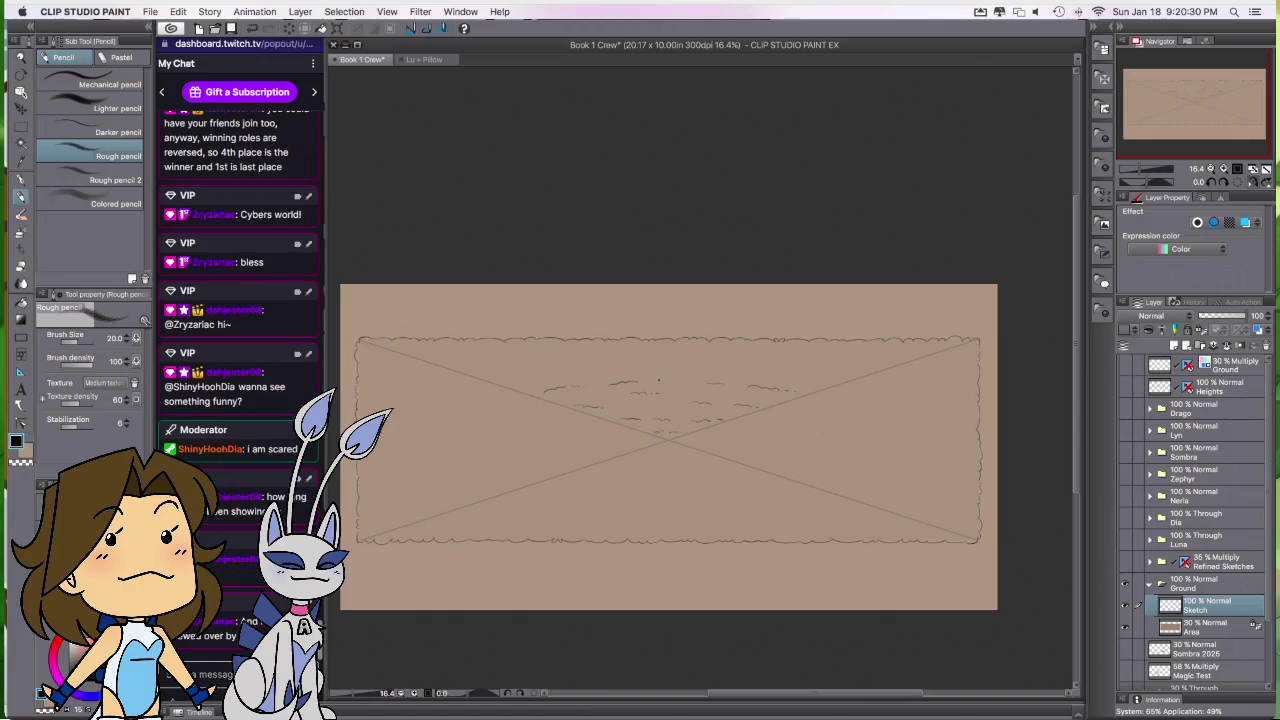
key("m")
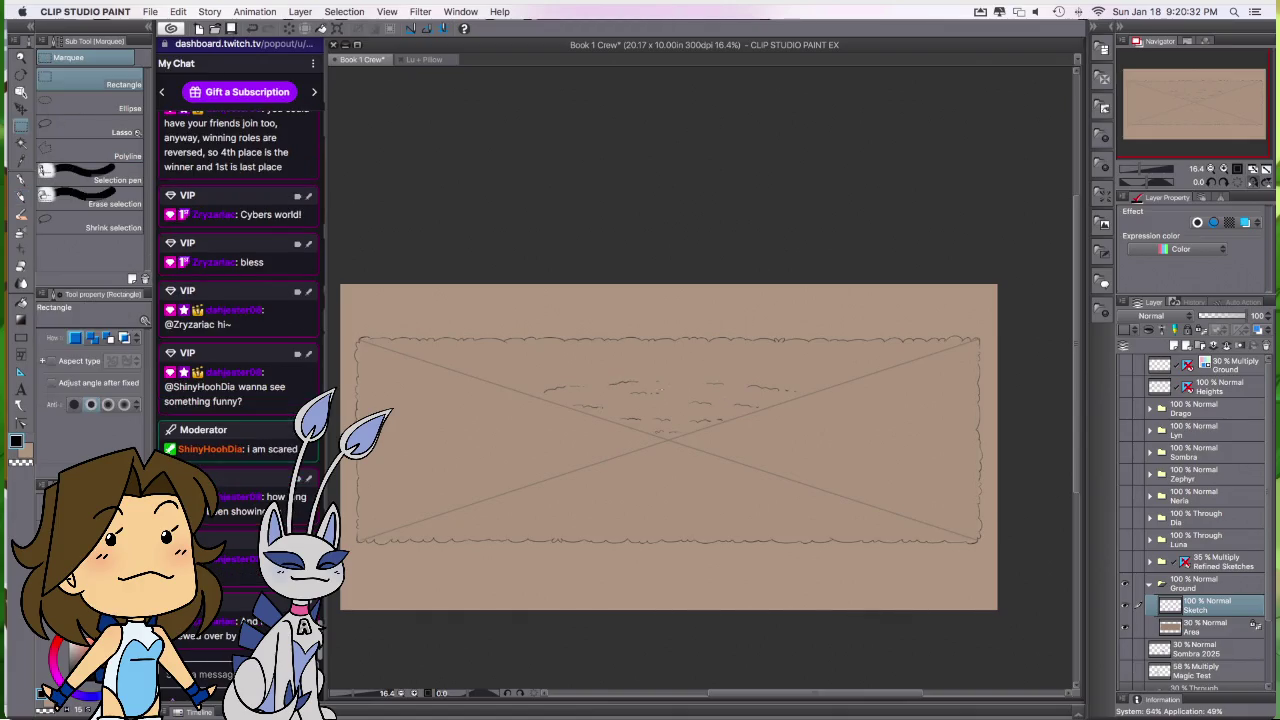
mouse_move(662, 391)
left_mouse_down()
mouse_move(617, 410)
mouse_move(660, 390)
left_mouse_up()
key("ctrl+d")
left_click(120, 130)
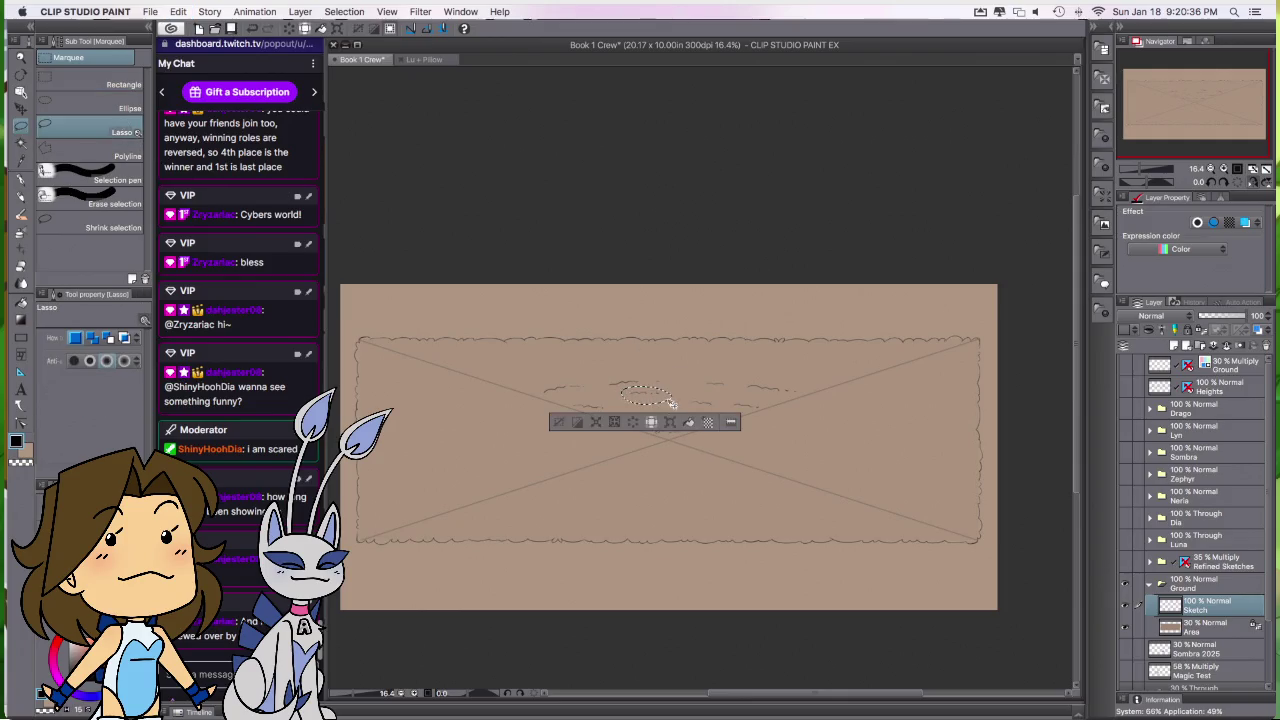
left_click_drag(662, 406, 652, 408)
key("ctrl+z")
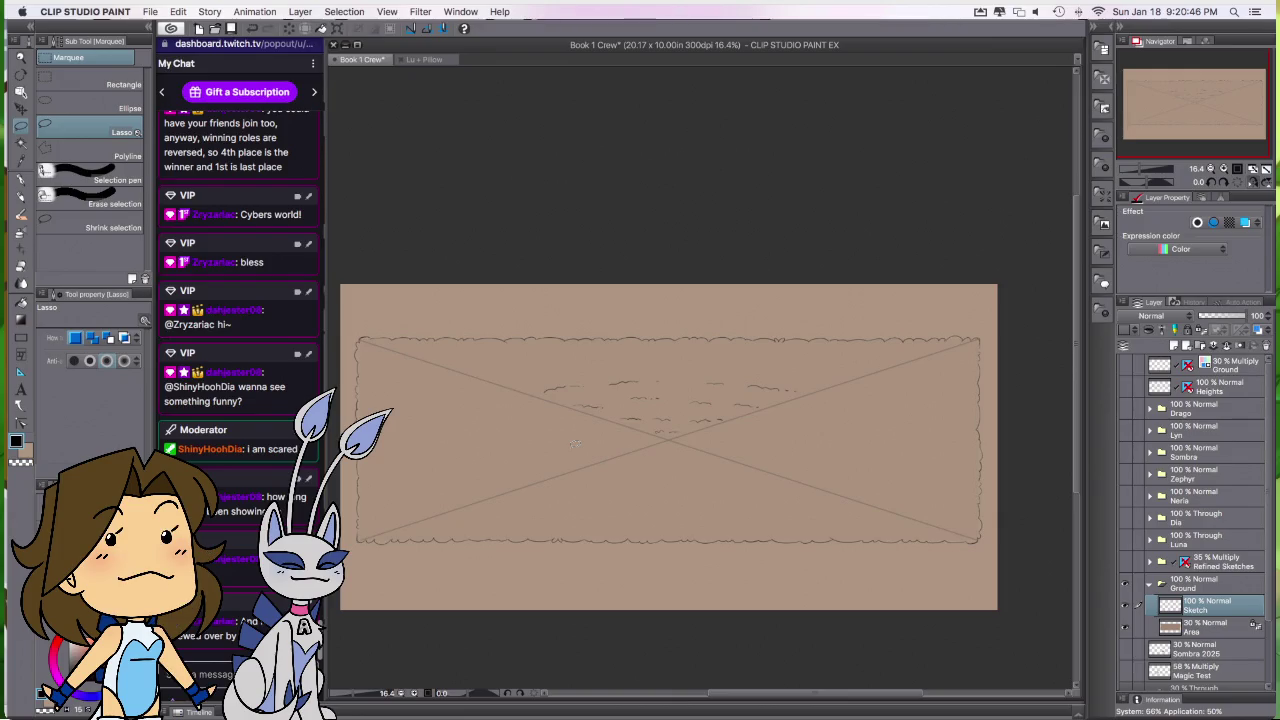
key("p")
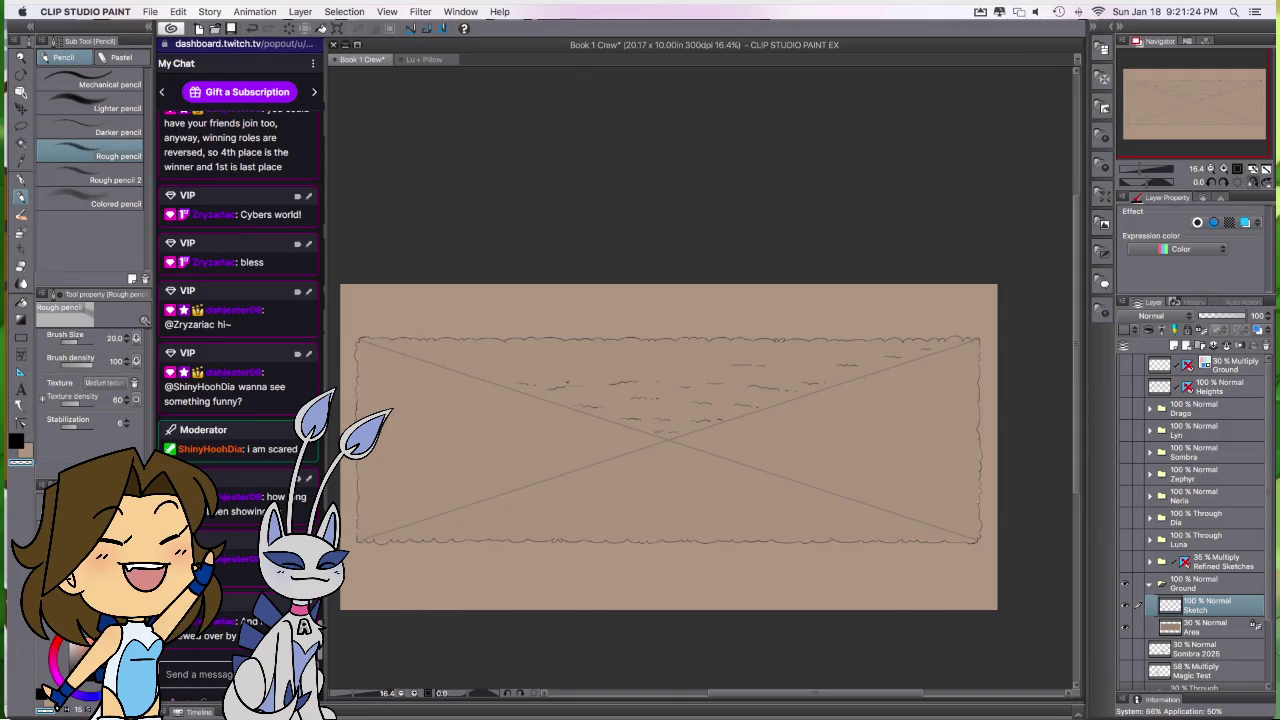
Step: Lasso-select a small scribble near the centre of the banner
key("m")
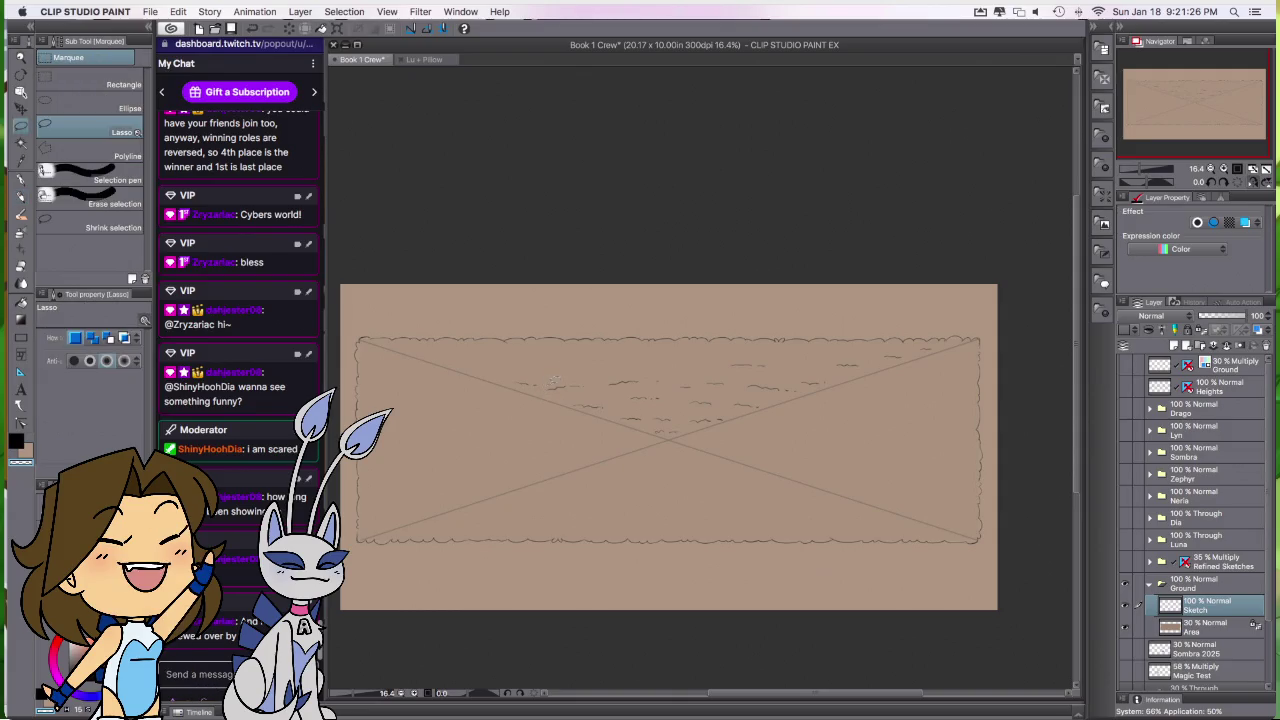
left_click_drag(548, 381, 590, 395)
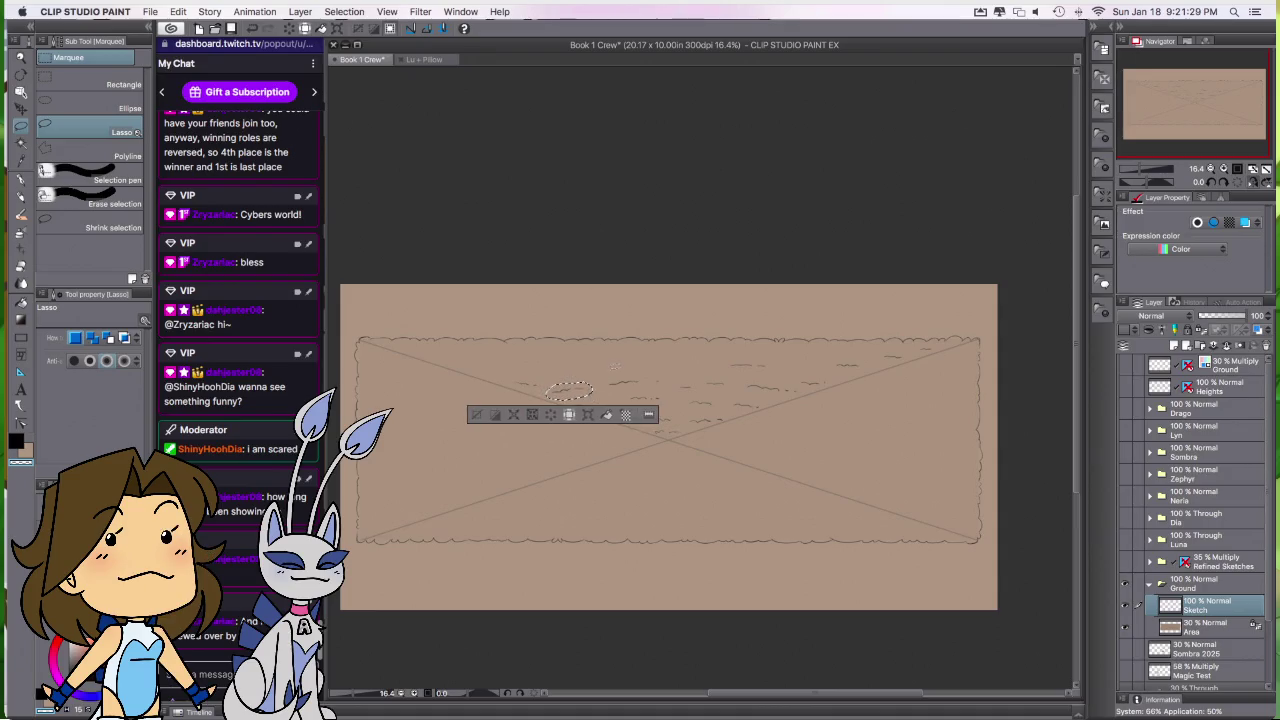
Step: Deselect, set the rough pencil to transparent colour, and undo the recent dash strokes
left_click(485, 415)
key("p")
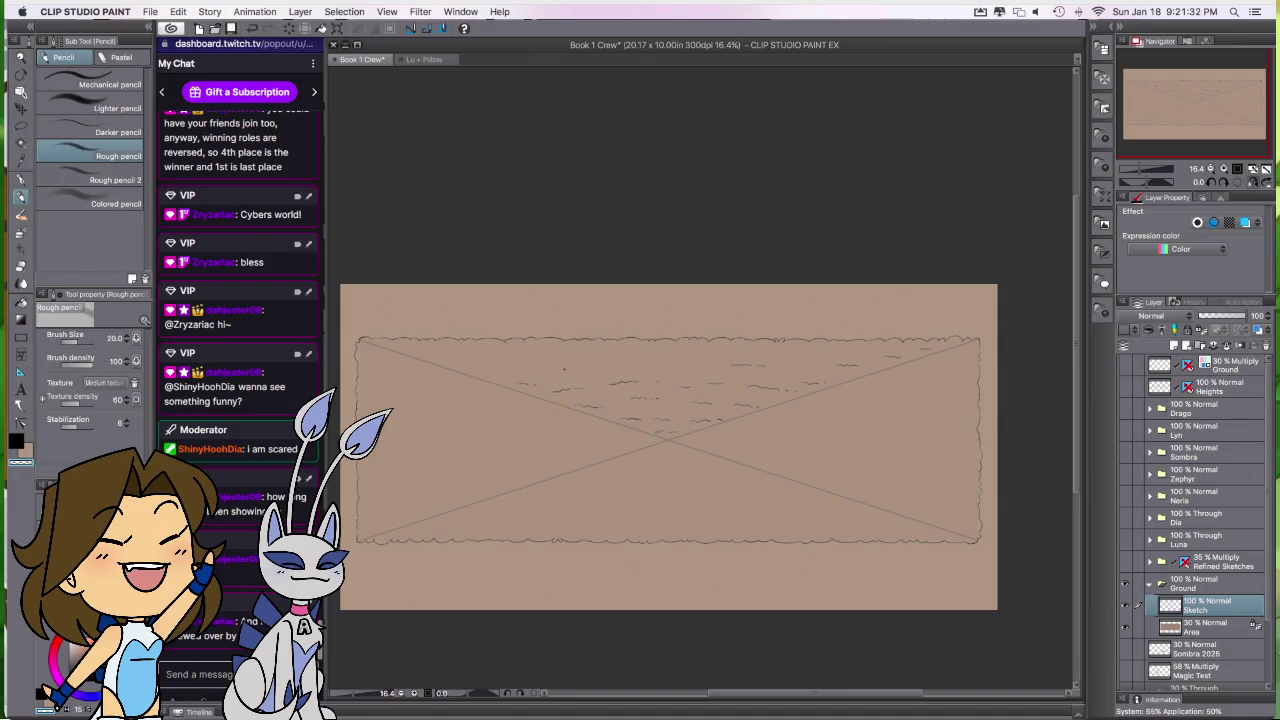
key("c")
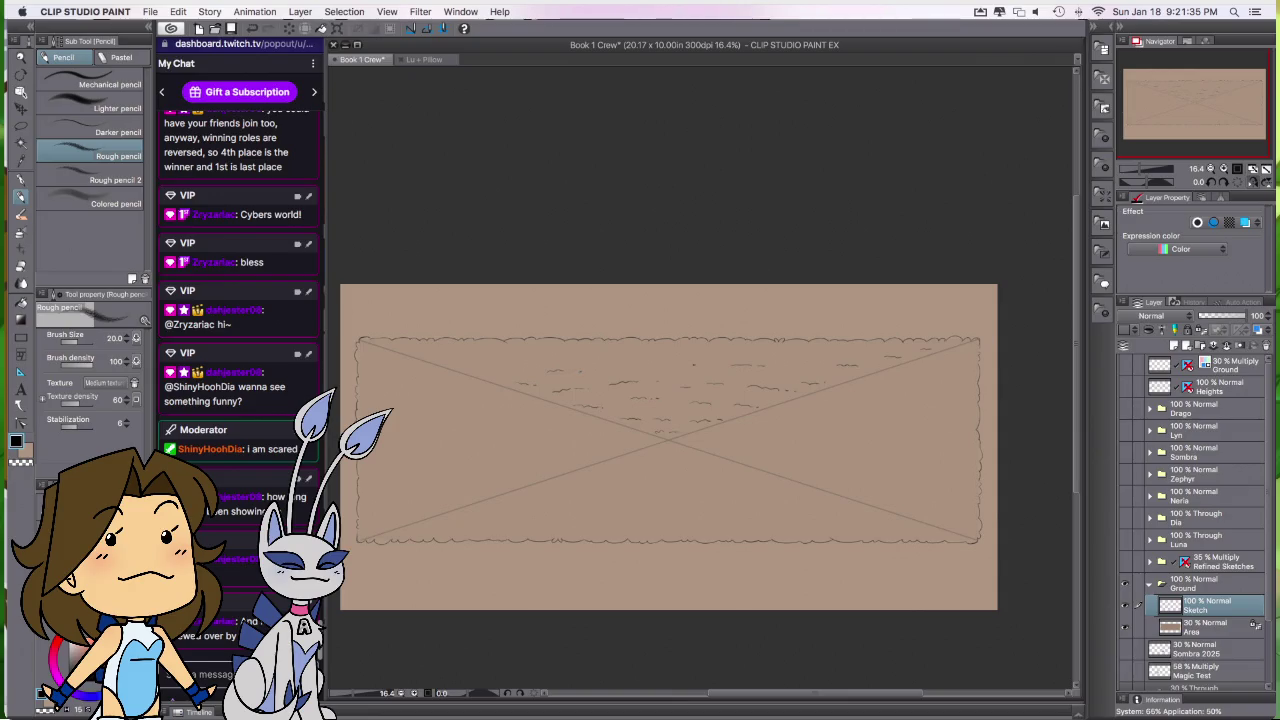
key("super+z")
key("super+z")
key("super+z")
key("super+z")
key("super+z")
key("super+z")
key("super+z")
key("super+z")
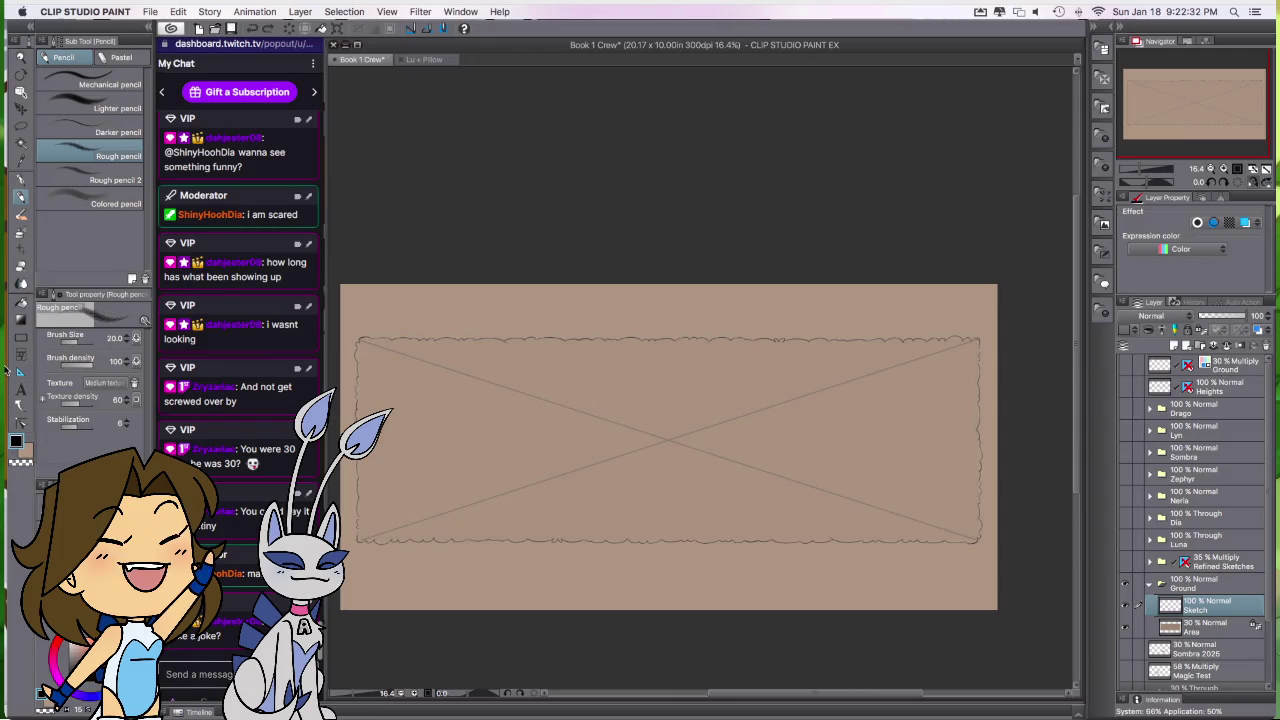
mouse_move(5, 112)
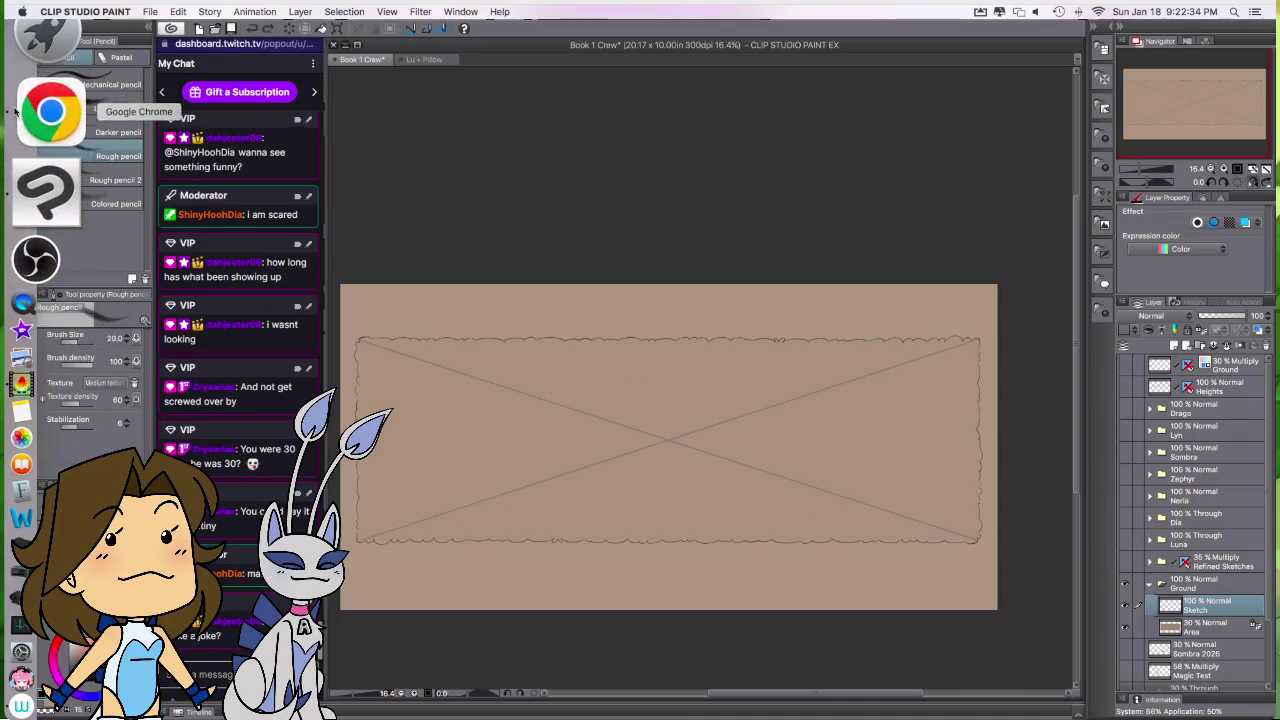
Step: Open a new Chrome window, move it right, and search Google for 'snow texture'
right_click(50, 112)
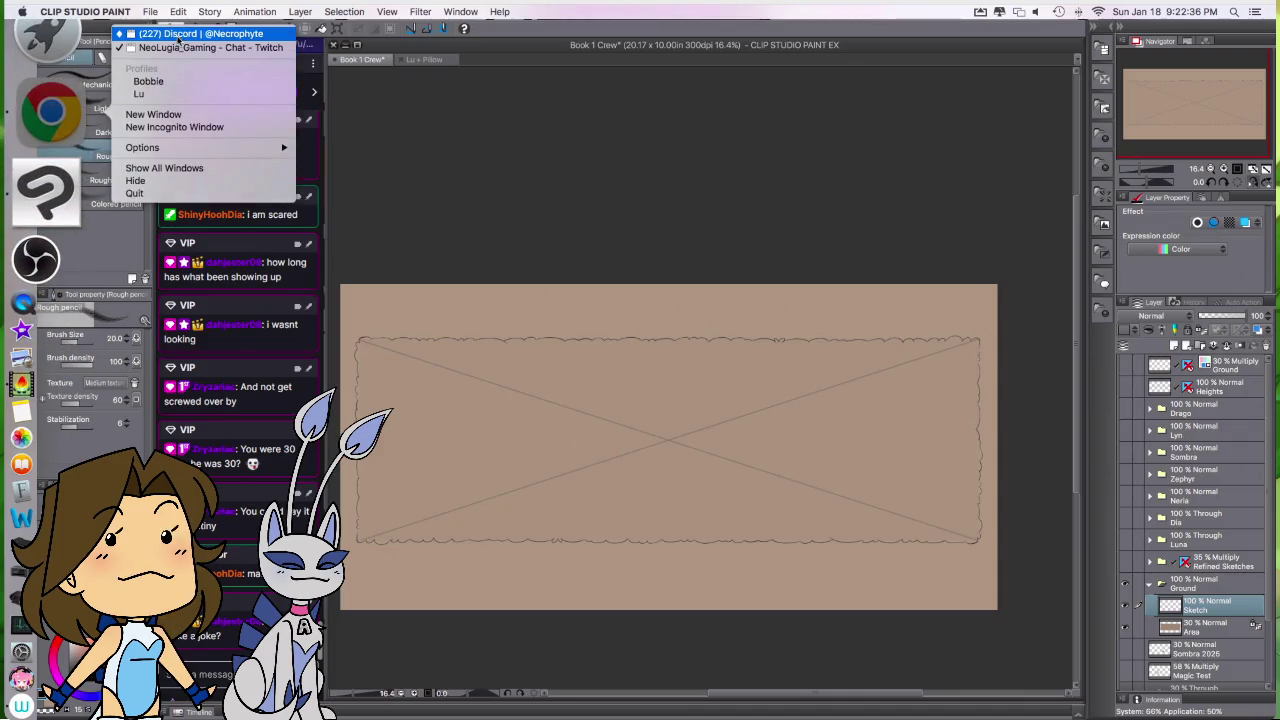
left_click(180, 116)
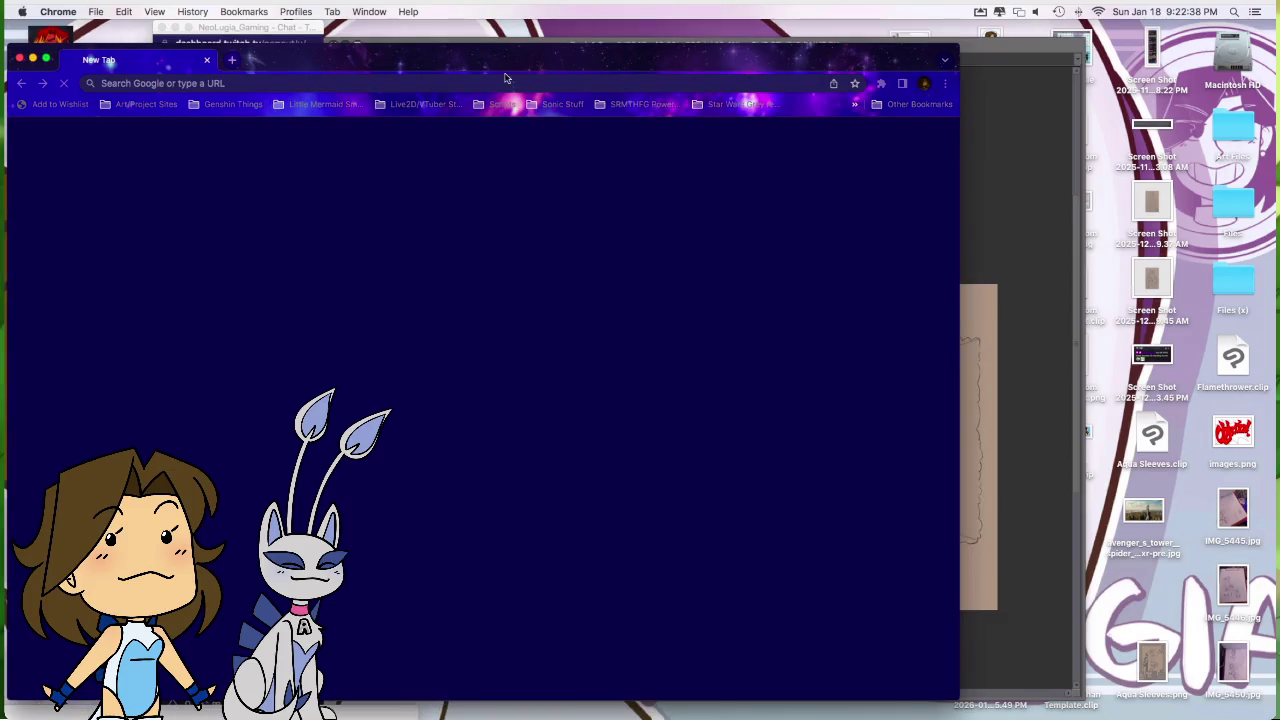
left_click_drag(500, 64, 788, 55)
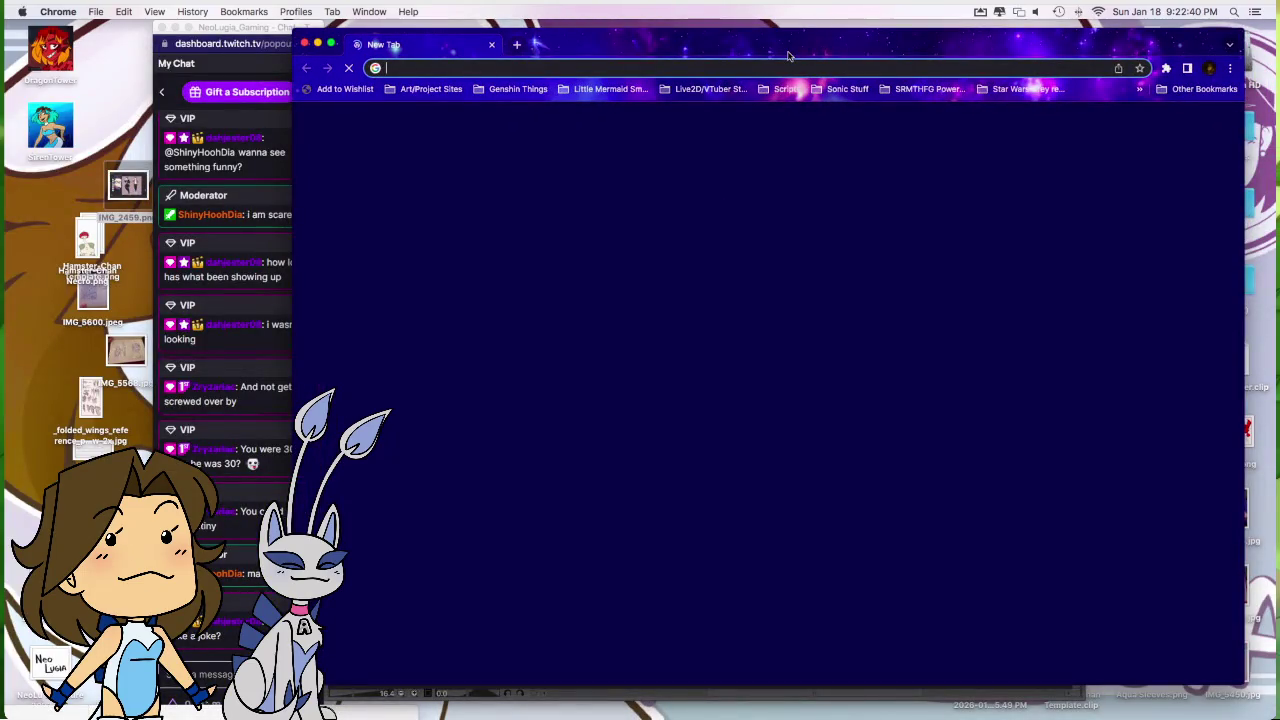
type("snow t")
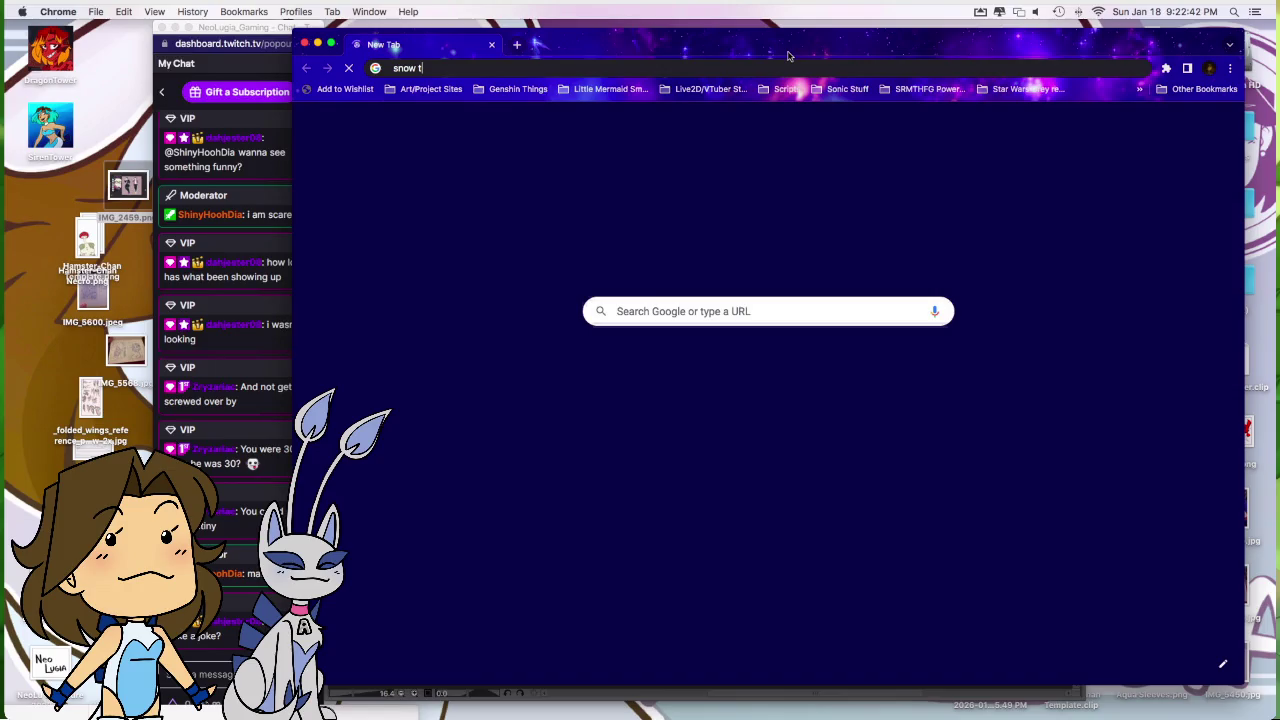
type("ext")
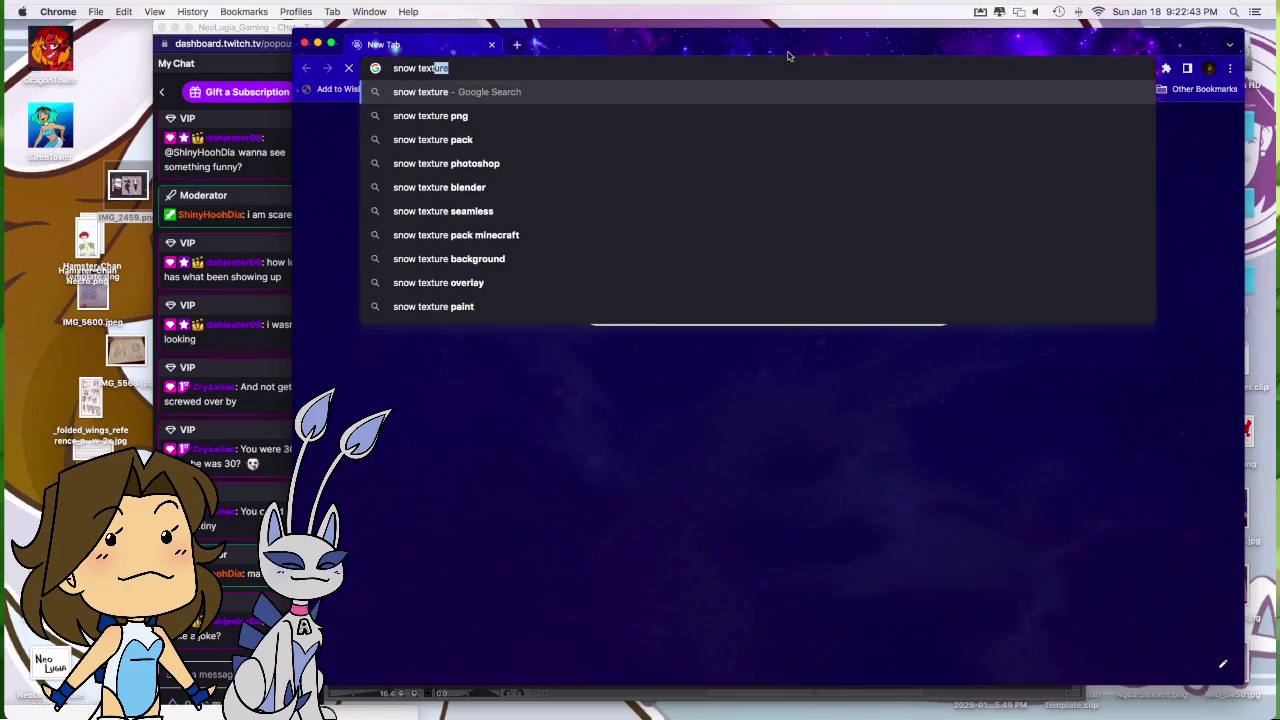
type("ure")
key("Return")
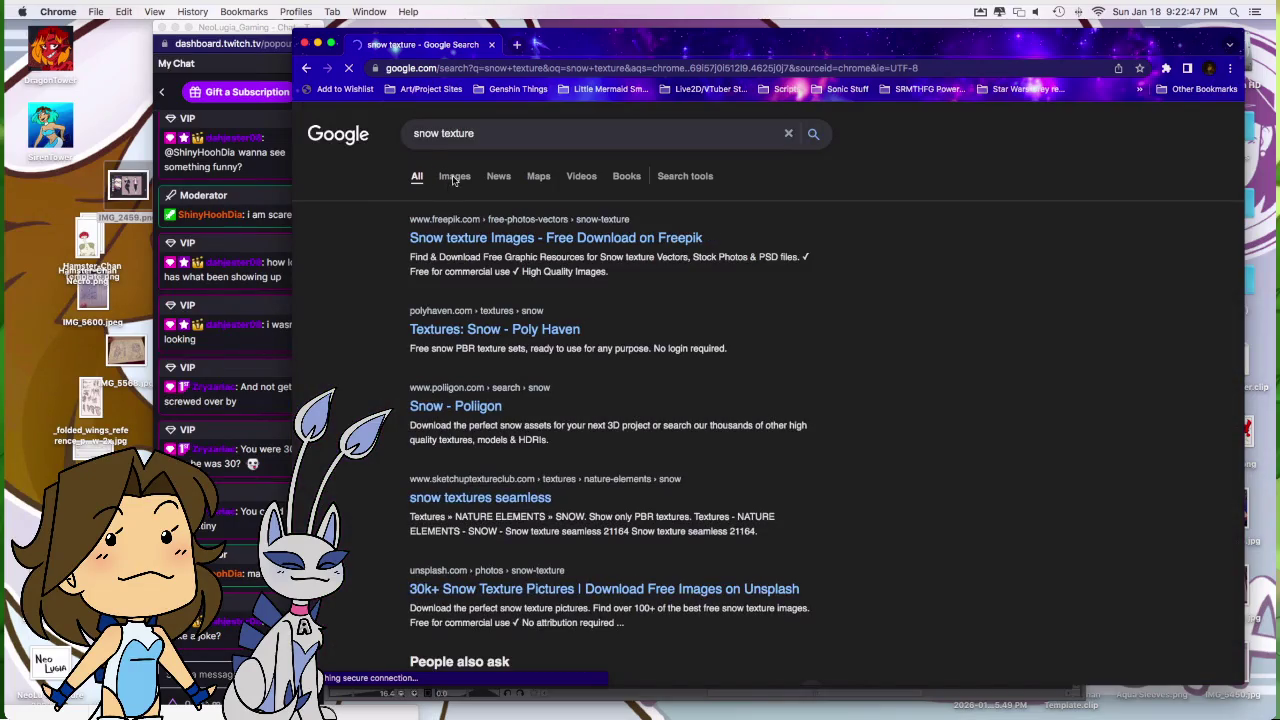
Step: Show image results for snow texture and scroll through them
left_click(453, 180)
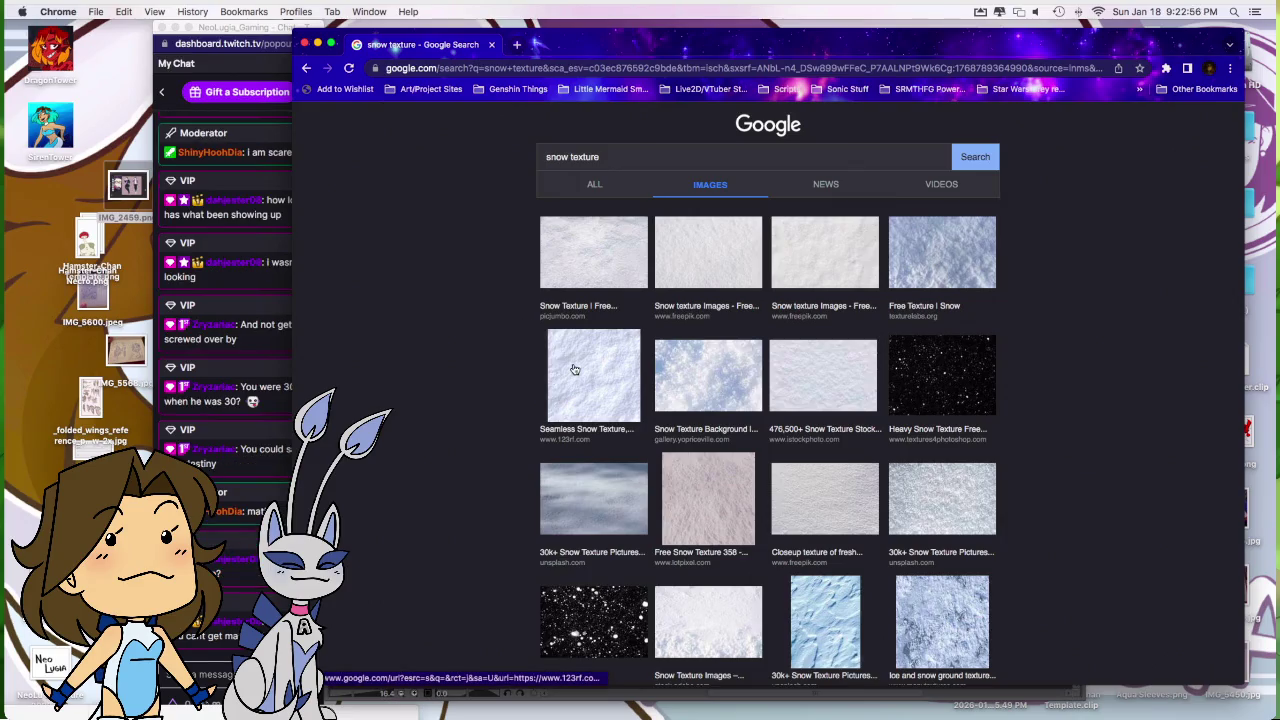
left_click_drag(545, 50, 579, 52)
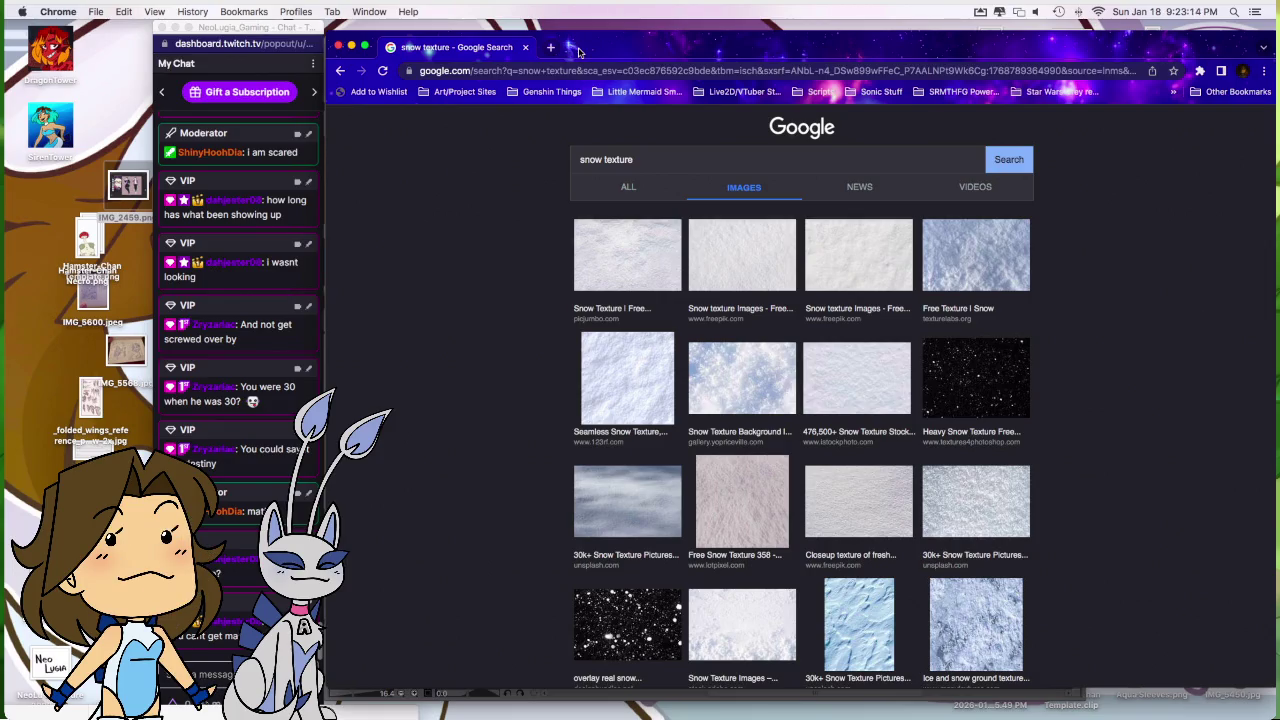
scroll(911, 338, "down", 2)
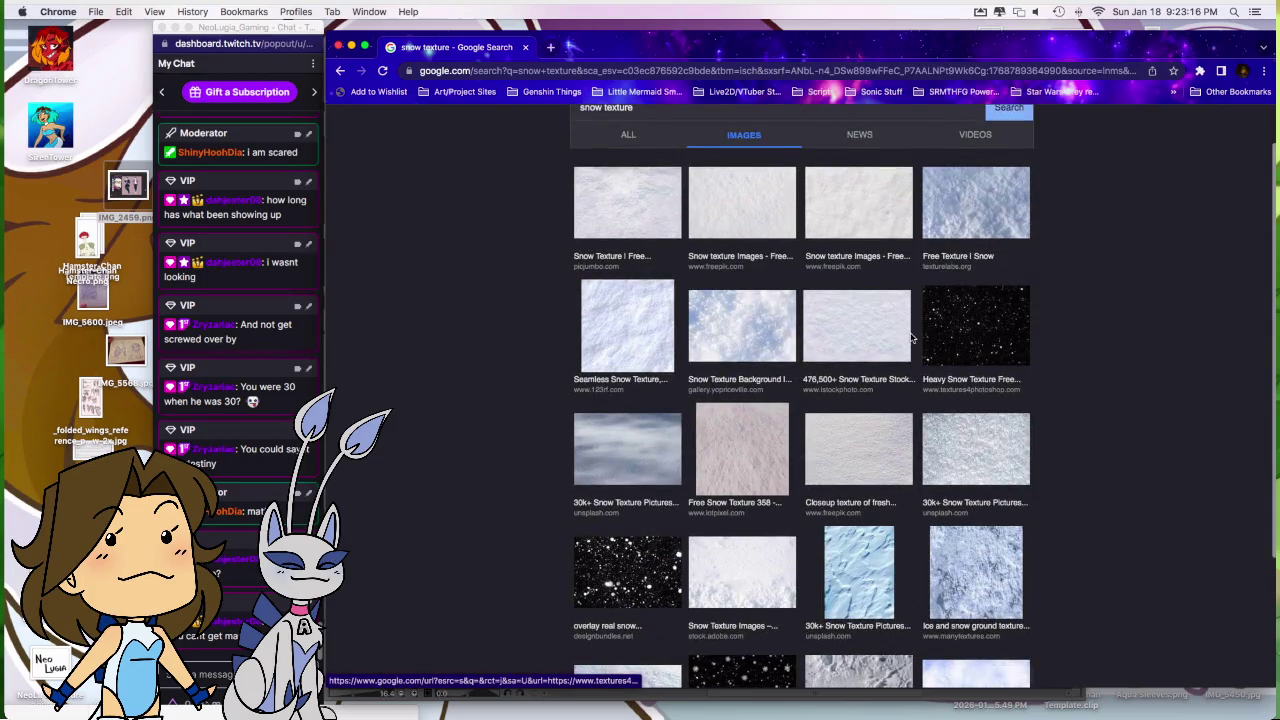
scroll(911, 338, "down", 3)
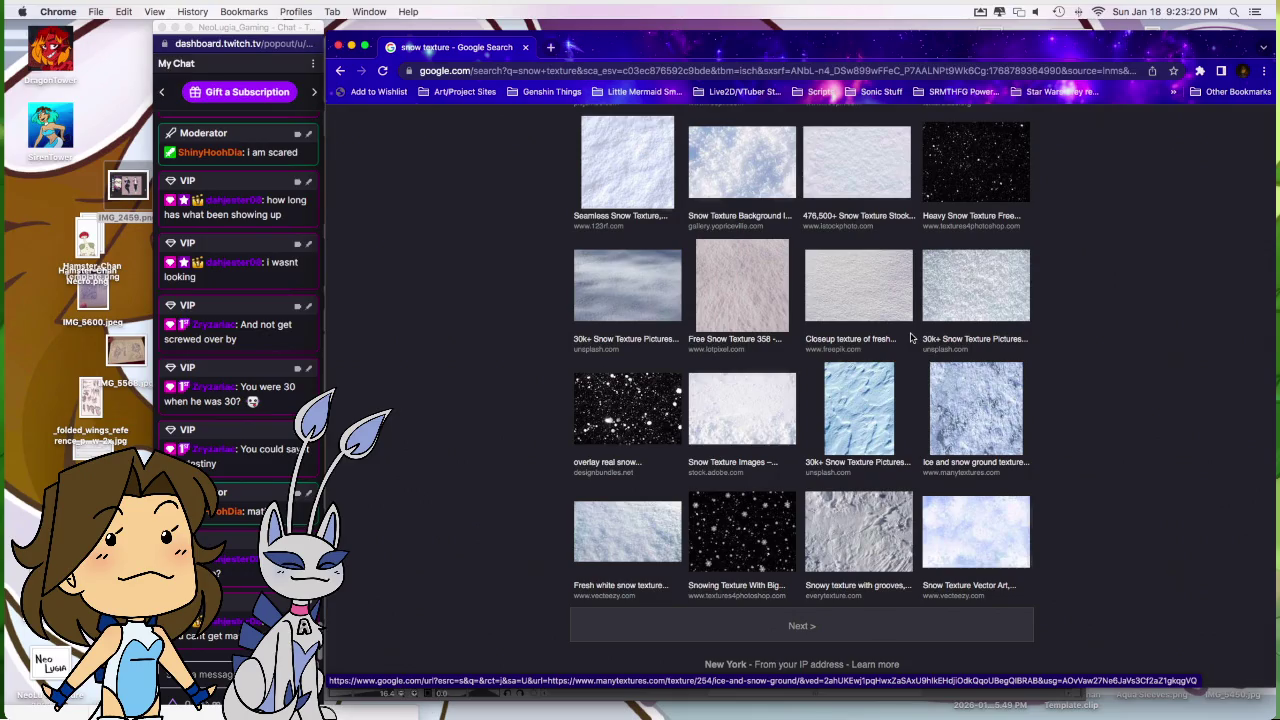
scroll(911, 338, "up", 4)
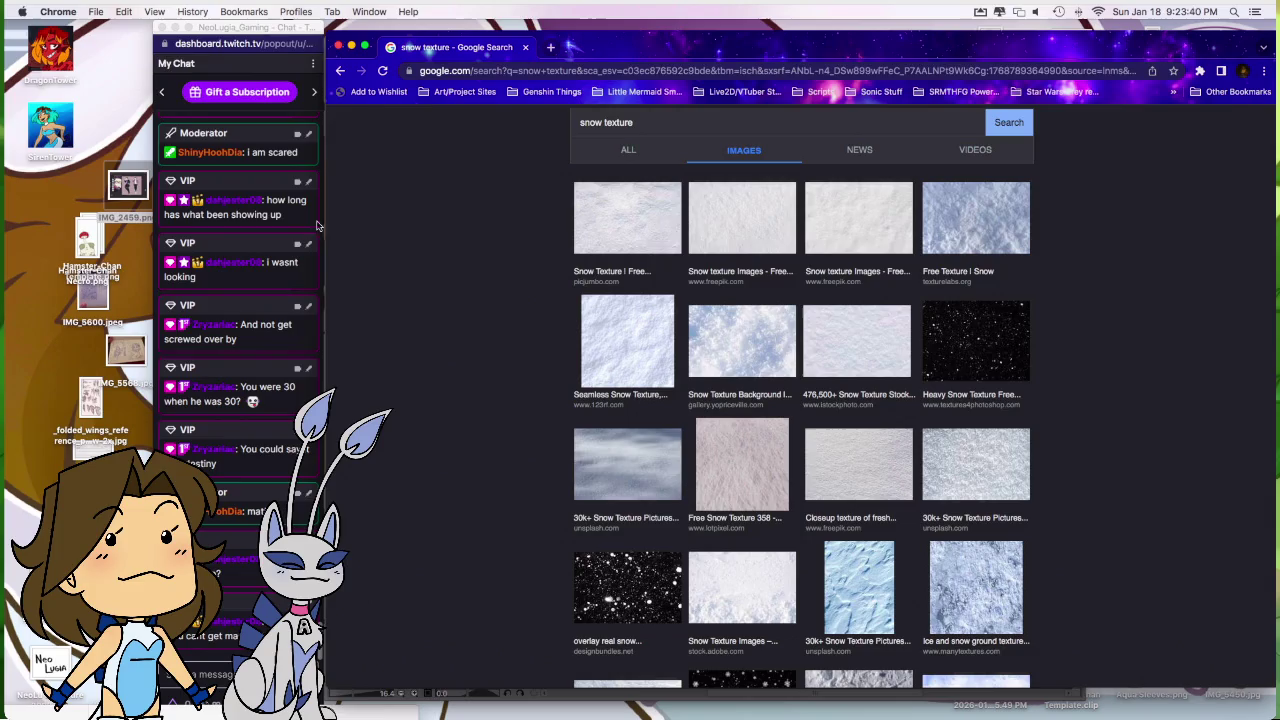
mouse_move(47, 134)
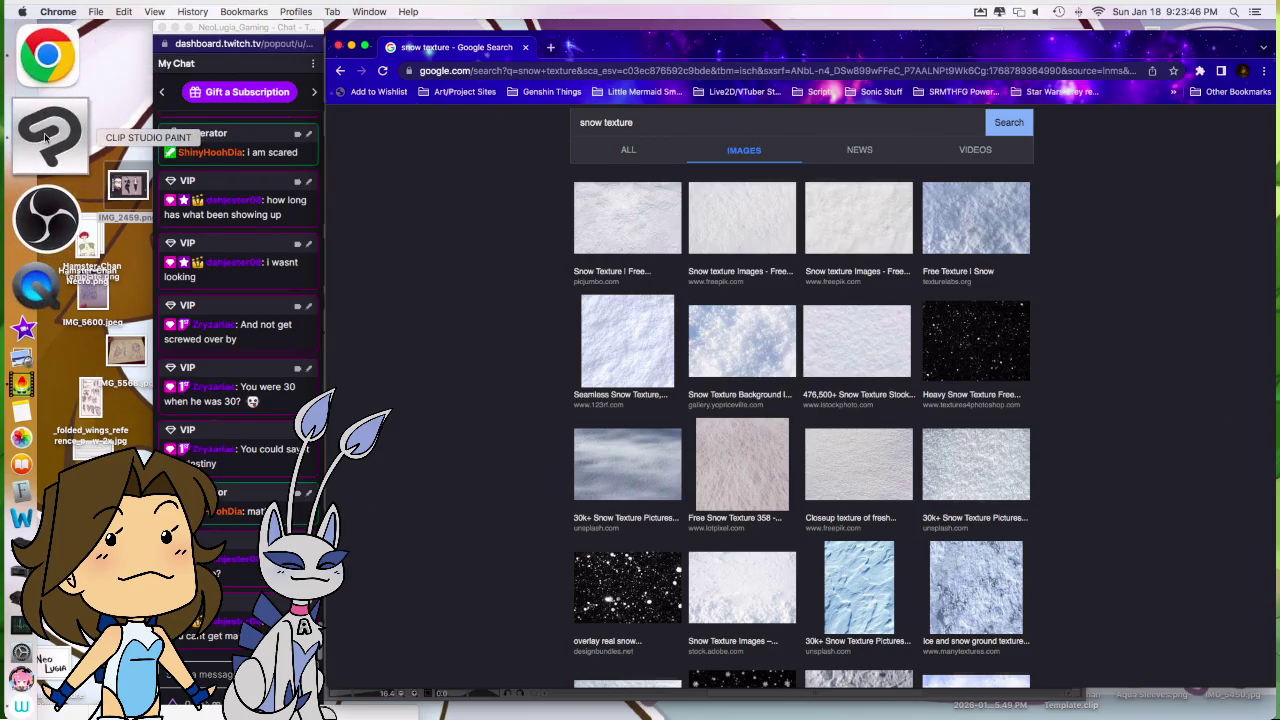
Step: Add a new layer named Base above Area and hide Area's cross guide lines
left_click(45, 137)
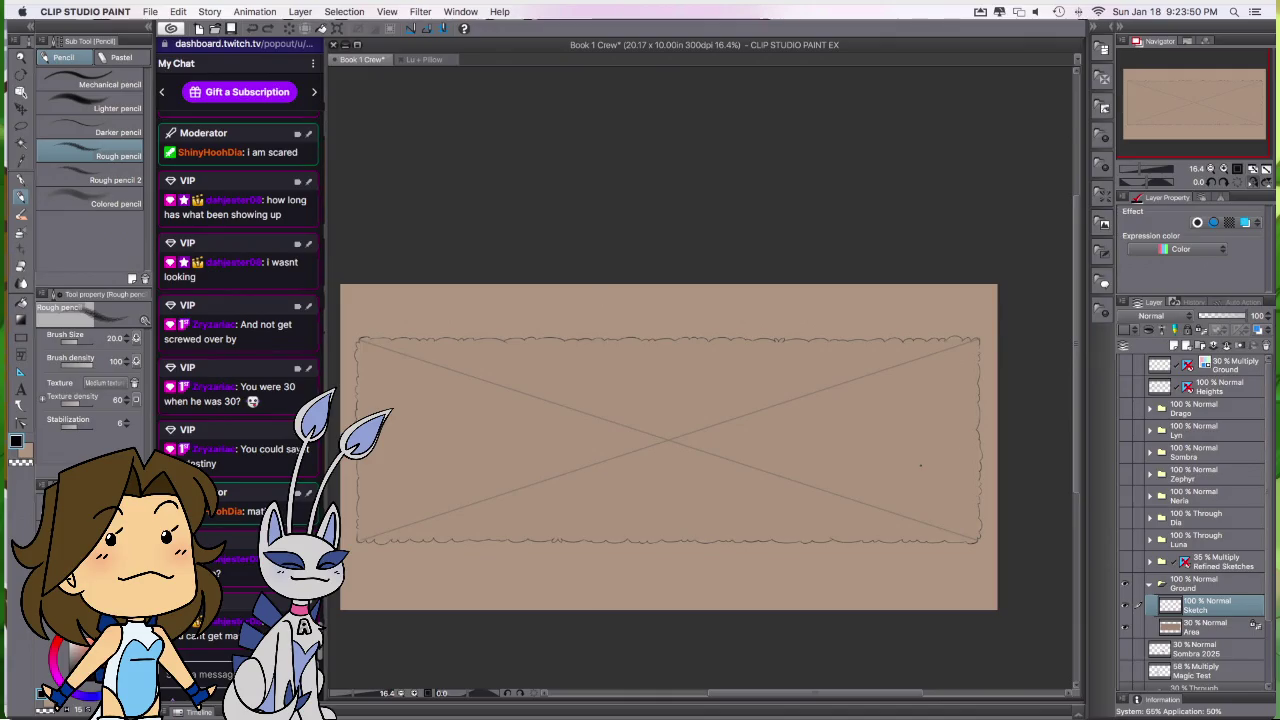
left_click_drag(860, 465, 933, 468)
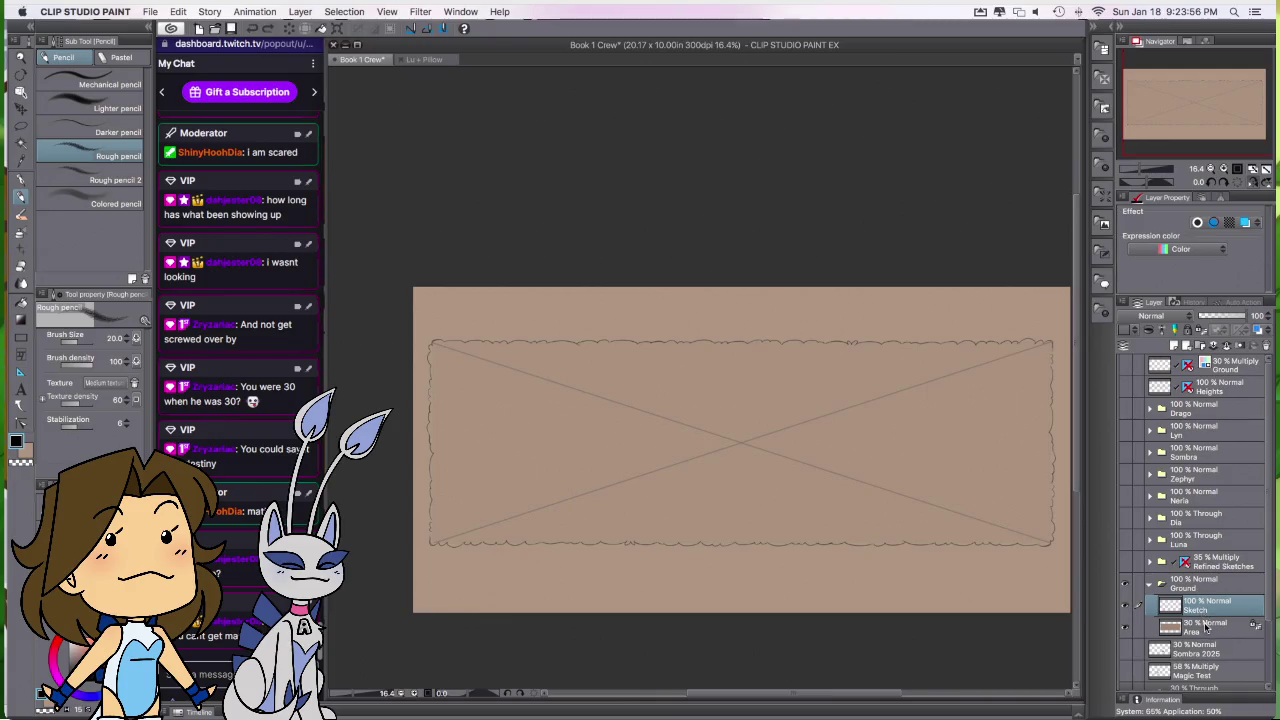
left_click(1207, 626)
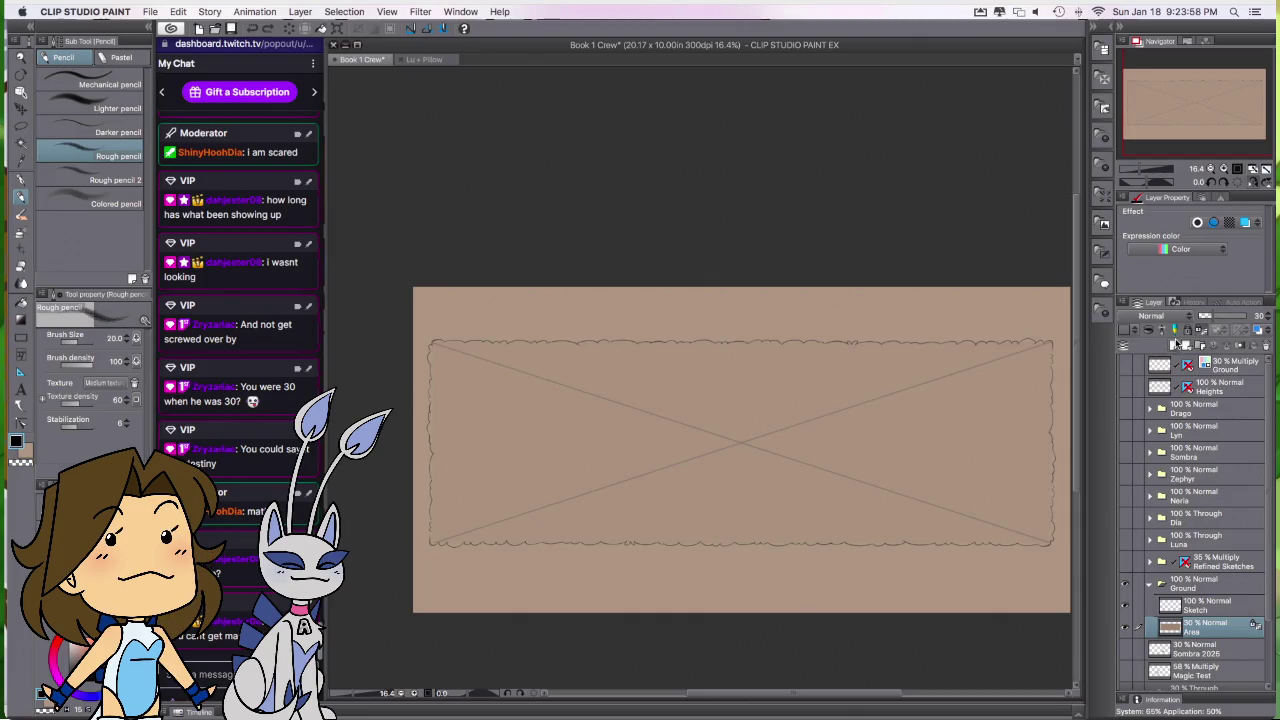
left_click(1175, 346)
left_click(1124, 648)
double_click(1201, 630)
type("8")
key("Return")
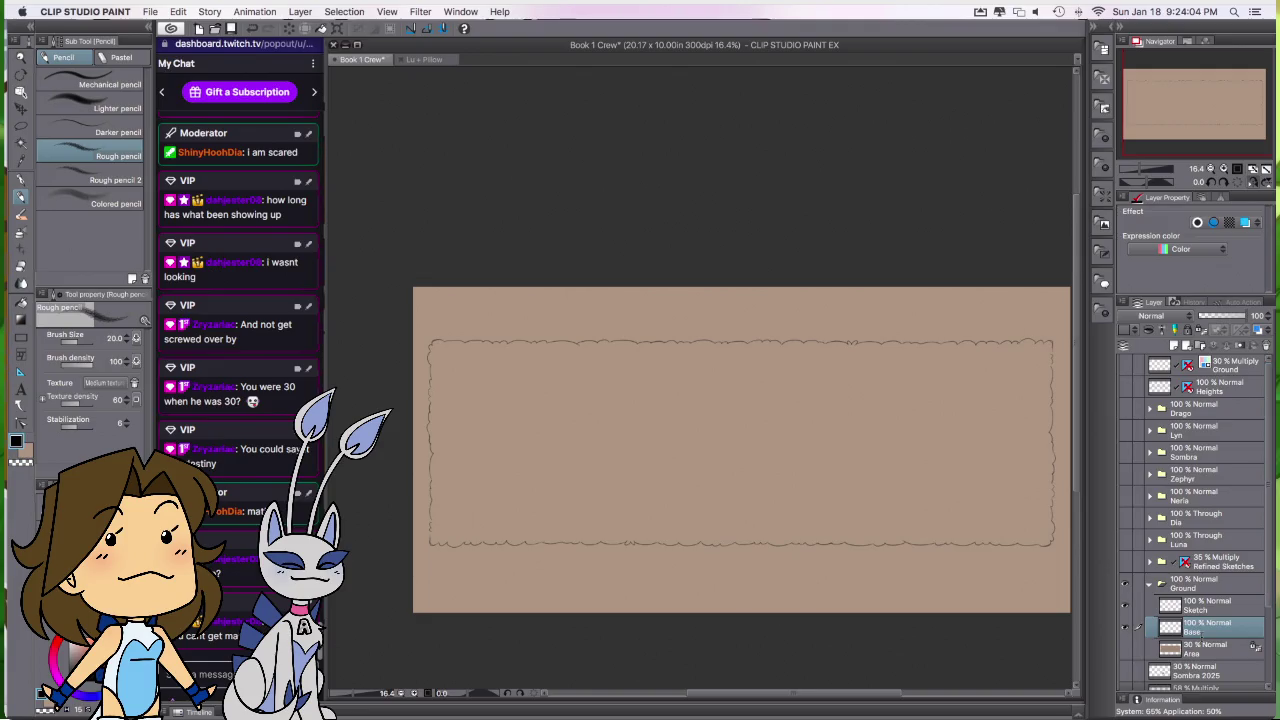
Step: Rectangle-select the whole bordered banner area and make white the drawing colour
key("m")
left_click_drag(418, 330, 1062, 556)
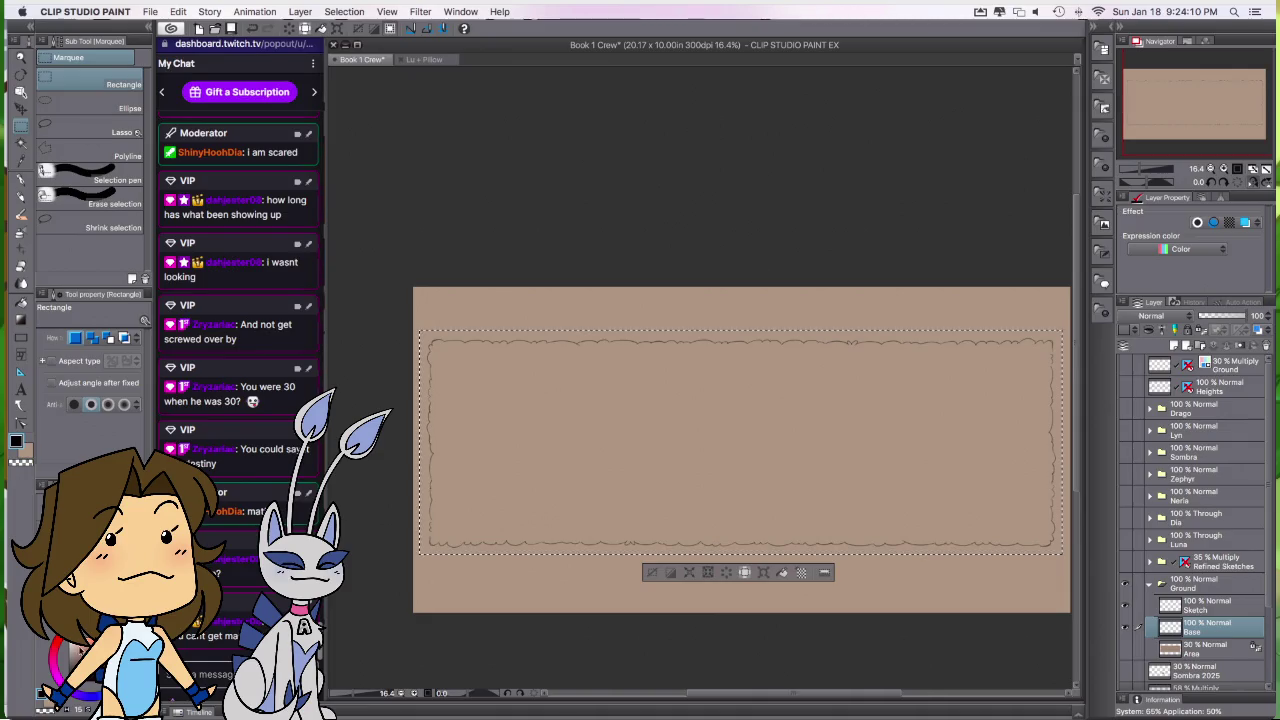
key("x")
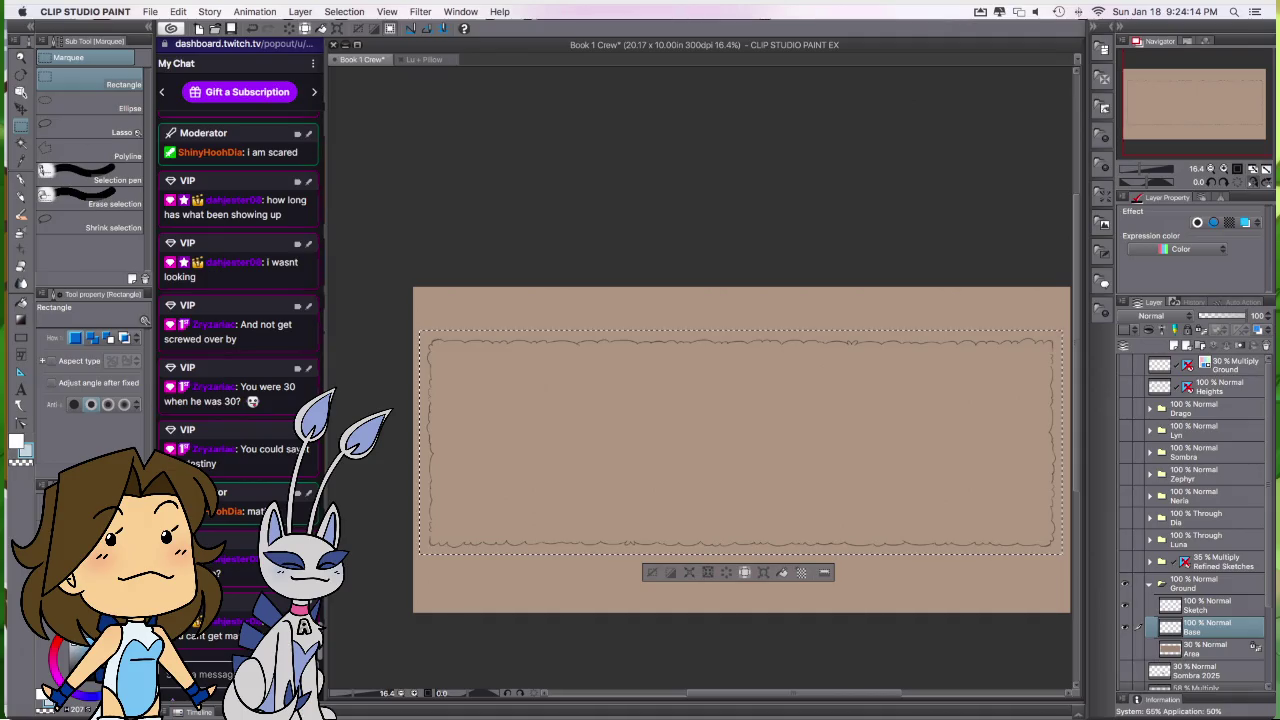
Step: Fill the banner selection white, deselect, and add a layer named Blue above Base
left_click(782, 573)
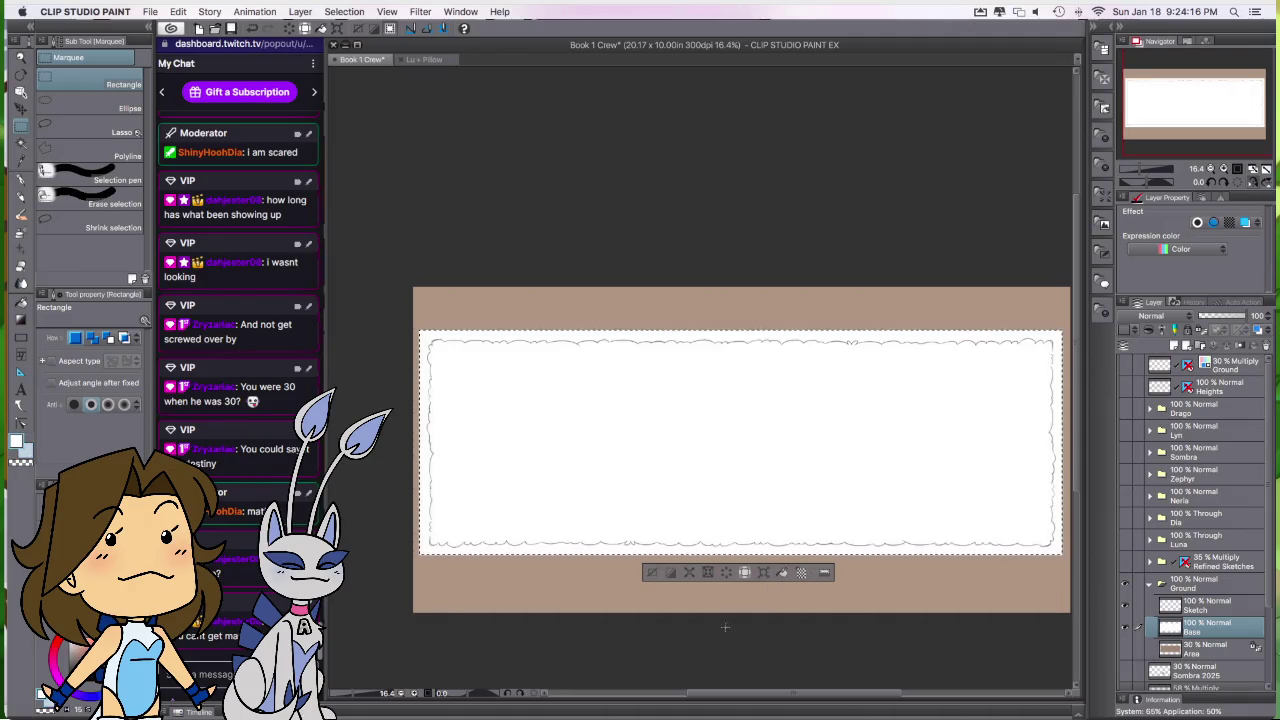
left_click(652, 573)
left_click(1174, 345)
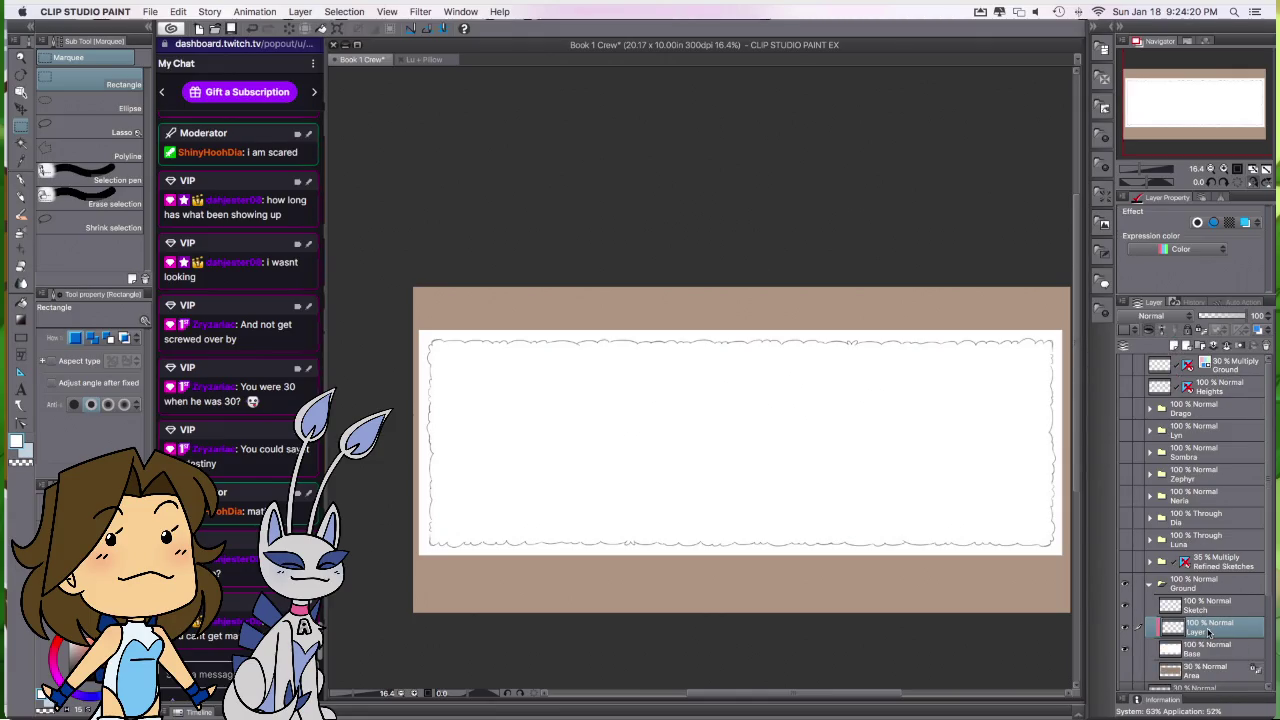
double_click(1207, 631)
key("Return")
Step: Add a layer named Grey above Blue and pick a darker blue colour
left_click(1149, 328)
double_click(1204, 630)
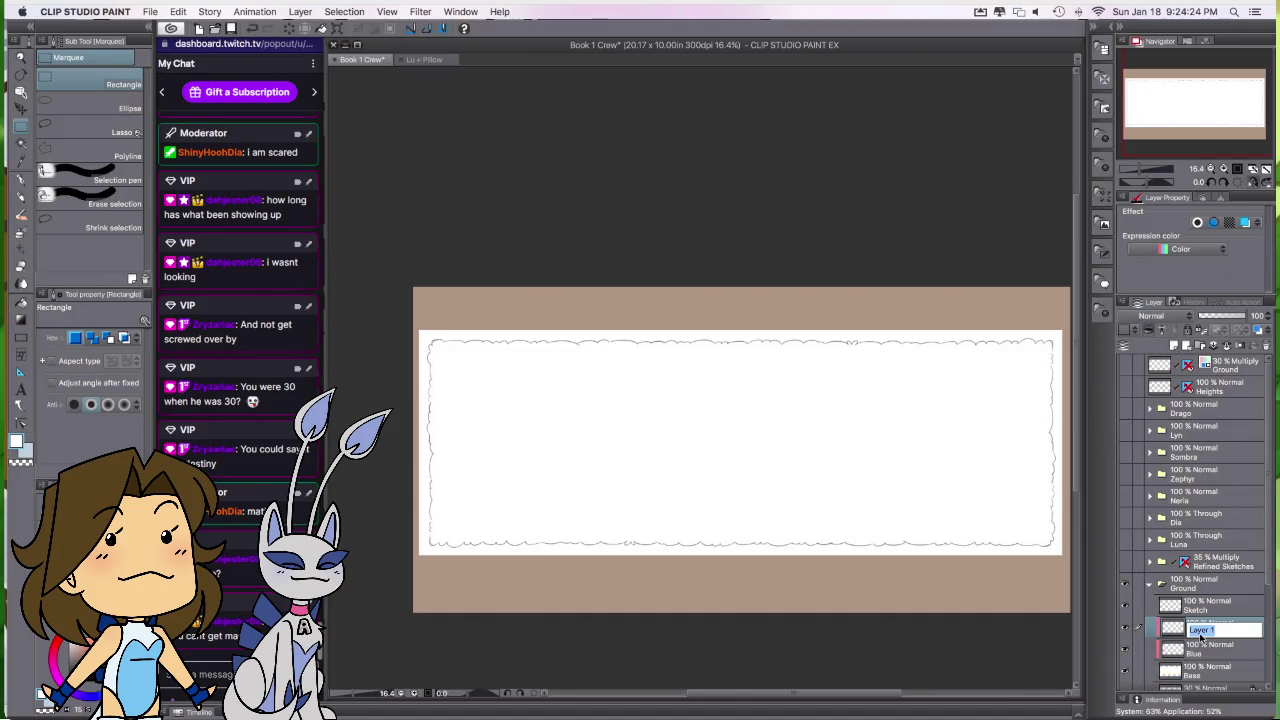
type("Grey")
key("Return")
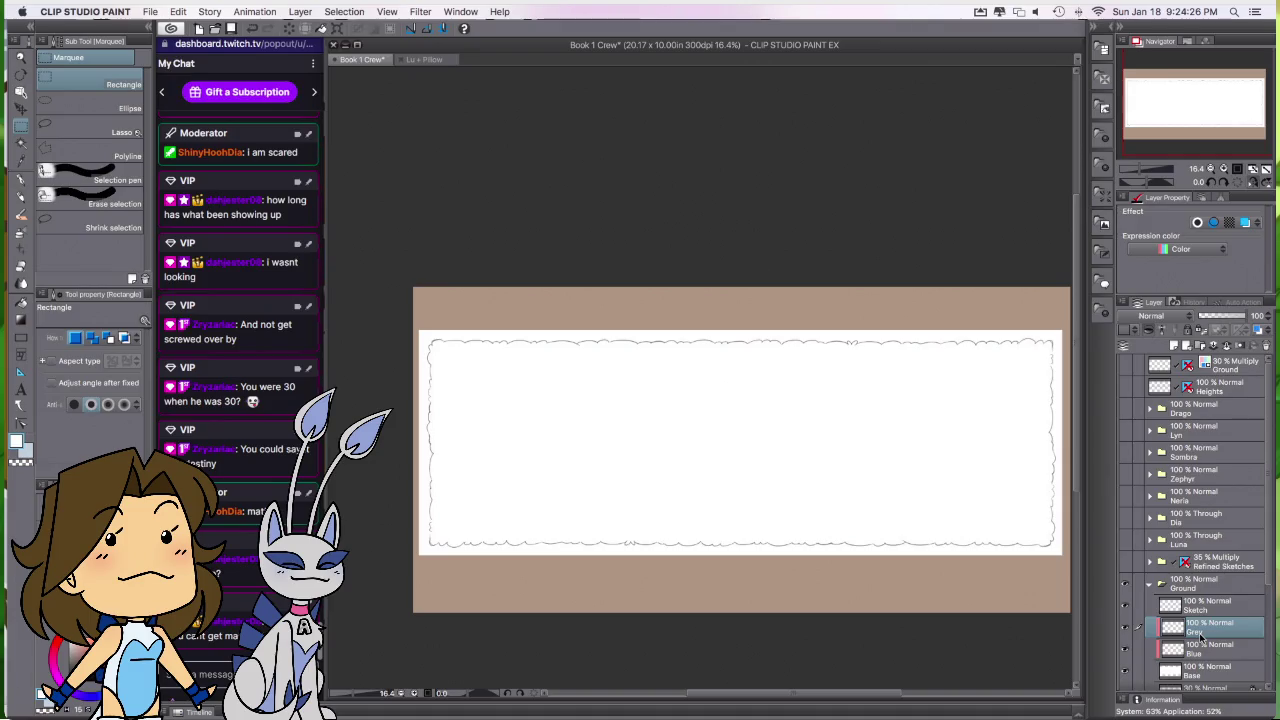
left_click(45, 697)
left_click_drag(45, 697, 46, 698)
left_click(45, 697)
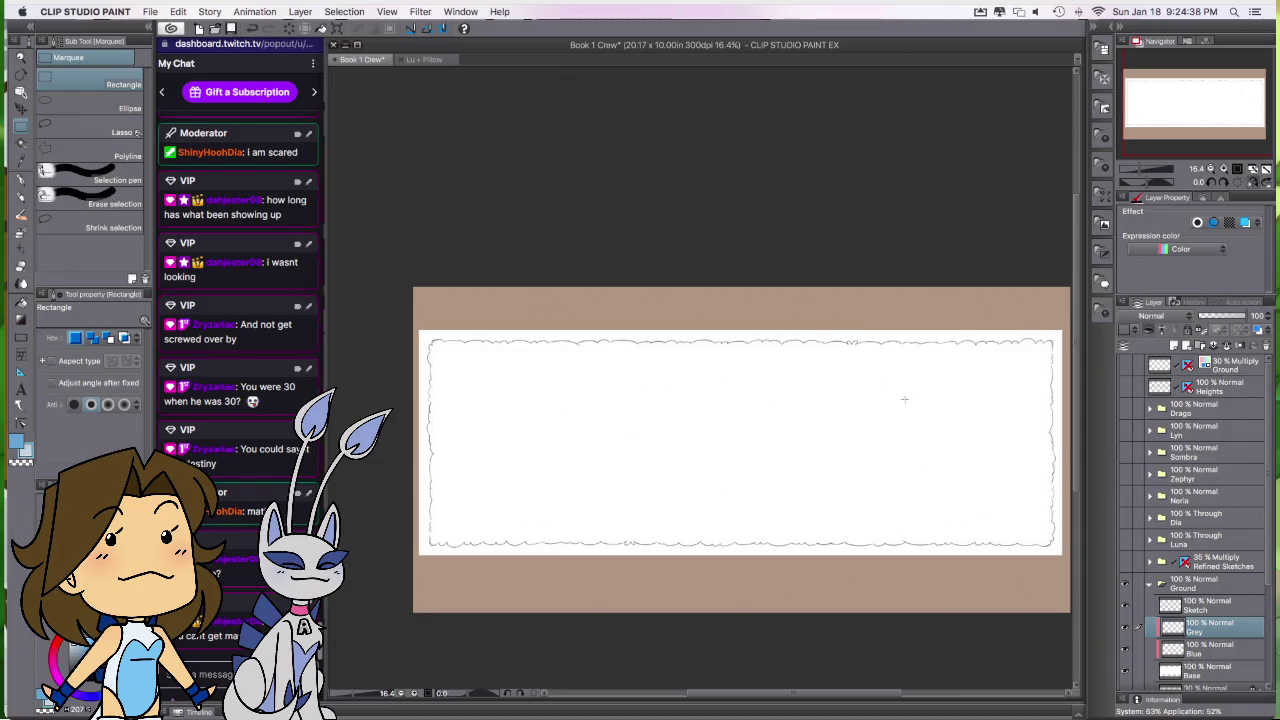
Step: On the Blue layer, set up the Running color spray airbrush at size 250 in light blue
key("x")
key("b")
left_click(1200, 648)
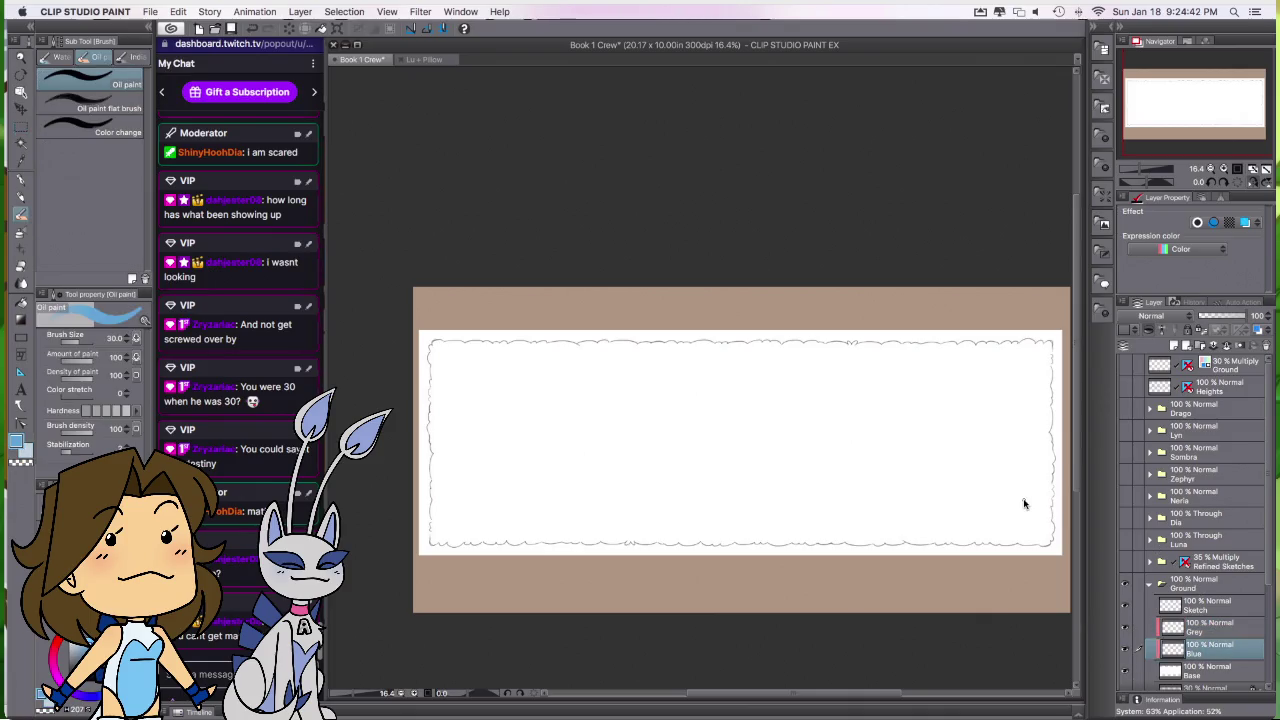
key("b")
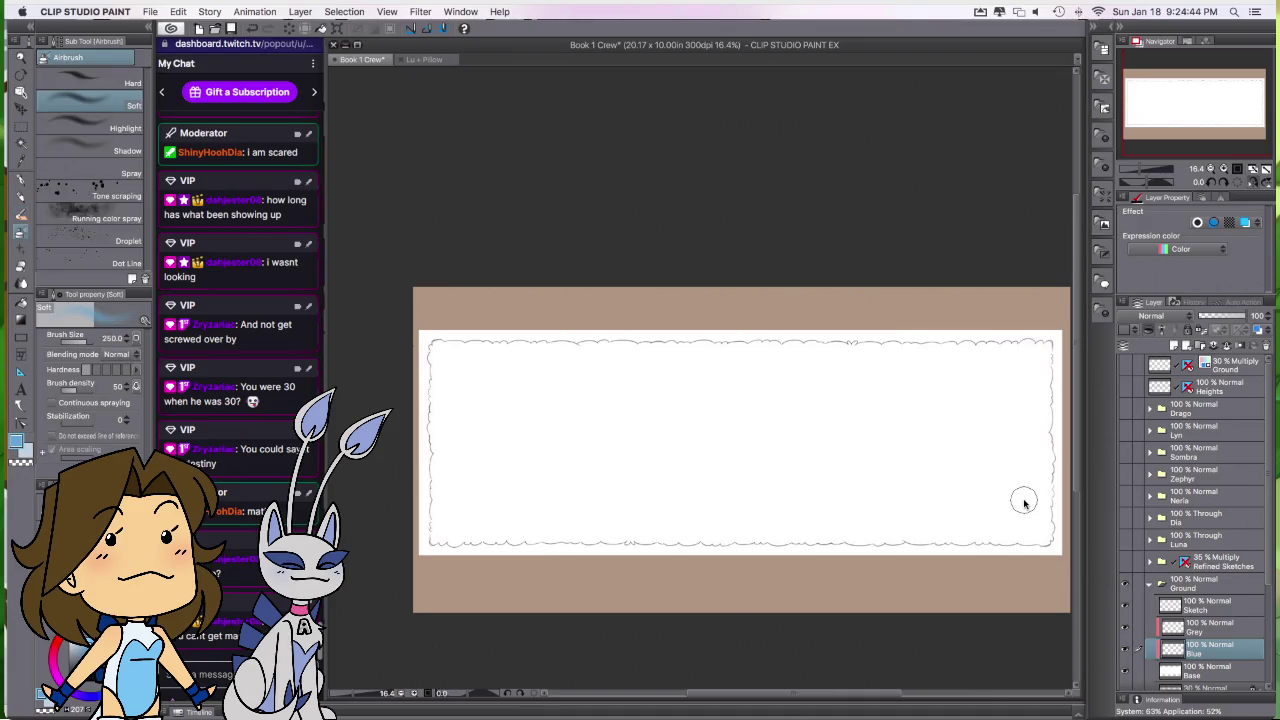
left_click(90, 215)
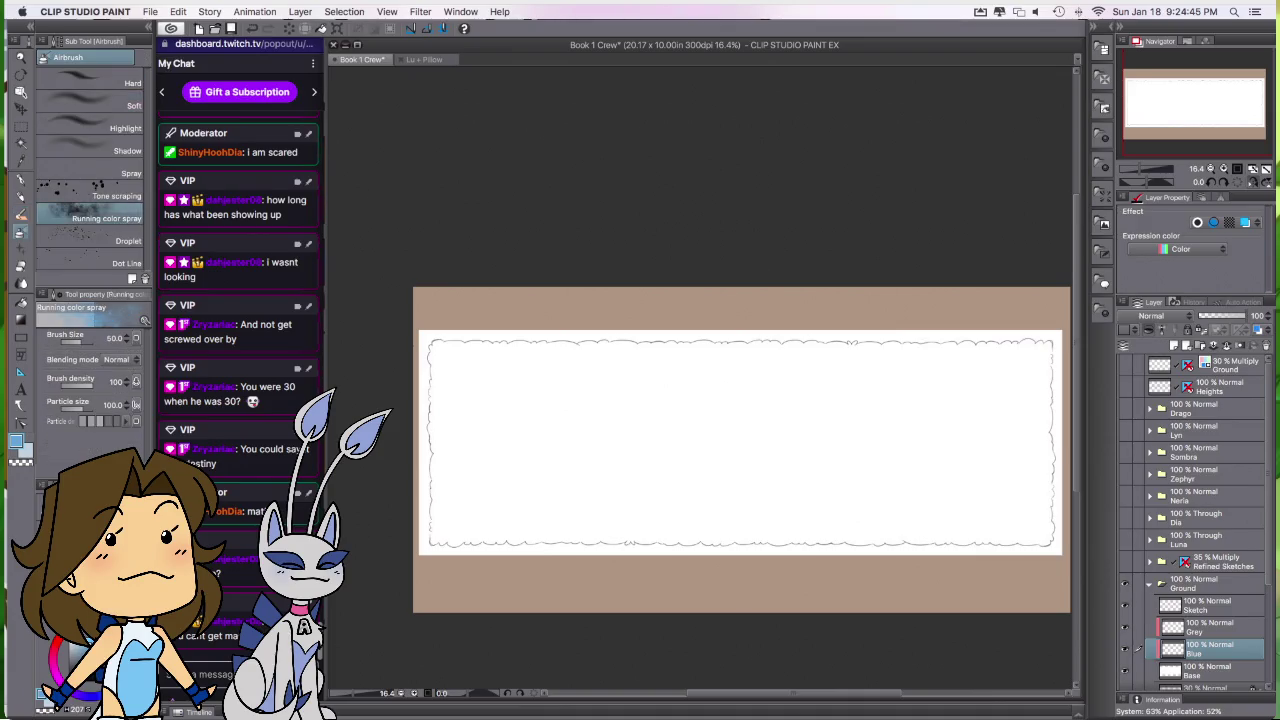
key("bracketright")
key("bracketright")
key("bracketright")
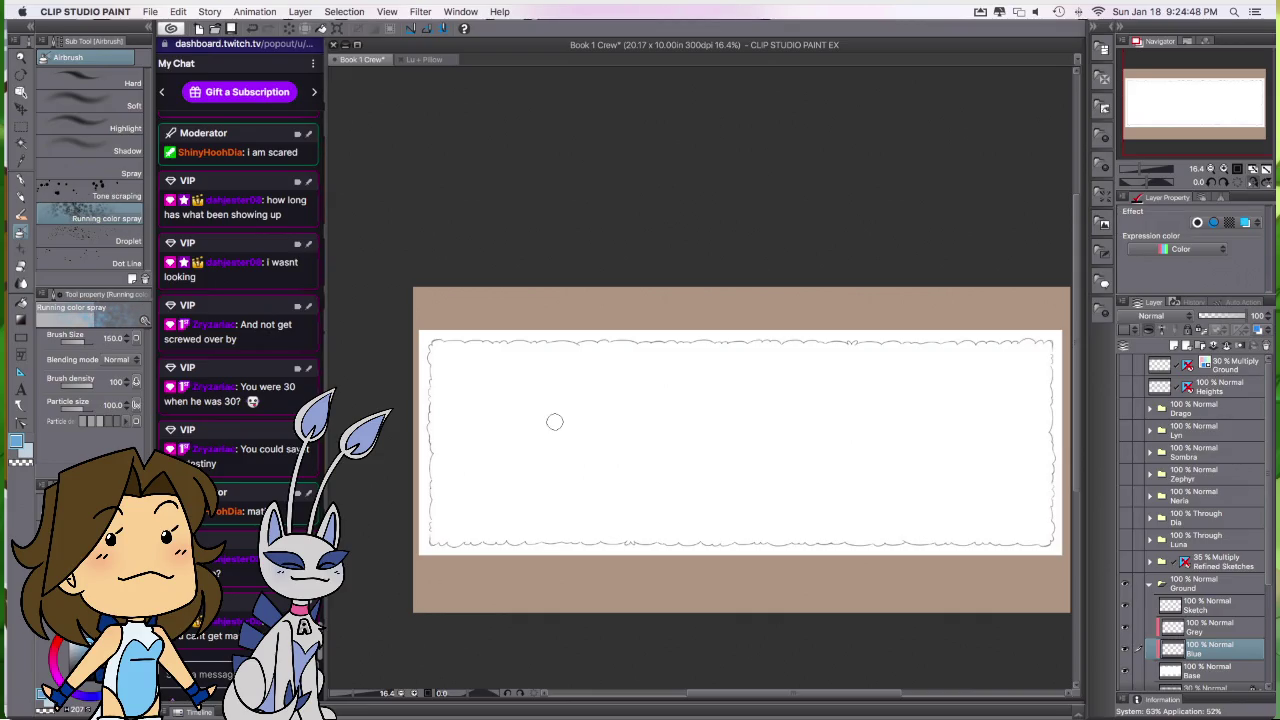
key("bracketright")
key("bracketright")
key("bracketright")
Step: Spray light-blue diagonal bands across the banner's centre, corners and upper right
mouse_move(533, 368)
left_mouse_down()
mouse_move(452, 514)
mouse_move(515, 523)
mouse_move(706, 466)
mouse_move(654, 480)
mouse_move(757, 411)
mouse_move(803, 346)
left_mouse_up()
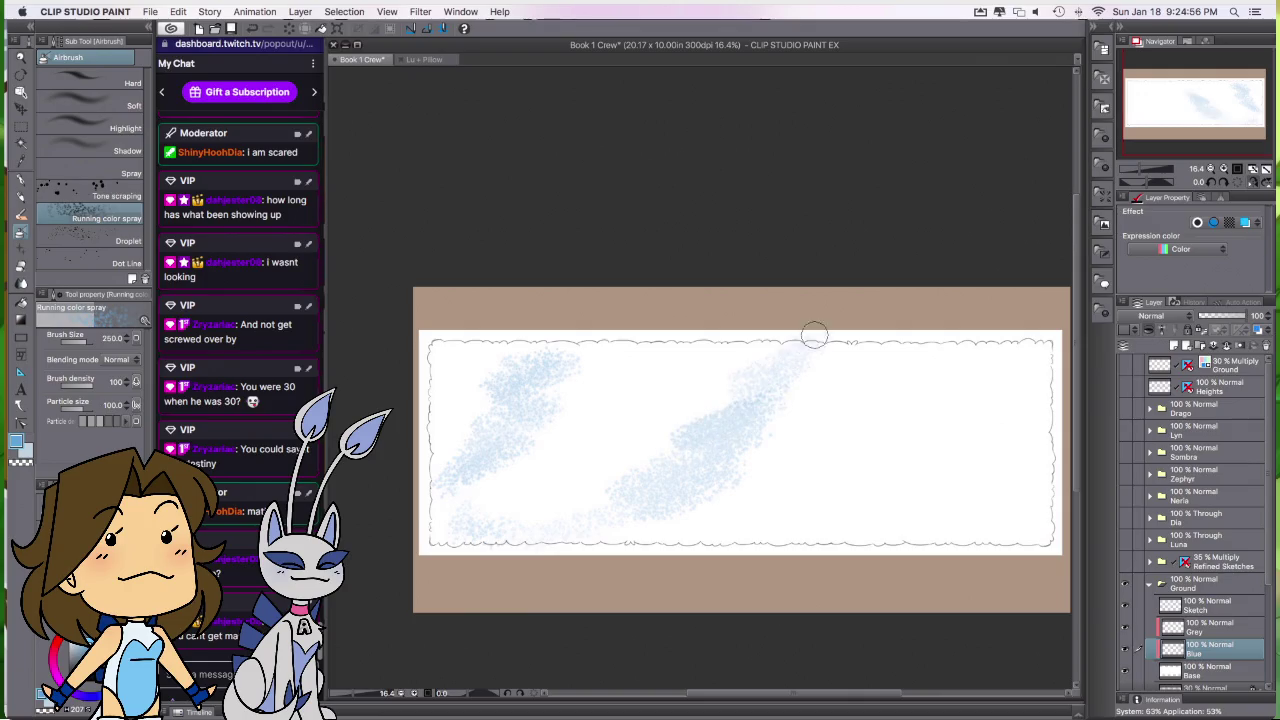
mouse_move(937, 343)
left_mouse_down()
mouse_move(936, 396)
mouse_move(963, 414)
mouse_move(960, 451)
mouse_move(1034, 489)
mouse_move(843, 529)
mouse_move(814, 563)
mouse_move(920, 560)
left_mouse_up()
mouse_move(740, 558)
left_mouse_down()
mouse_move(608, 551)
mouse_move(688, 480)
mouse_move(677, 448)
mouse_move(694, 369)
left_mouse_up()
mouse_move(560, 491)
left_mouse_down()
mouse_move(585, 466)
mouse_move(569, 452)
mouse_move(569, 514)
mouse_move(551, 531)
mouse_move(452, 542)
mouse_move(556, 558)
mouse_move(646, 515)
mouse_move(740, 497)
mouse_move(737, 526)
left_mouse_up()
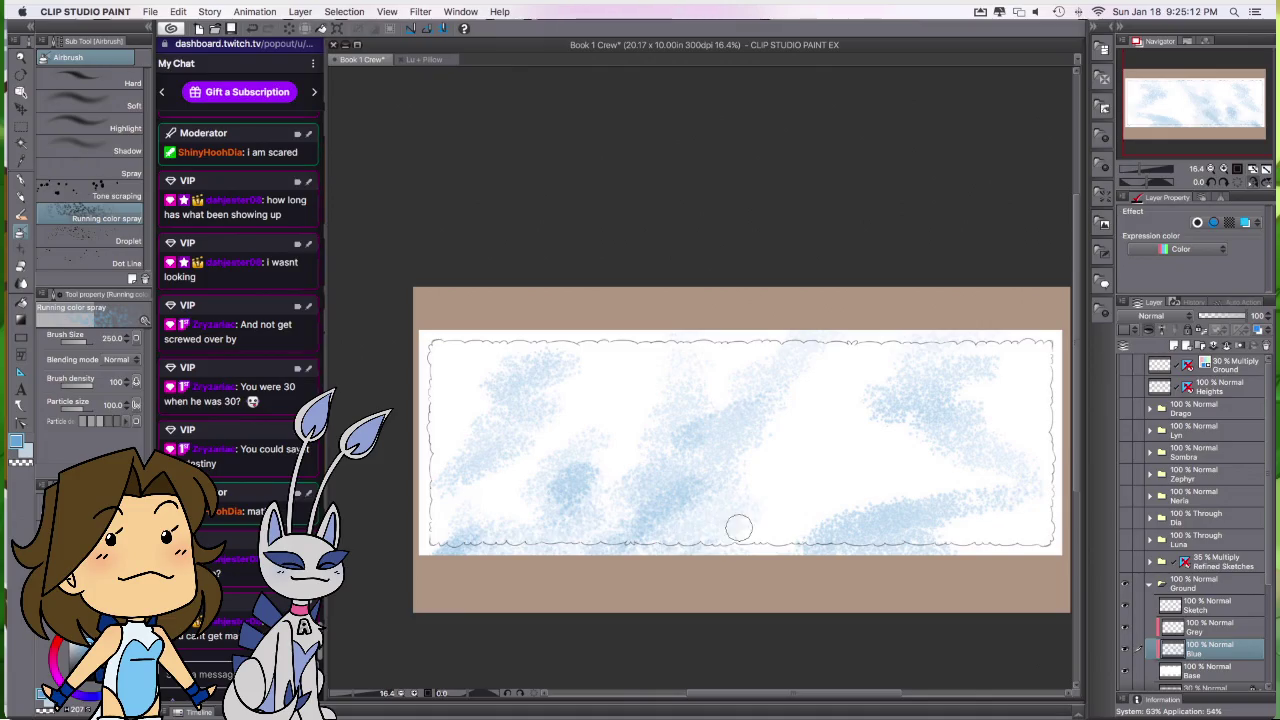
mouse_move(936, 358)
left_mouse_down()
mouse_move(843, 414)
mouse_move(929, 397)
mouse_move(981, 452)
mouse_move(900, 534)
mouse_move(994, 537)
left_mouse_up()
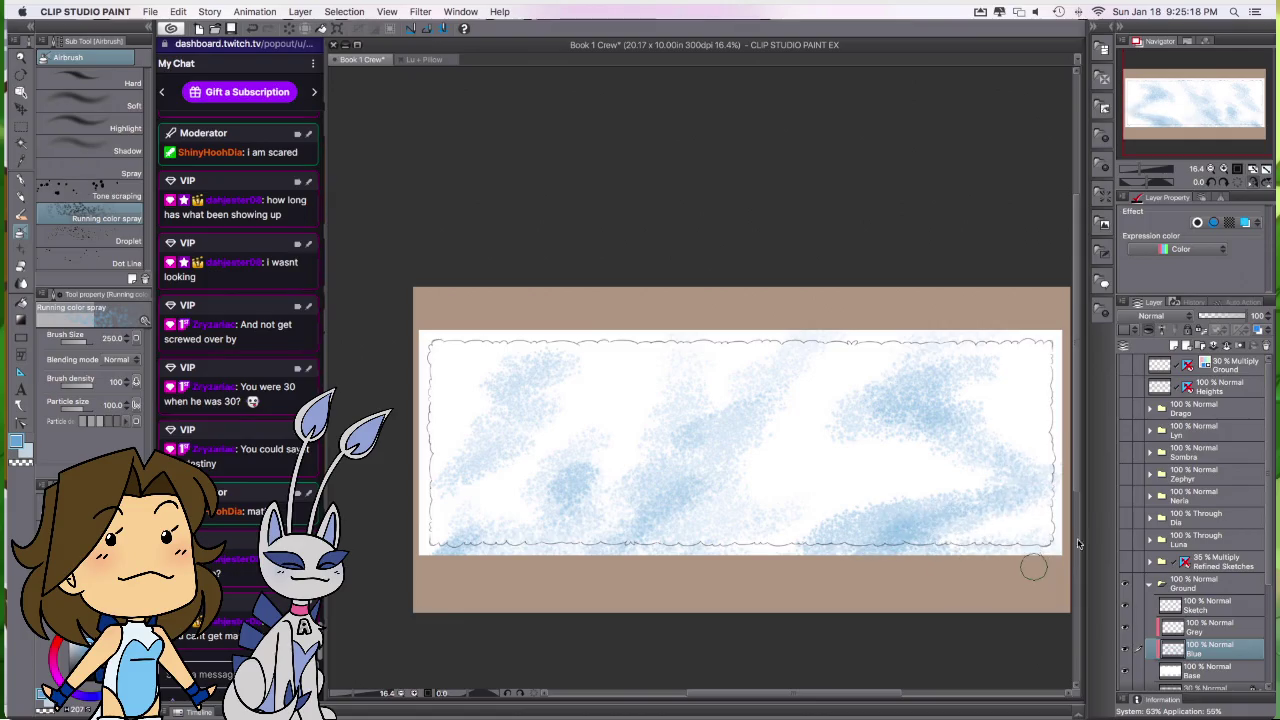
left_click(1056, 340)
mouse_move(503, 345)
left_mouse_down()
mouse_move(412, 343)
mouse_move(432, 369)
mouse_move(423, 420)
left_mouse_up()
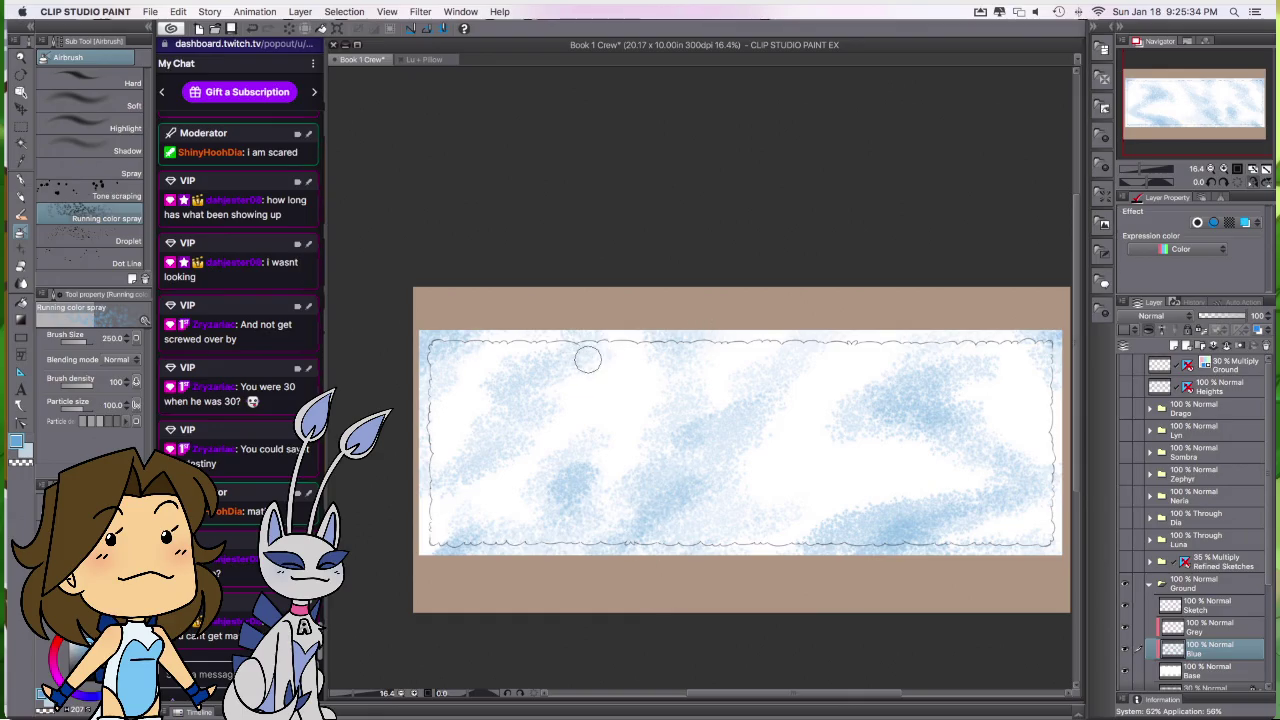
Step: Add a new layer named White above Grey, then select the Grey layer
left_click(1174, 346)
double_click(1198, 630)
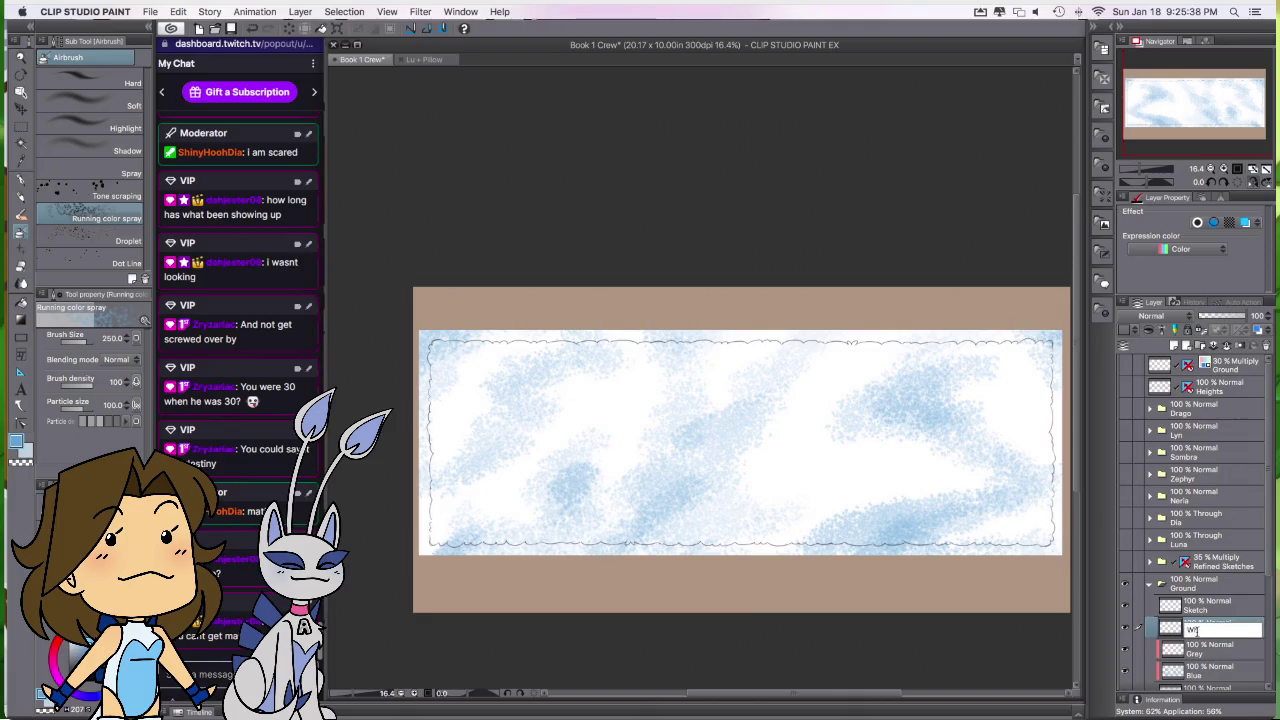
key("Escape")
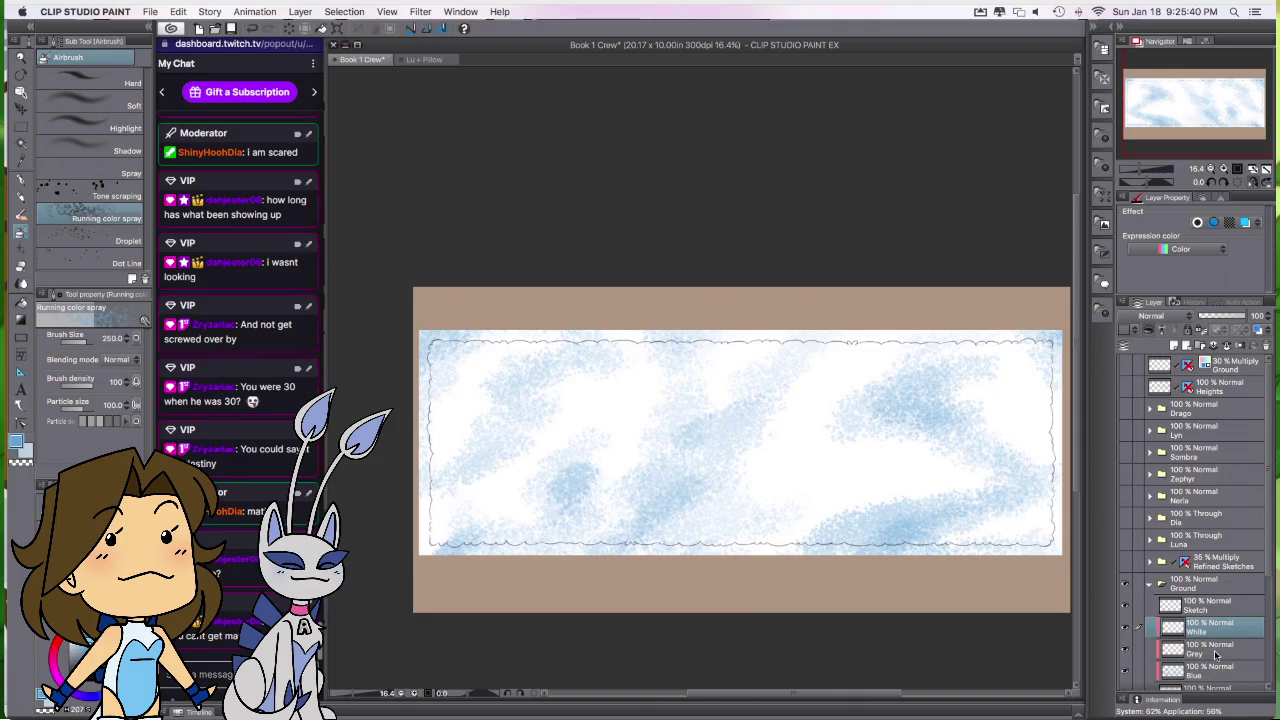
left_click(1208, 648)
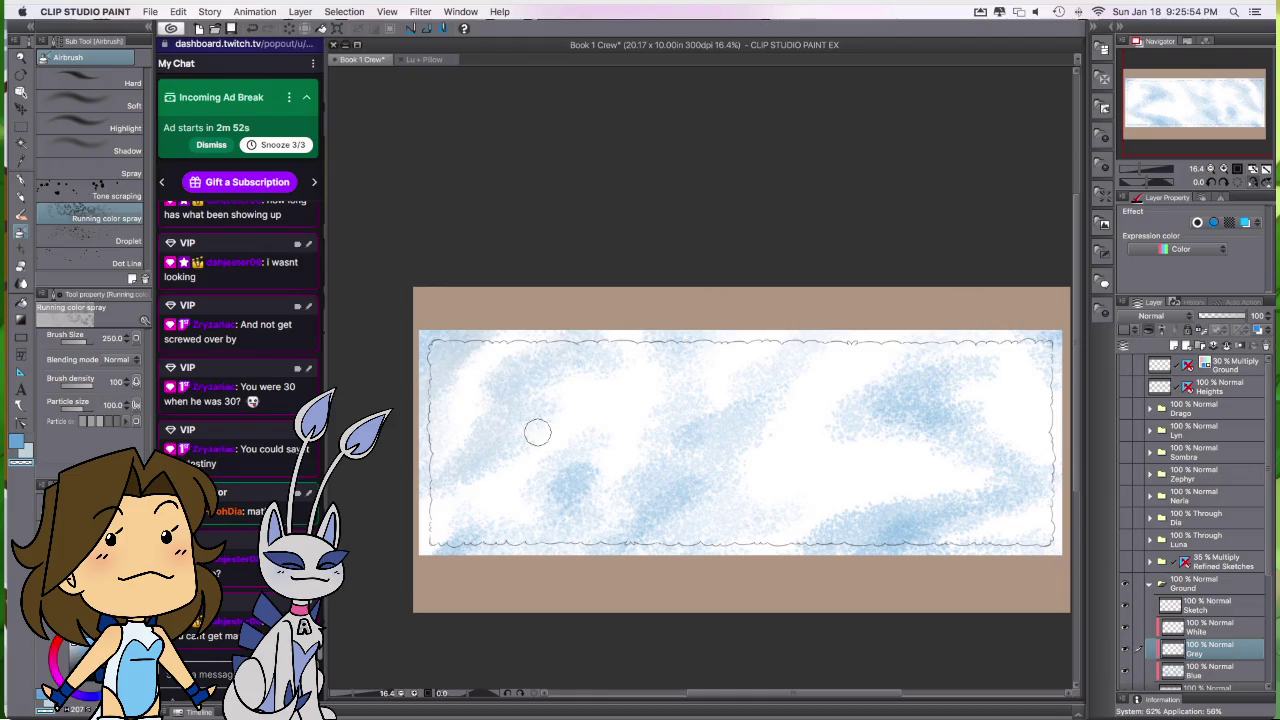
Step: Compare the Blue streaks on and off, lower Blue's opacity to 25%, and reselect Grey
left_click(1126, 670)
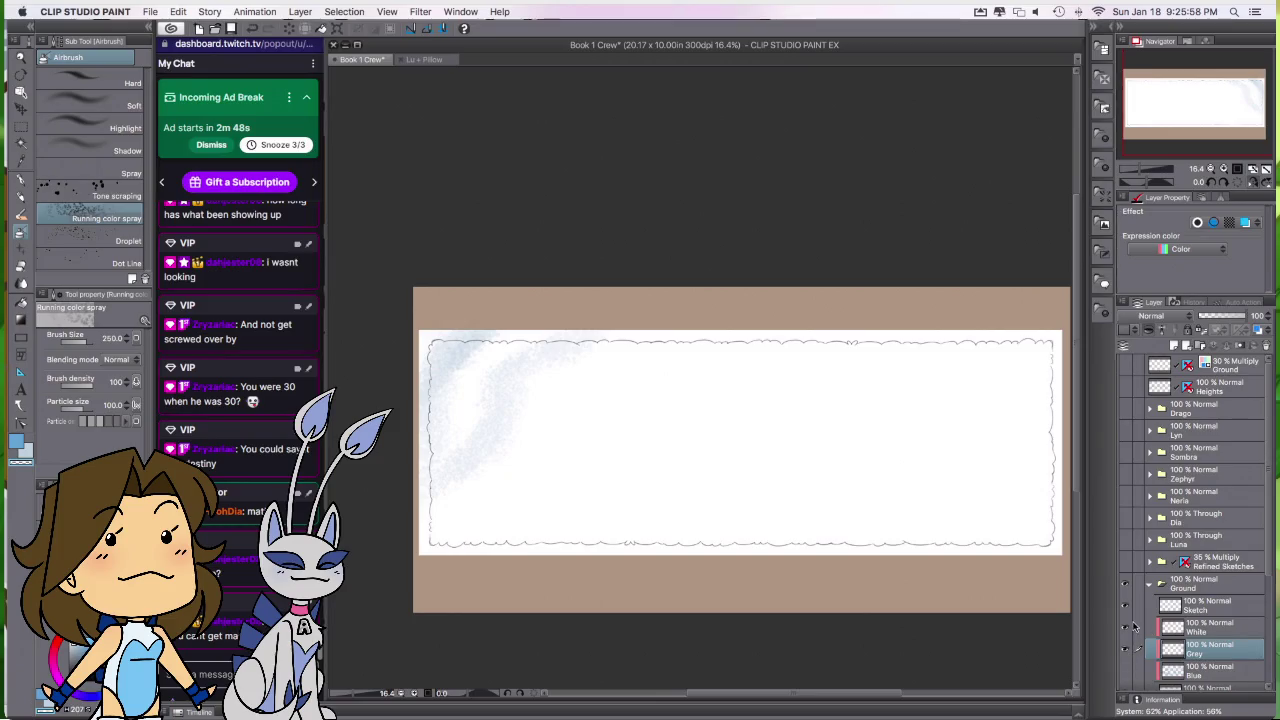
left_click(1126, 670)
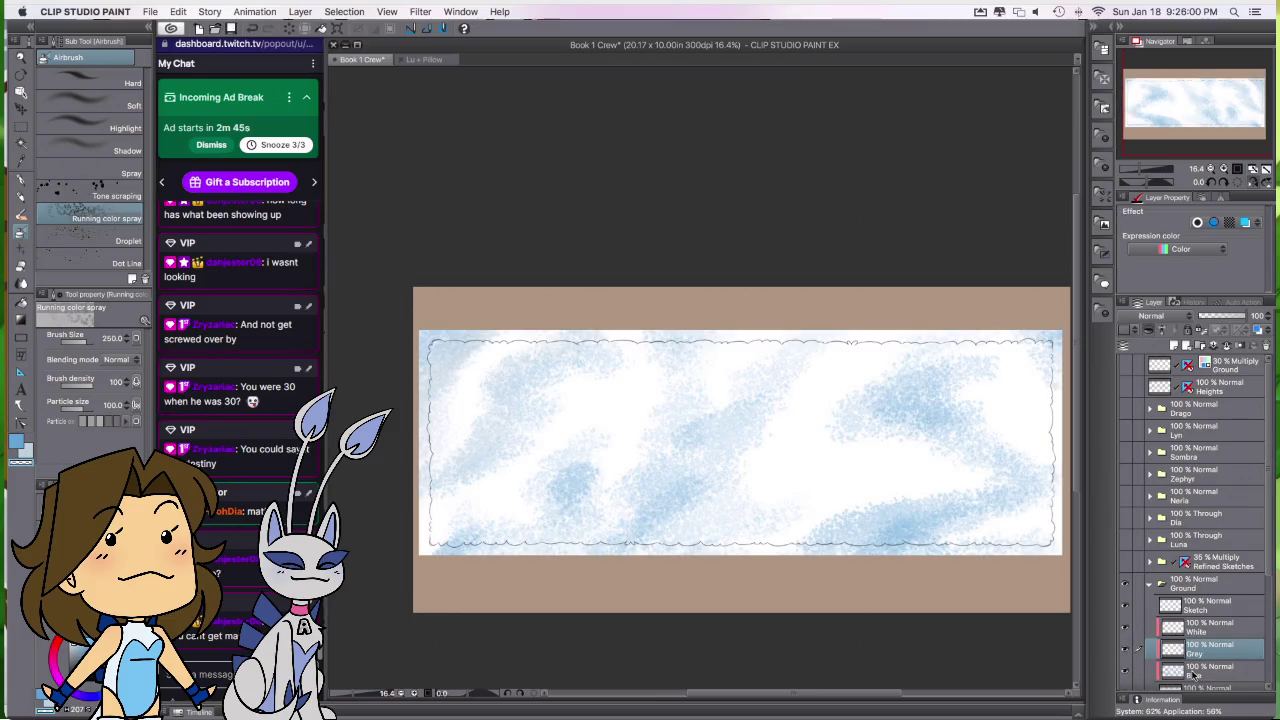
left_click(1207, 678)
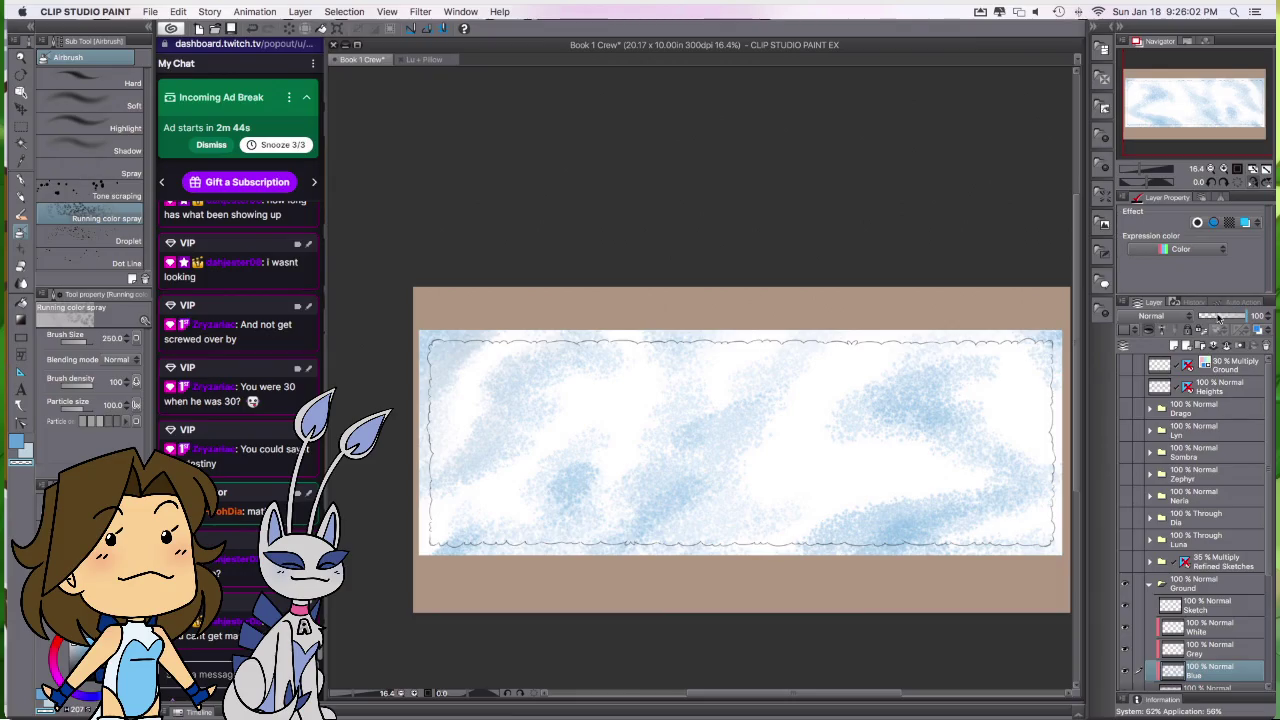
left_click(1211, 316)
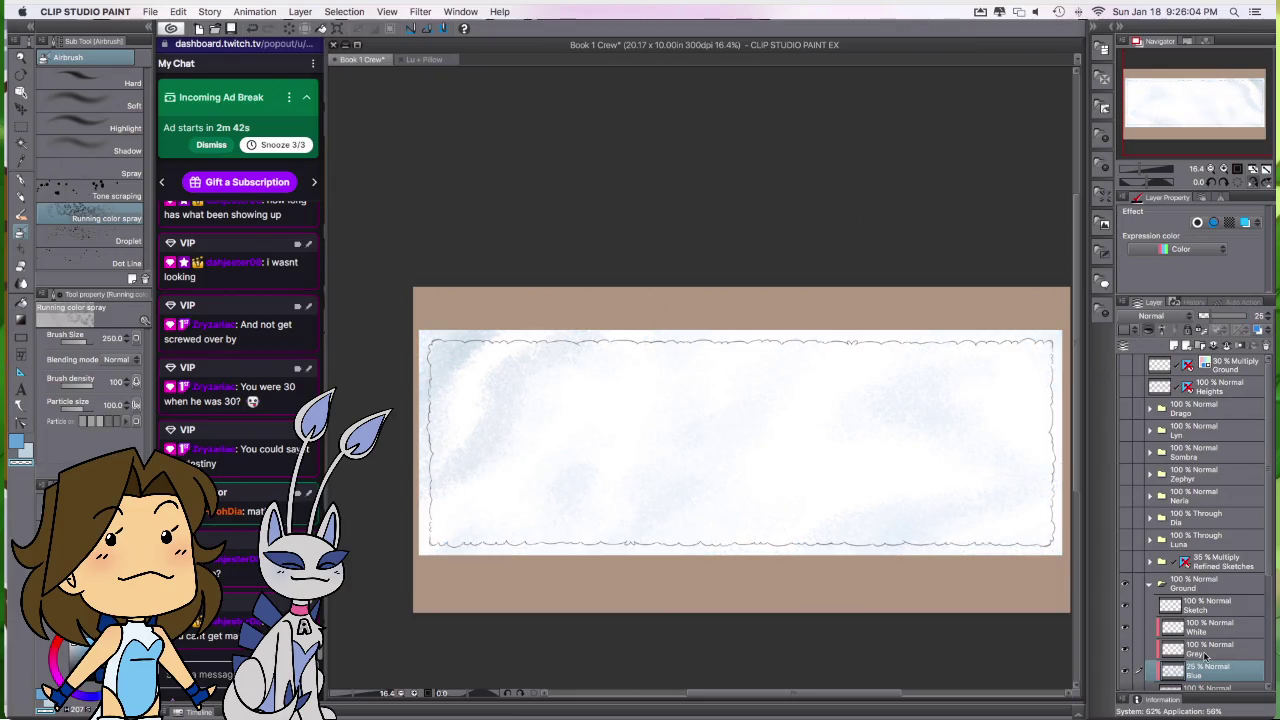
left_click(1215, 650)
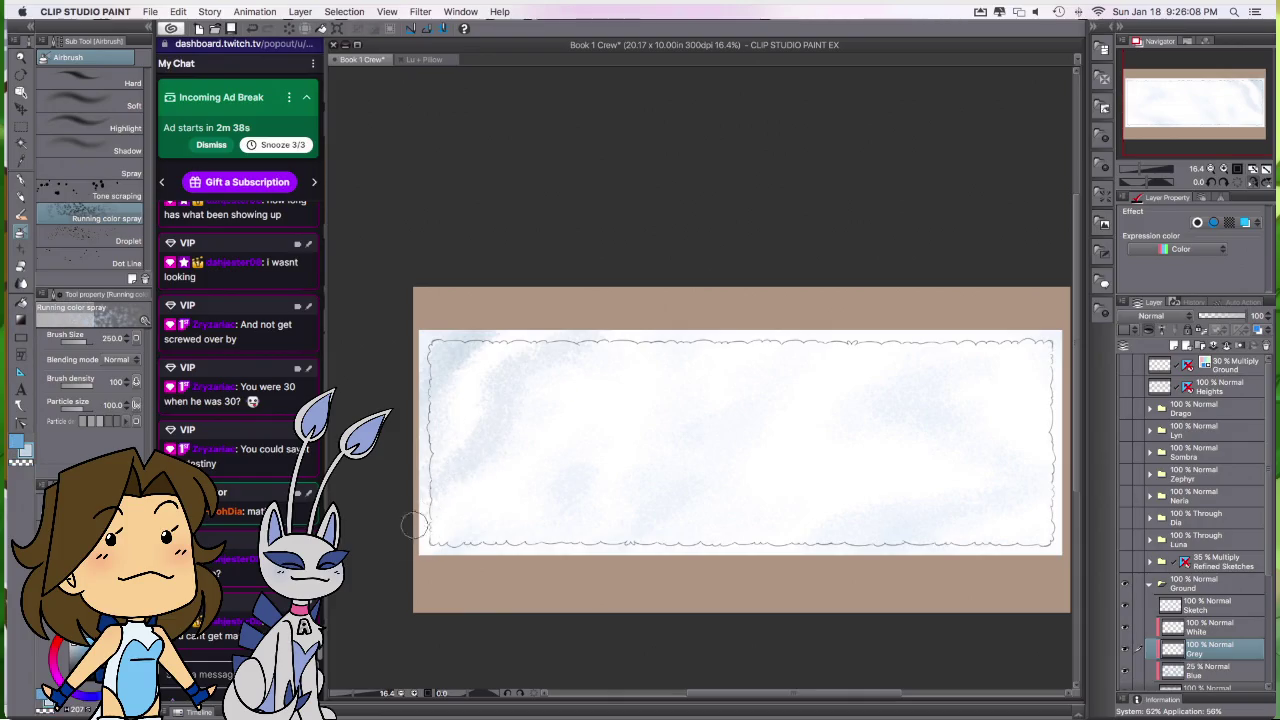
Step: Spray a faint grey diagonal streak across the banner on the Grey layer
mouse_move(495, 516)
left_mouse_down()
mouse_move(560, 477)
mouse_move(674, 363)
mouse_move(661, 334)
left_mouse_up()
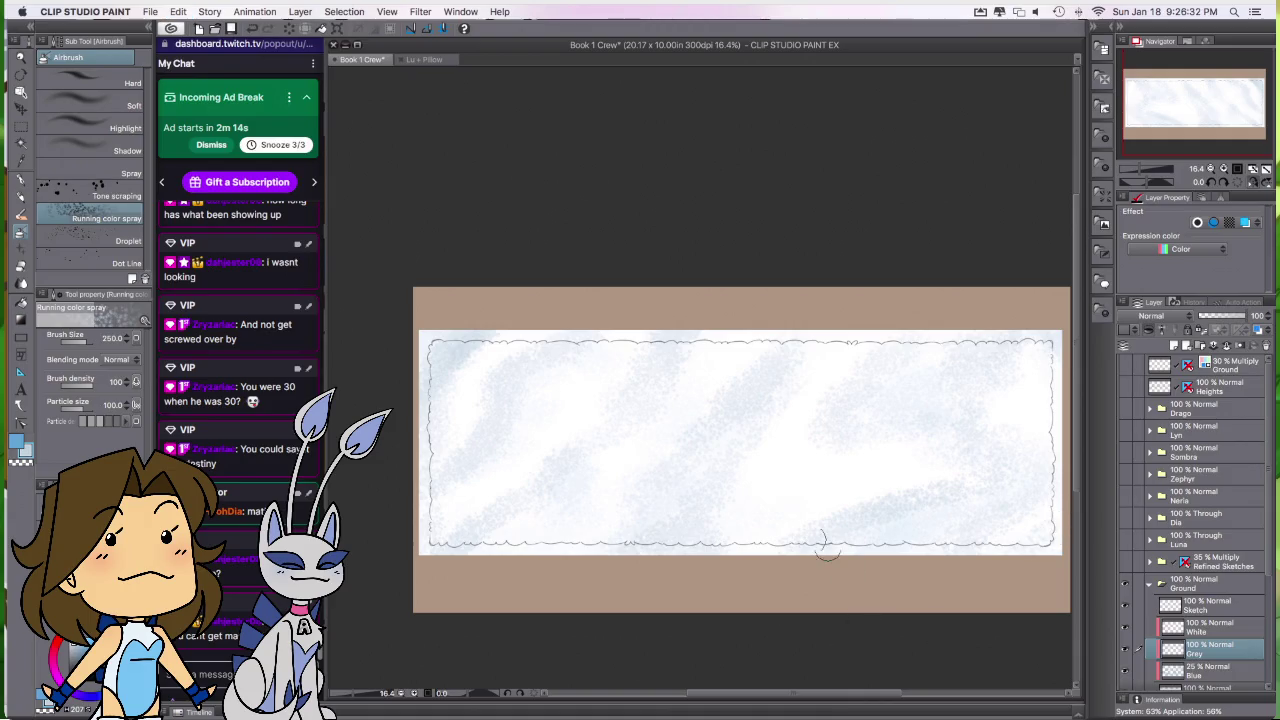
left_click(1210, 668)
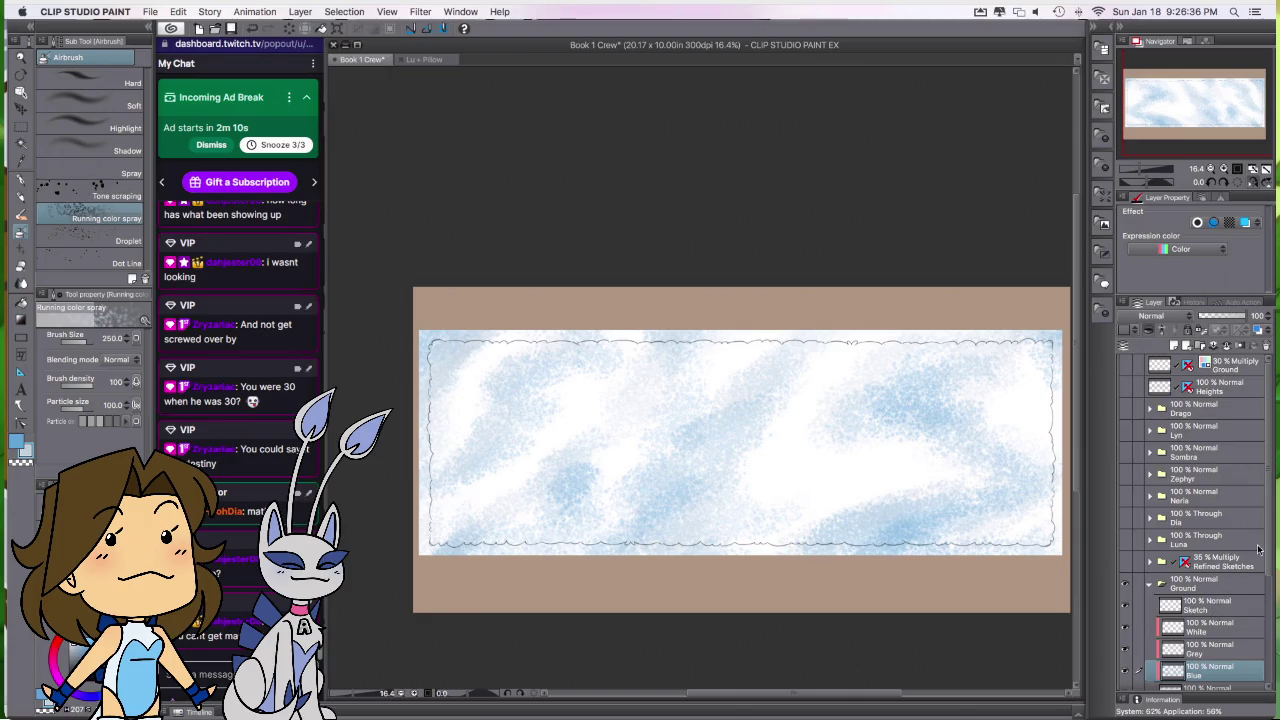
Step: Adjust the Grey and Blue layer opacities, leaving Grey at full and Blue at 45%
left_click(1210, 648, "shift")
left_click_drag(1240, 316, 1219, 321)
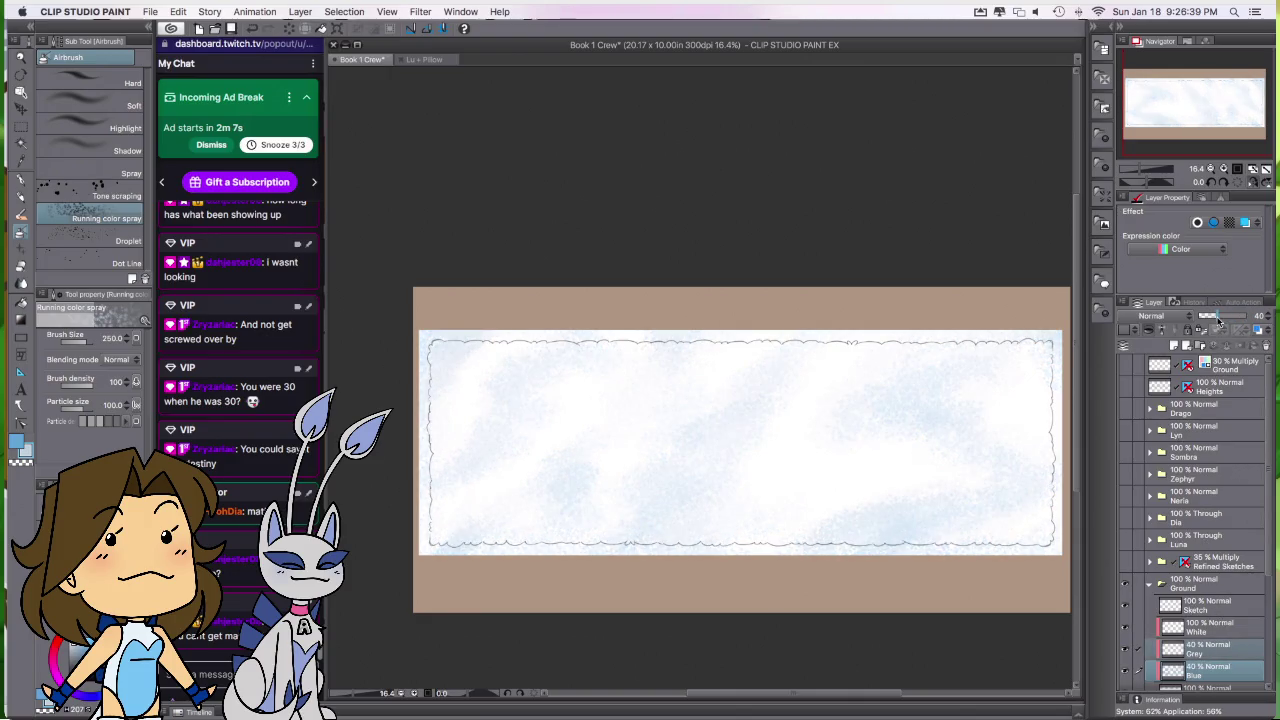
left_click(1270, 316)
left_click(1270, 316)
left_click(1226, 670, "ctrl")
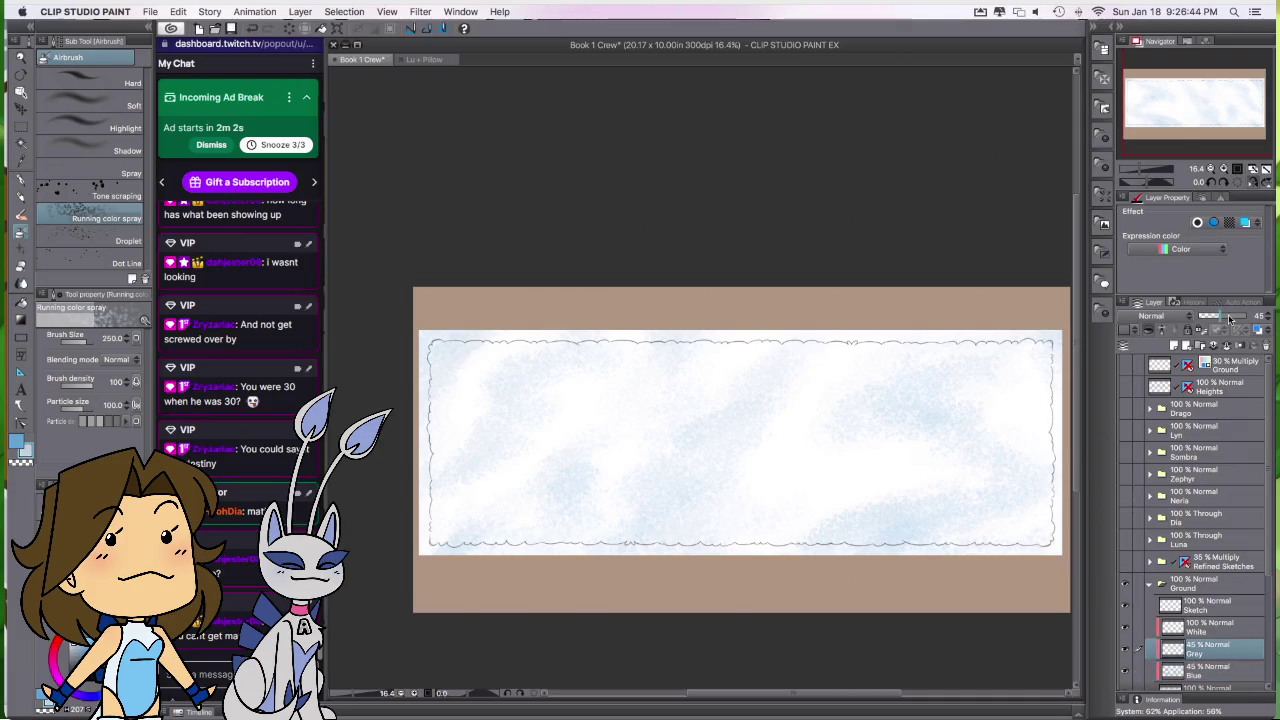
left_click_drag(1244, 316, 1236, 317)
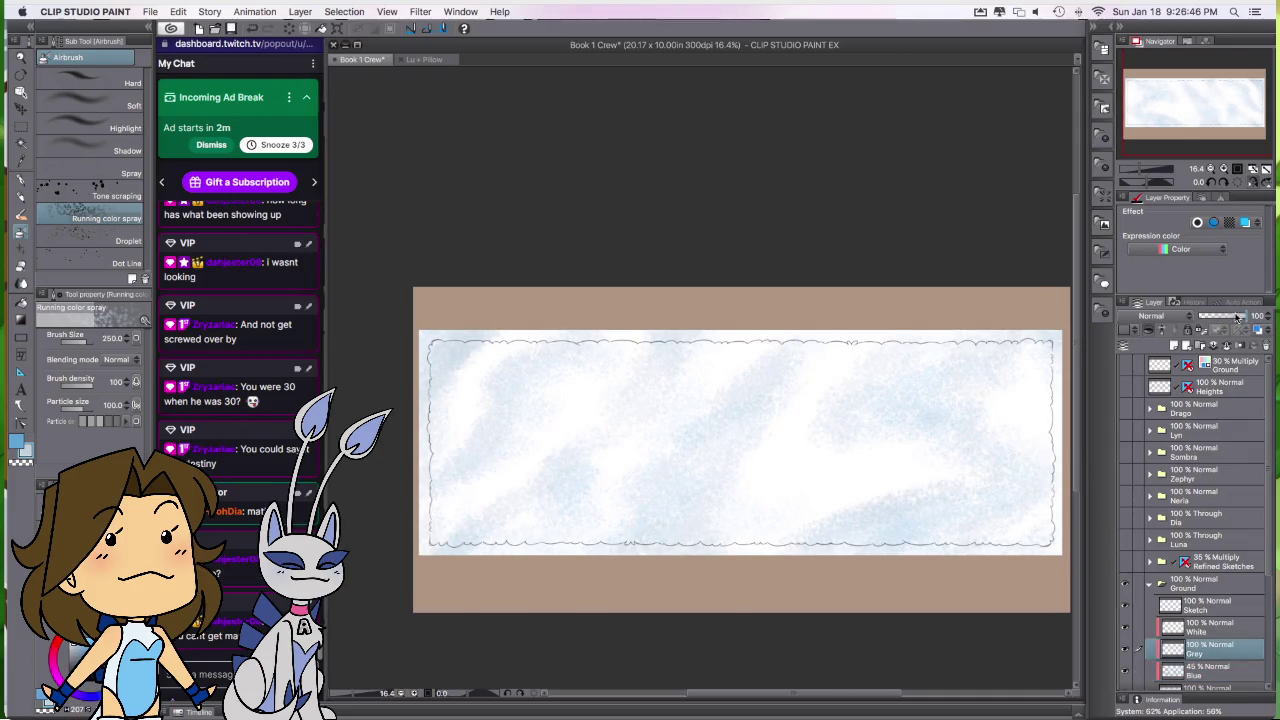
left_click(1225, 670)
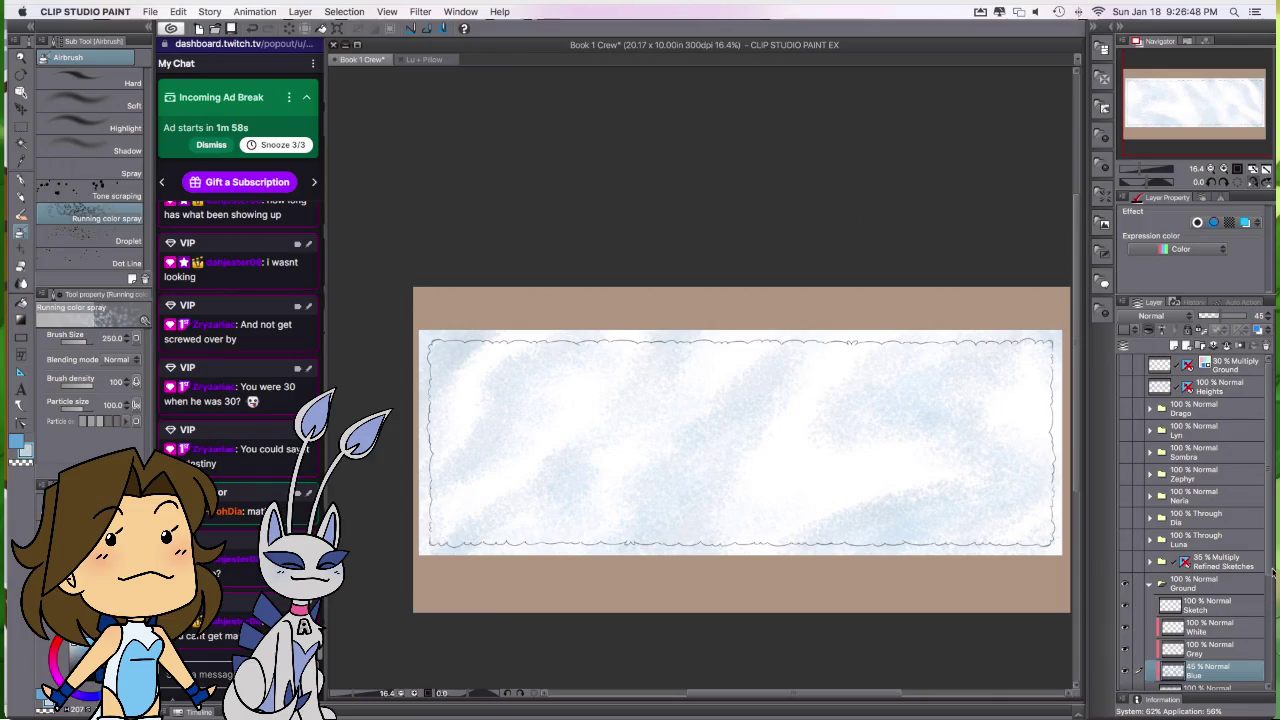
Step: Set spray particle size to 150 and resize the brush from 1500 to about 700
left_click(112, 405)
type("150")
key("Return")
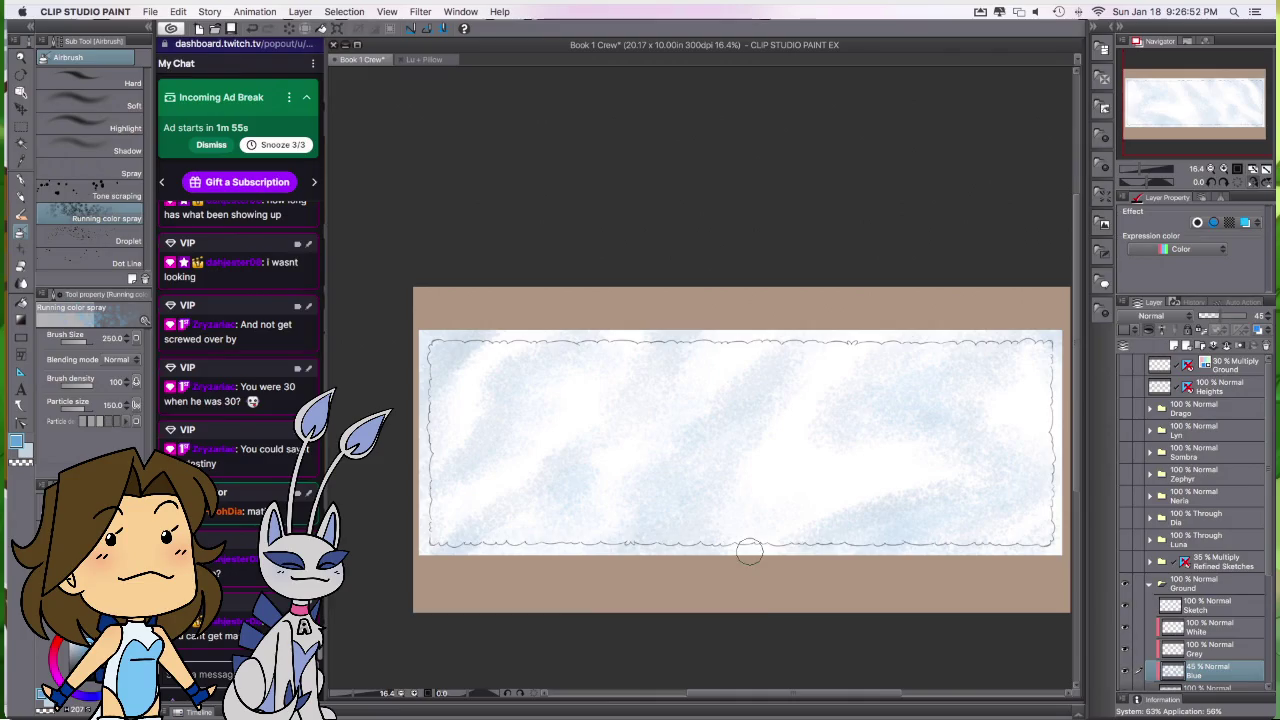
left_click_drag(752, 553, 835, 555)
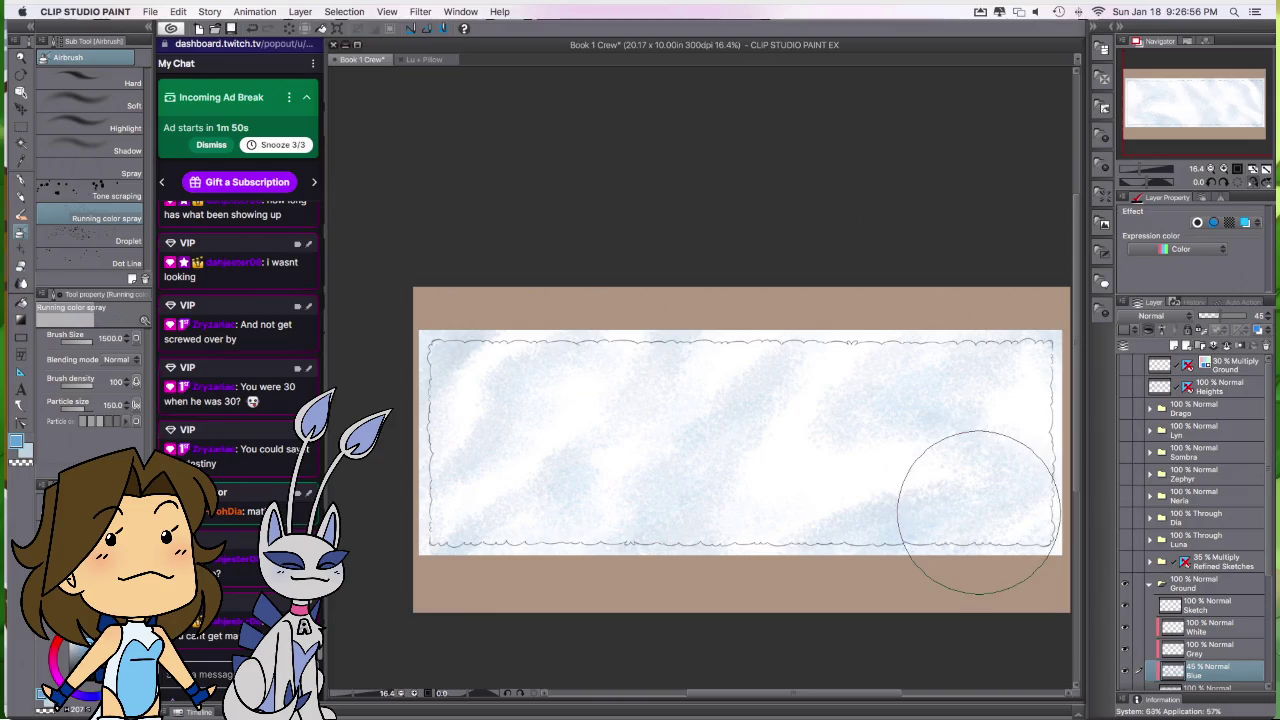
left_click_drag(978, 512, 940, 512)
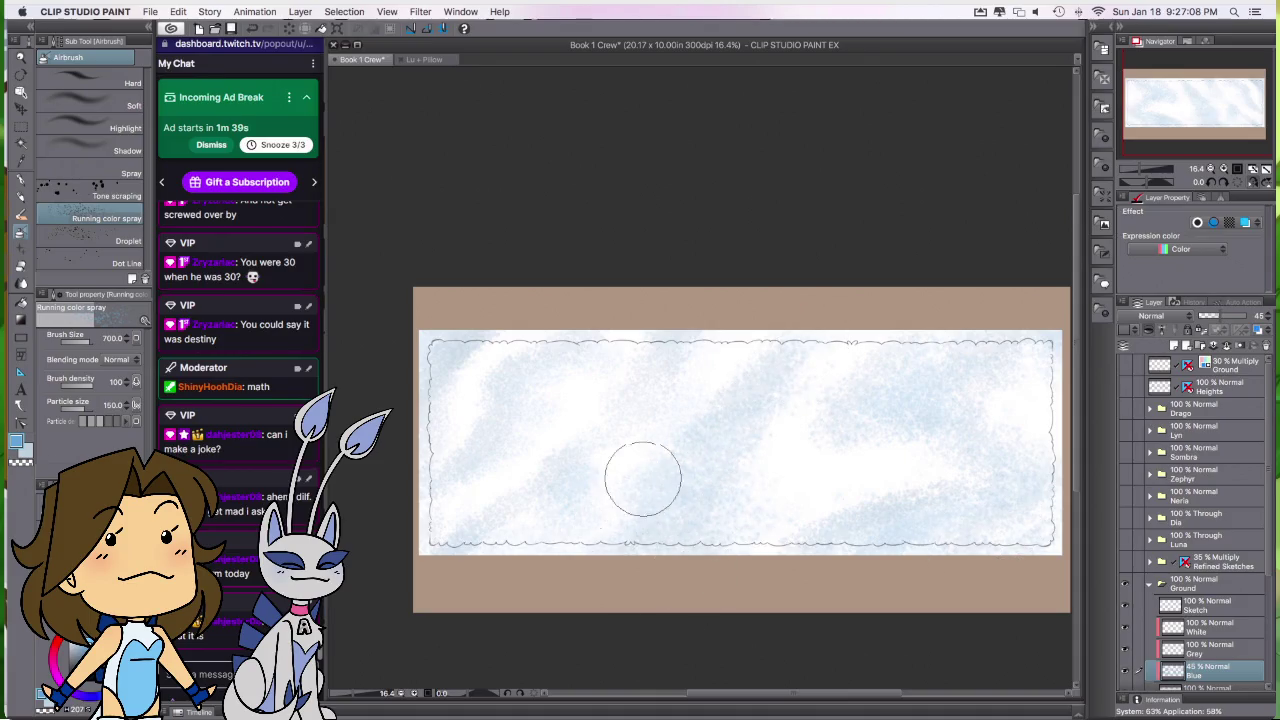
left_click(1210, 648)
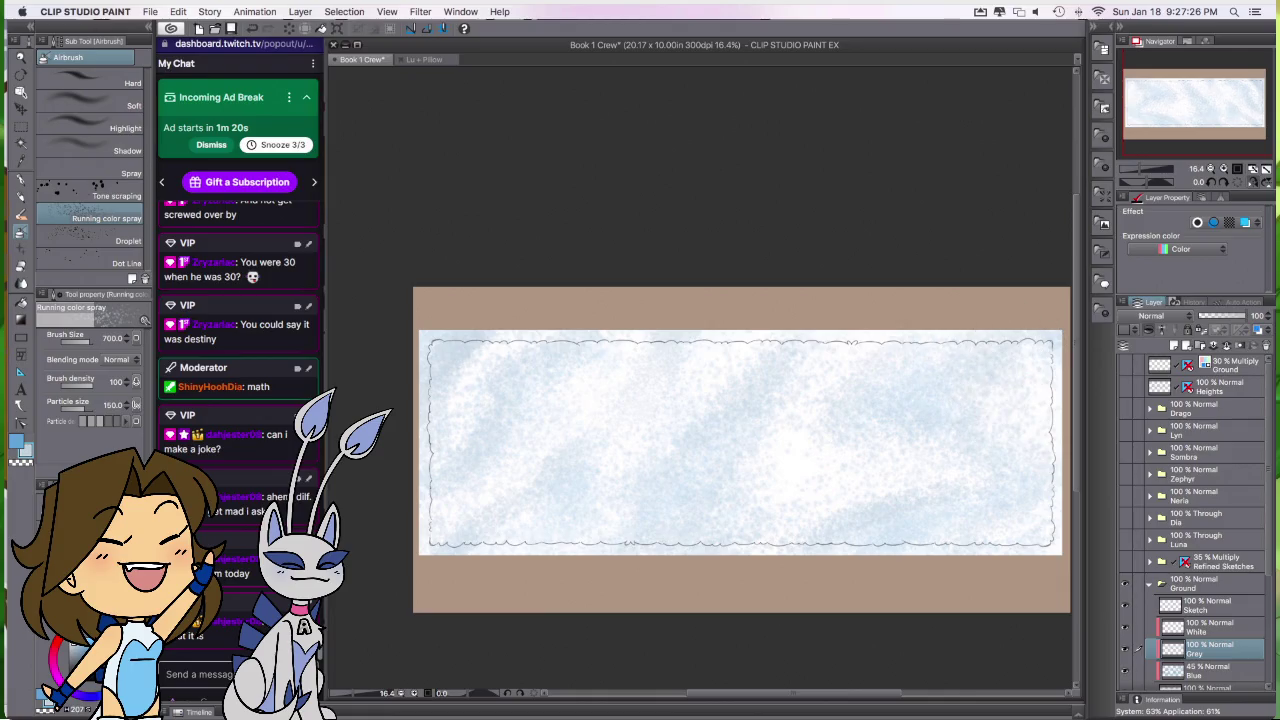
Step: On the White layer, shrink the spray brush to 500, briefly checking the Blue layer's strength
left_click(1210, 627)
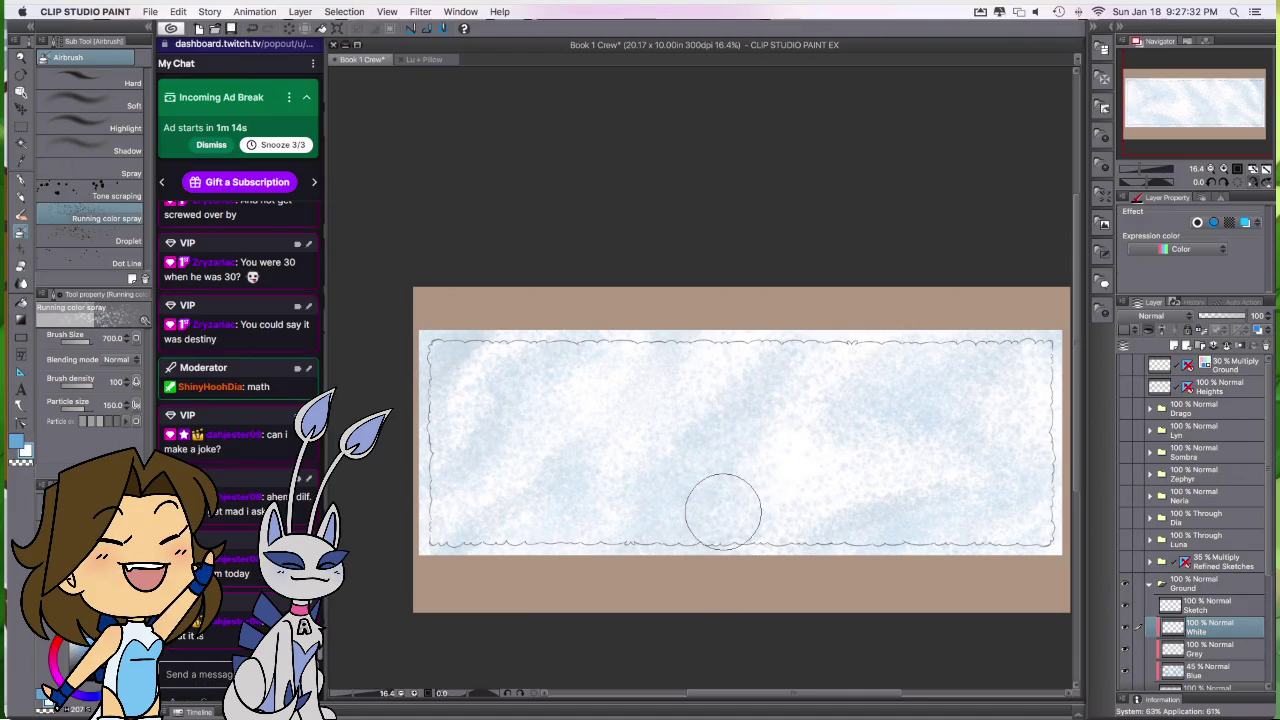
key("bracketleft")
key("bracketleft")
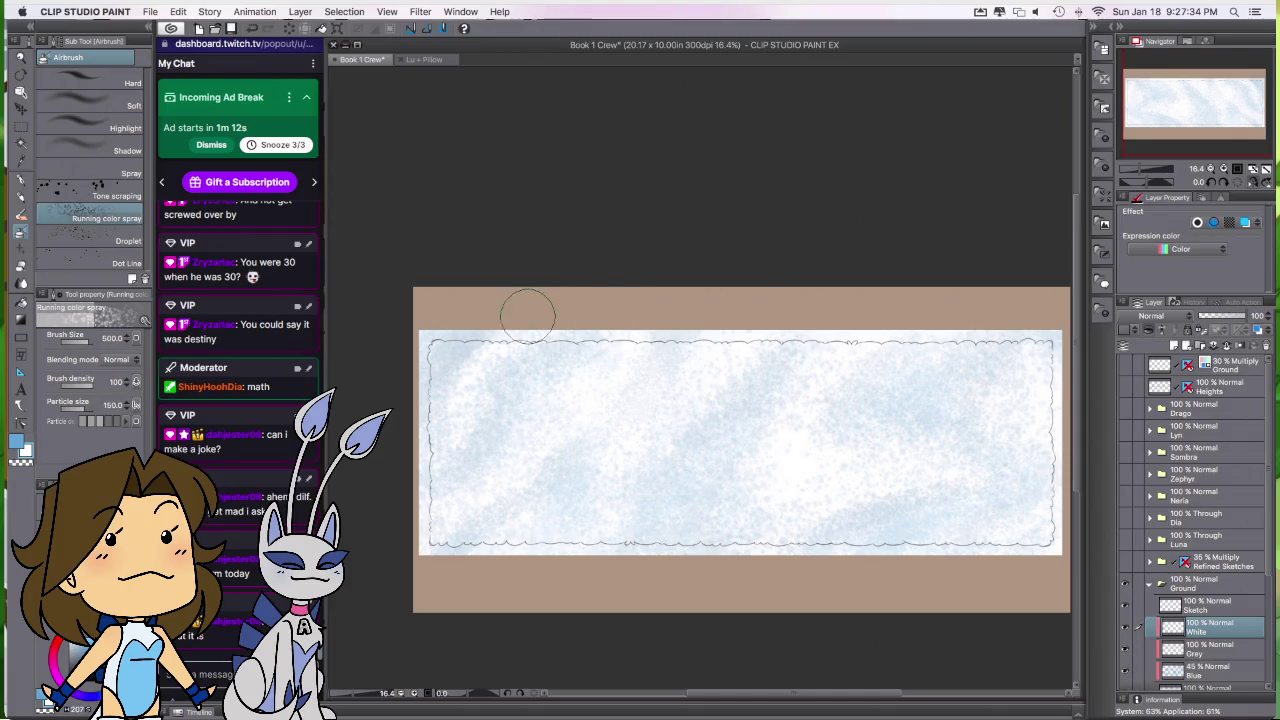
key("bracketleft")
key("bracketleft")
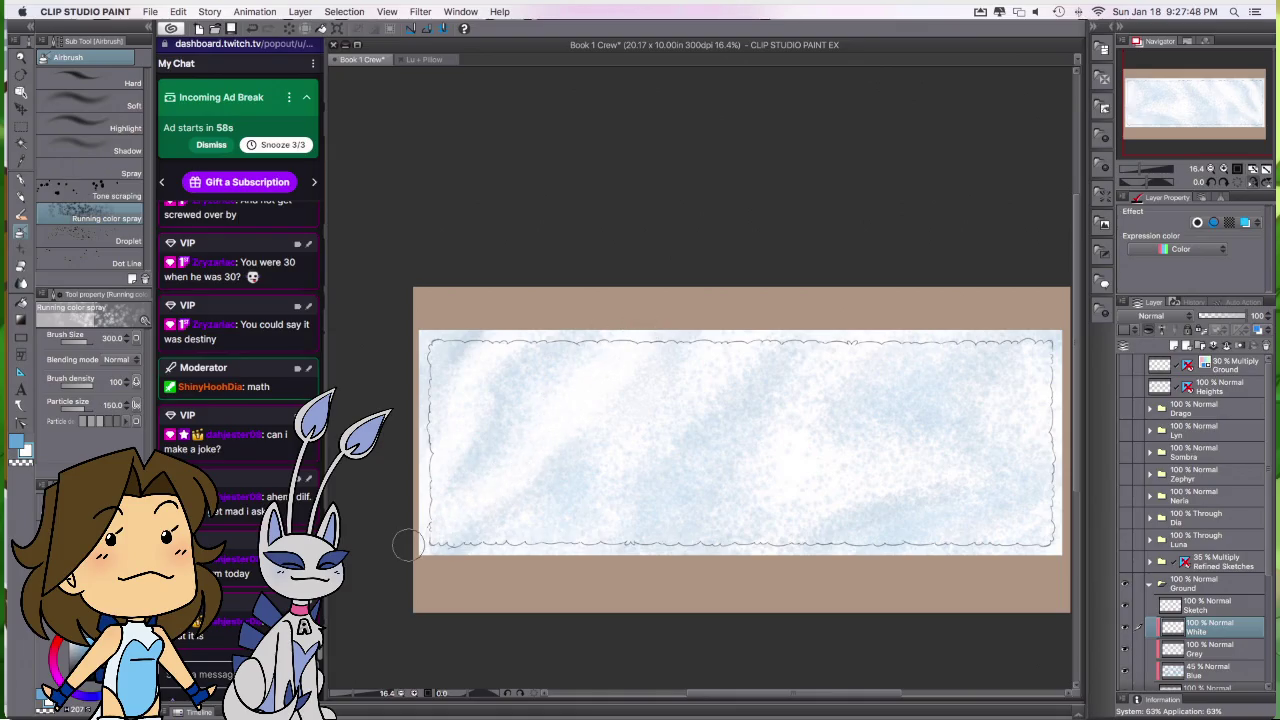
left_click(1210, 670)
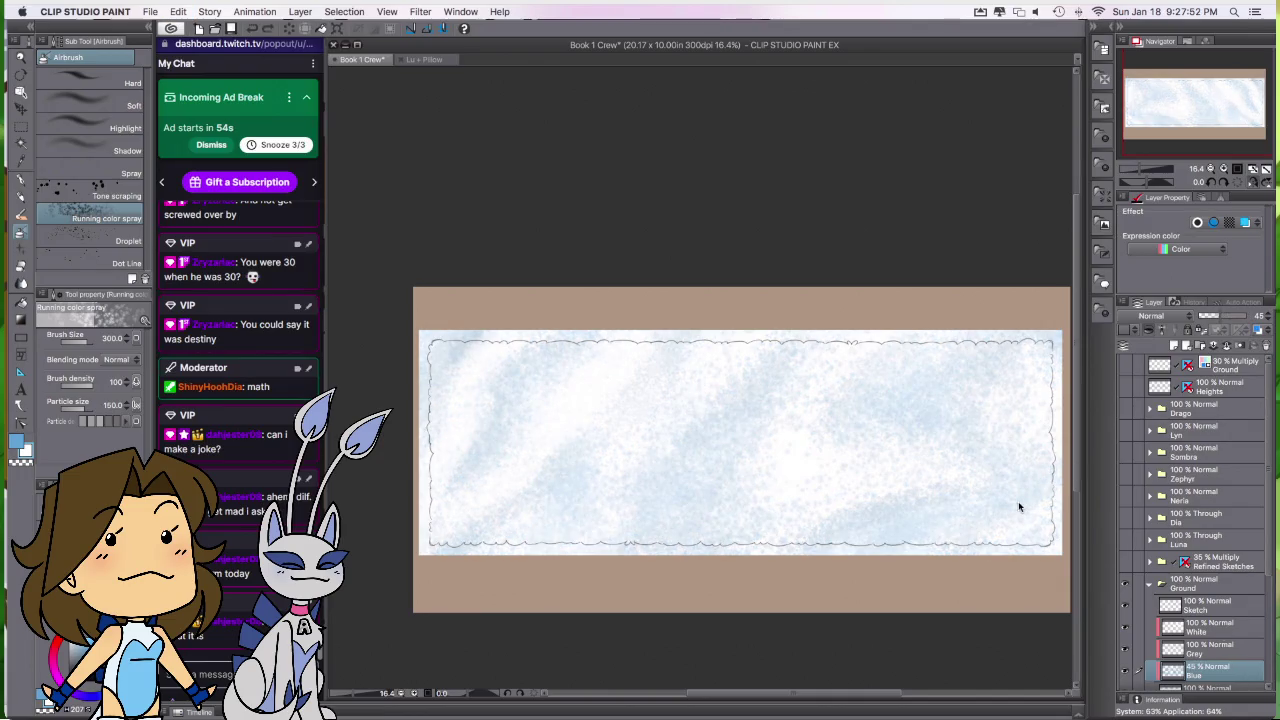
left_click(1210, 627)
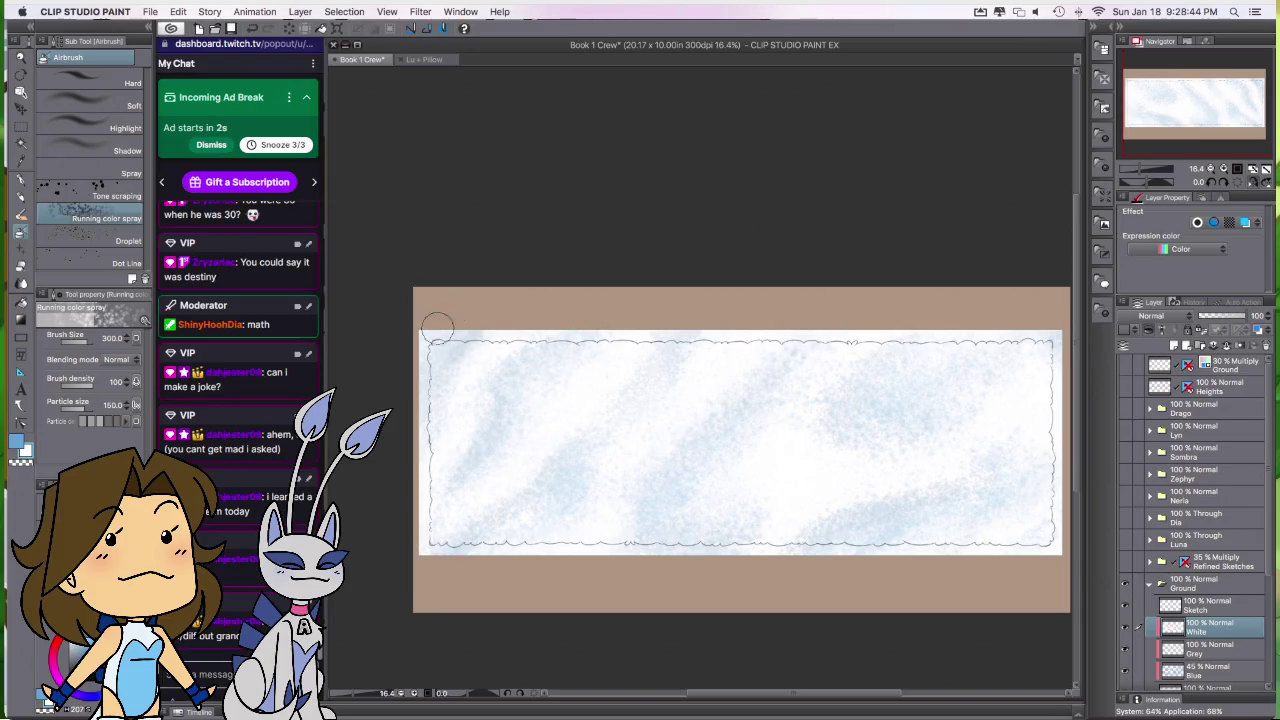
Step: Set the Blue layer to 100% opacity and size the White layer's brush to 600
left_click(1217, 677)
left_click_drag(1220, 316, 1272, 316)
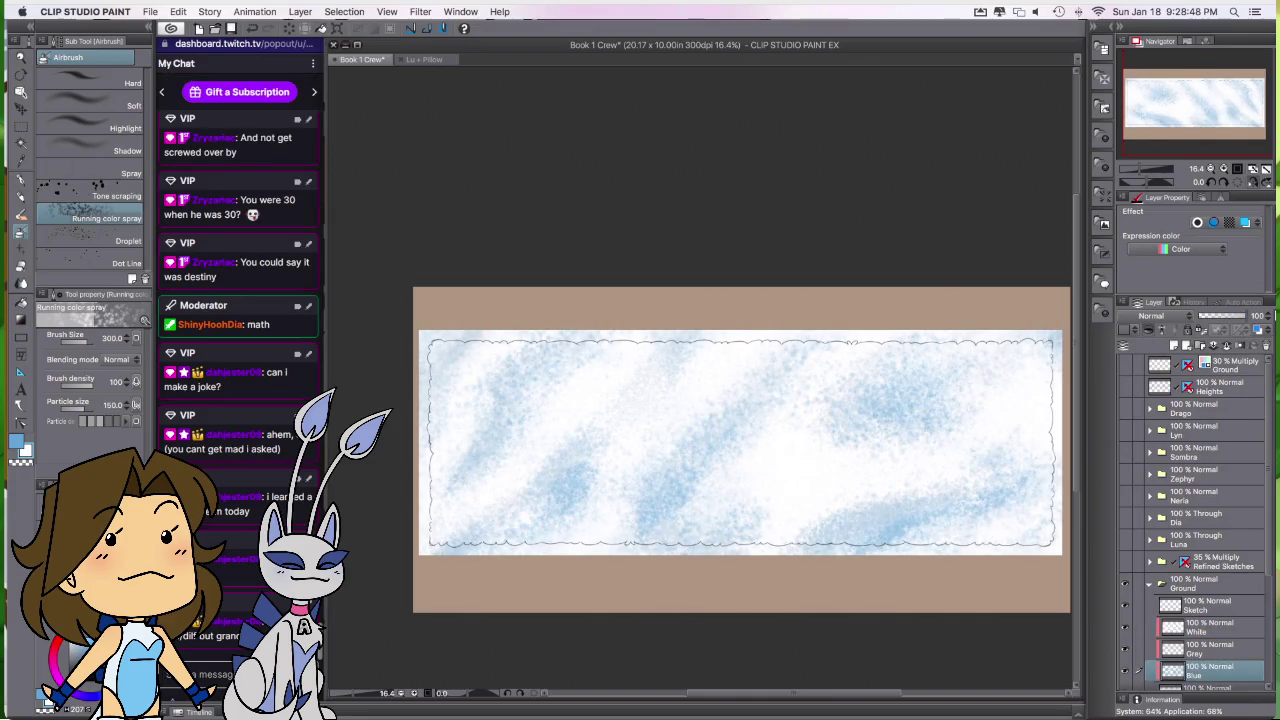
left_click(1210, 627)
key("bracketright")
key("bracketright")
key("bracketright")
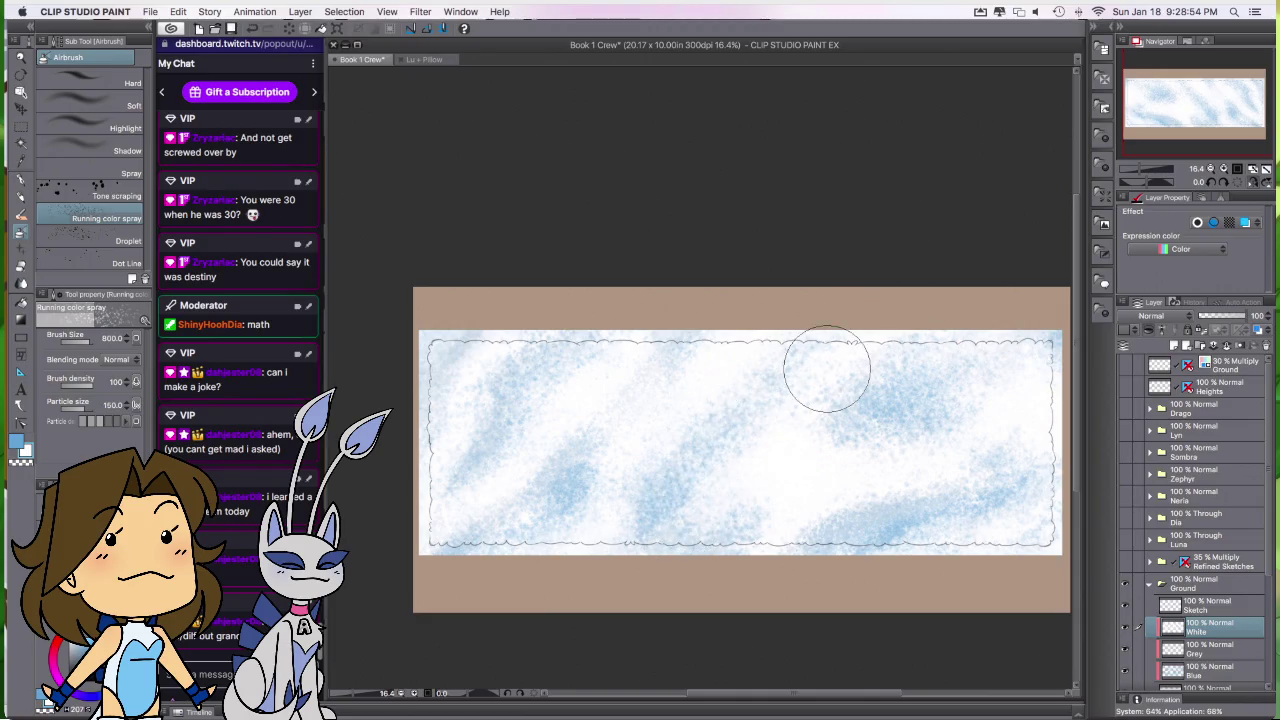
key("bracketleft")
key("bracketleft")
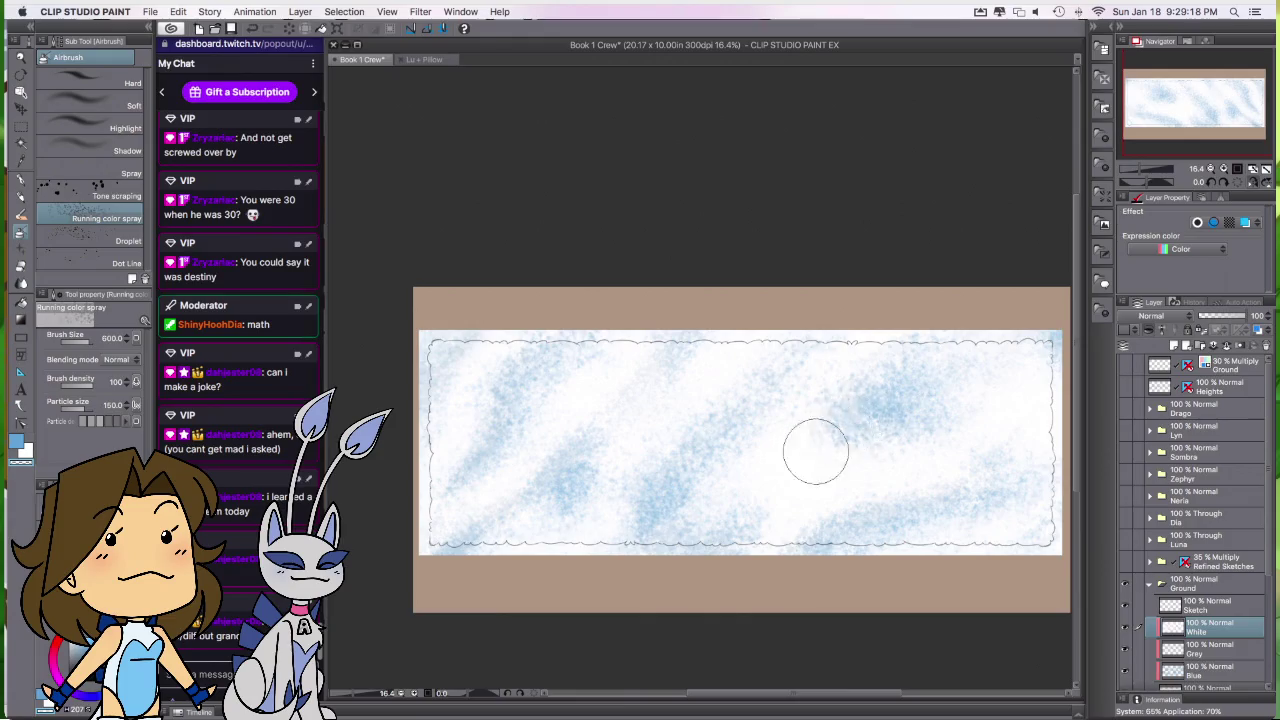
Step: Step through the Grey and Blue layers, undoing a stray blue dab
left_click(1210, 648)
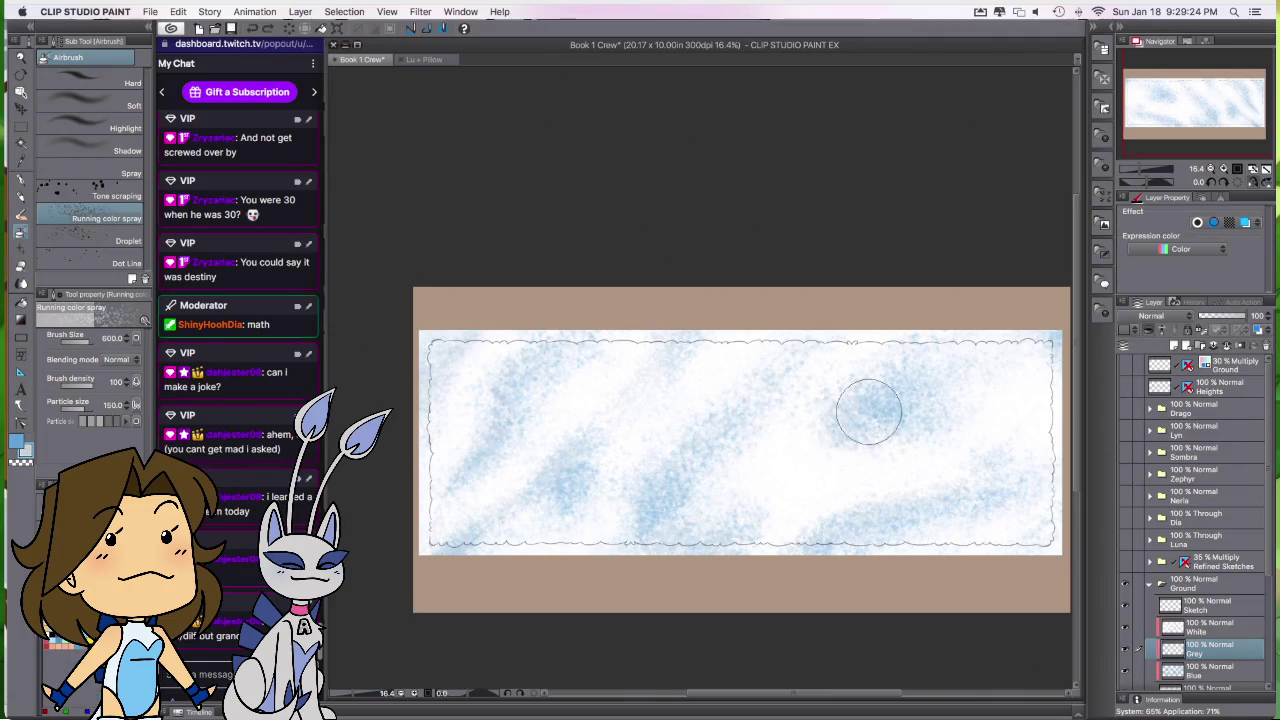
key("ctrl+z")
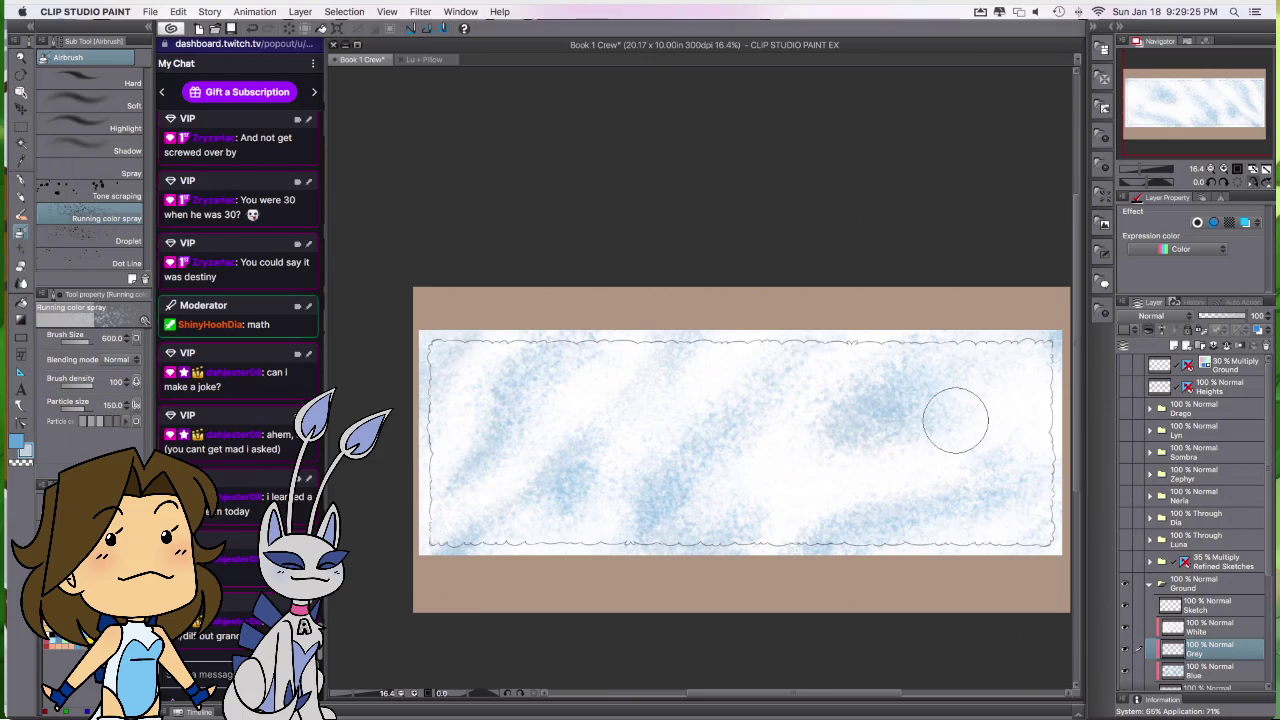
key("alt+bracketleft")
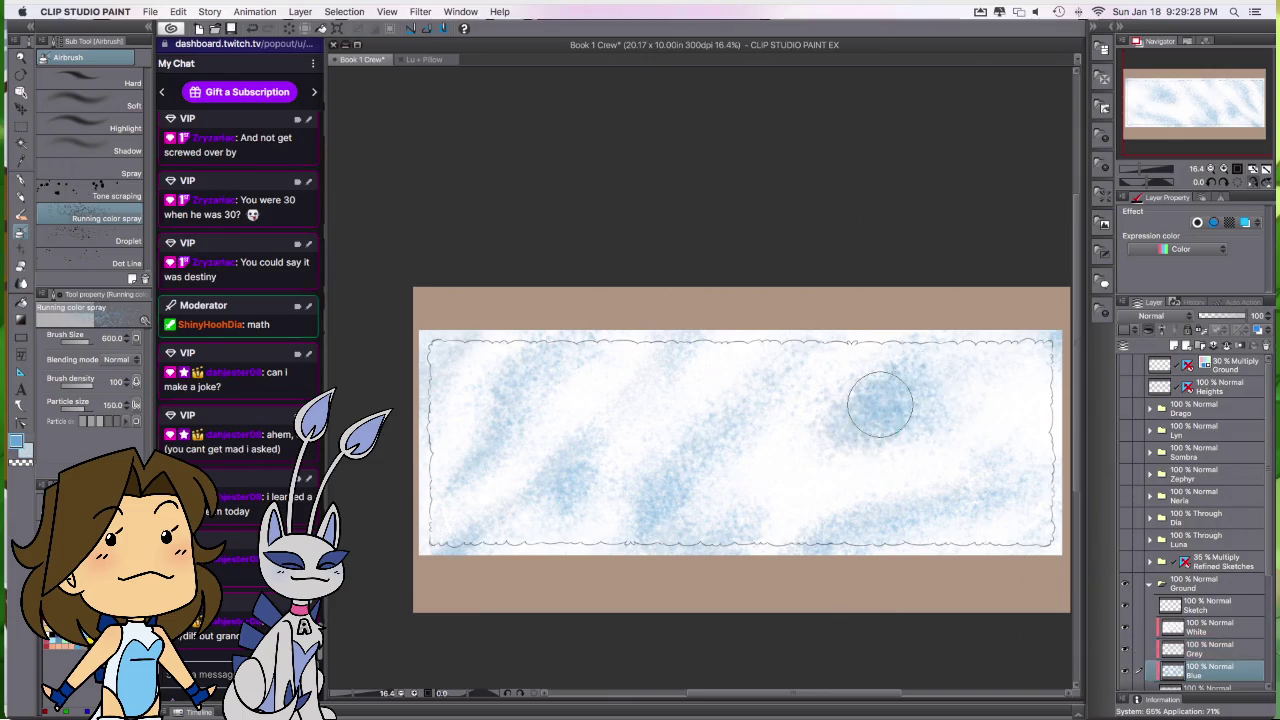
key("ctrl+z")
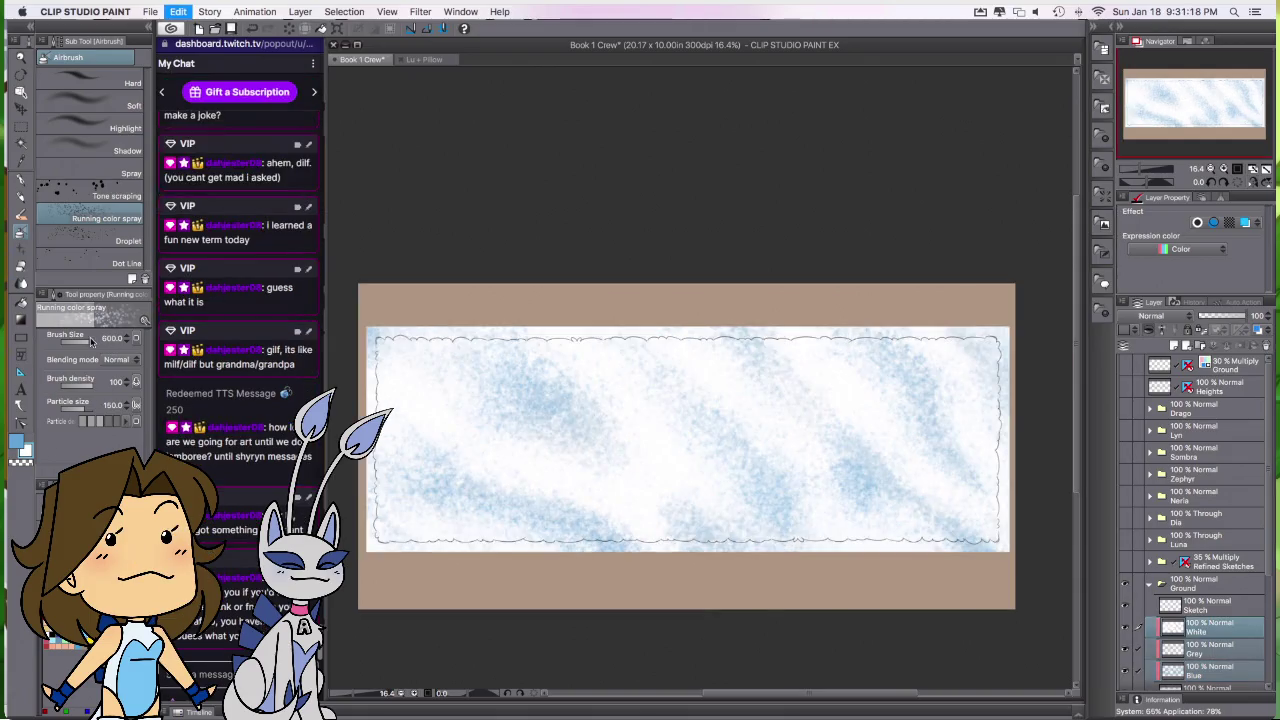
Step: Flip the background horizontally, pick pale blue-grey, and duplicate Grey above White as Grey 2
key("h")
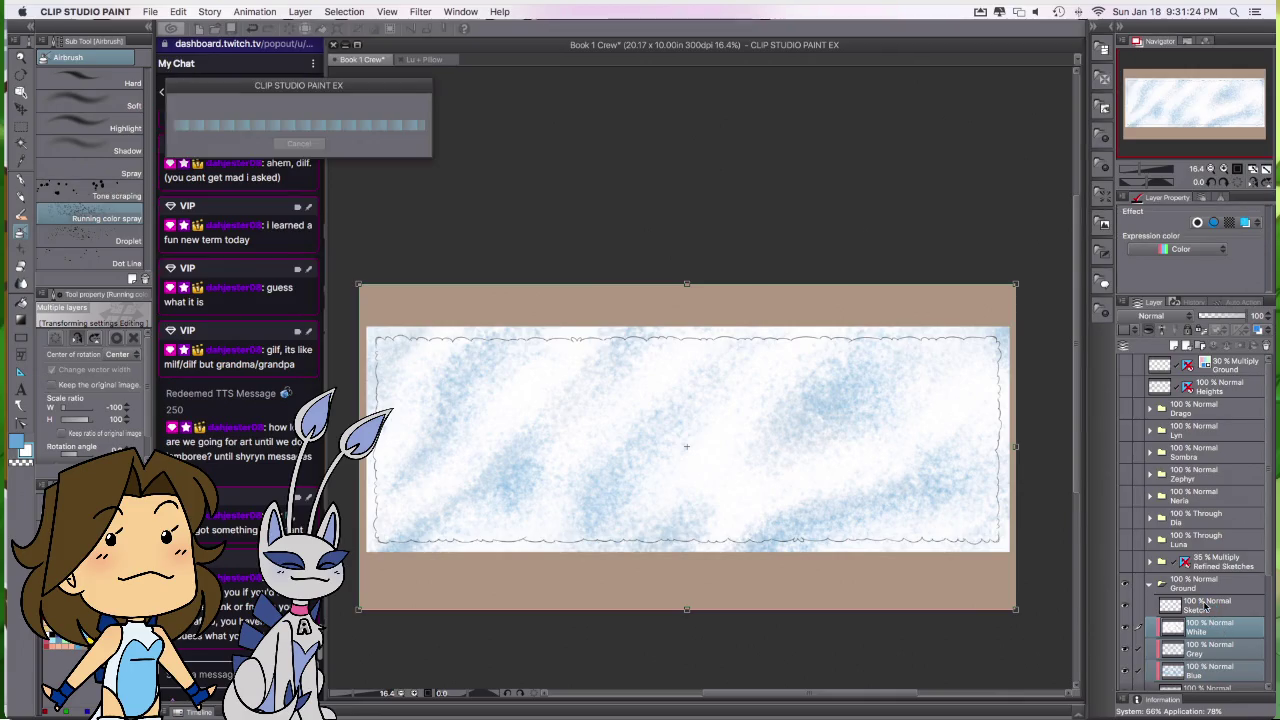
key("Return")
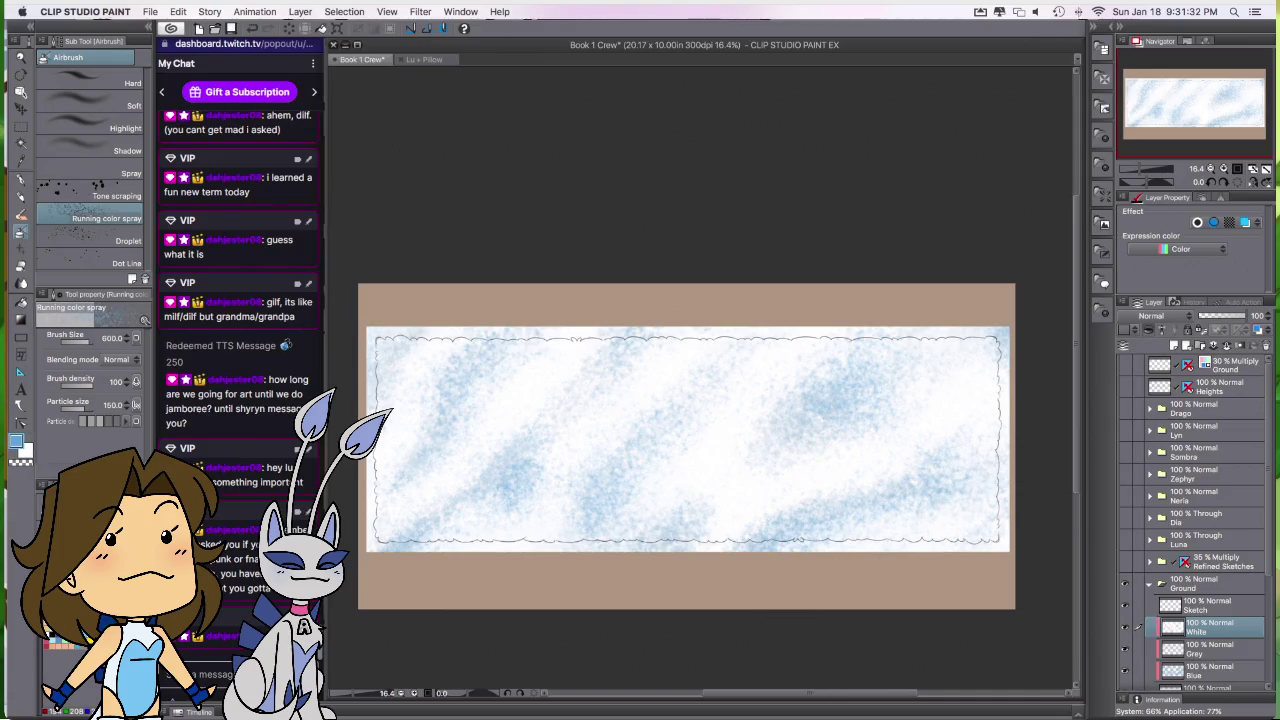
left_click(524, 540, "alt")
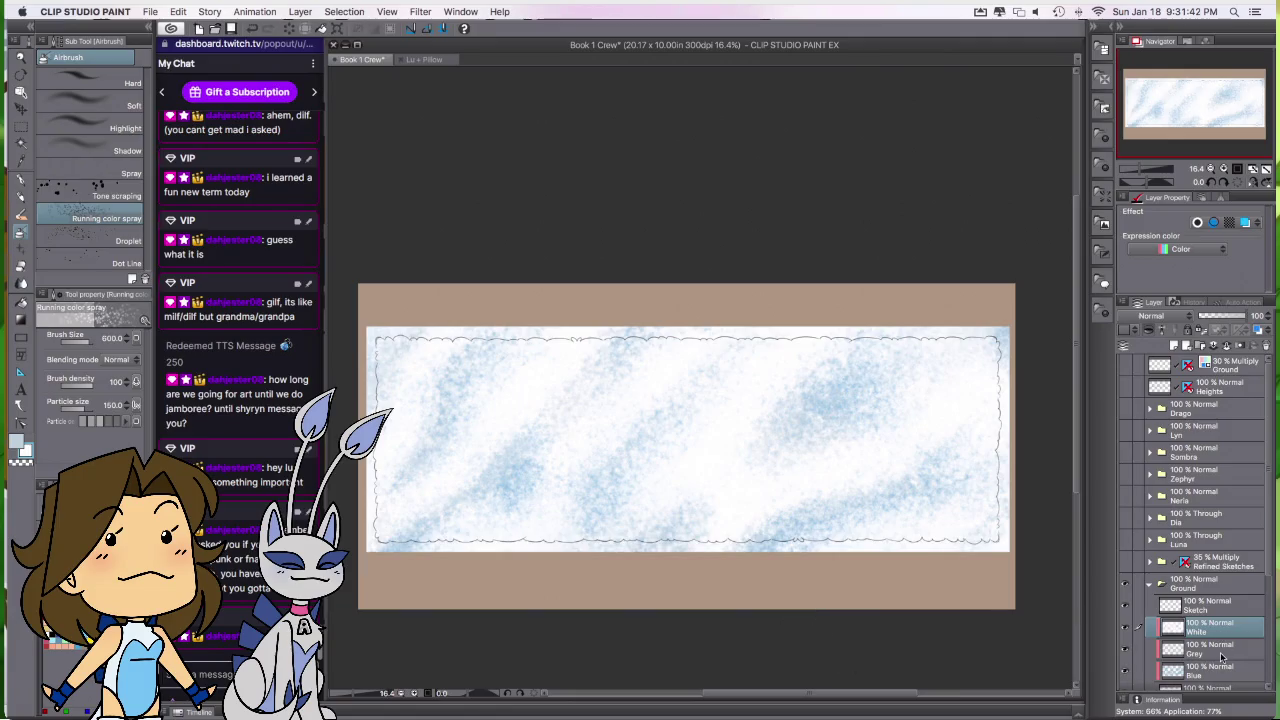
left_click_drag(1214, 650, 1213, 624)
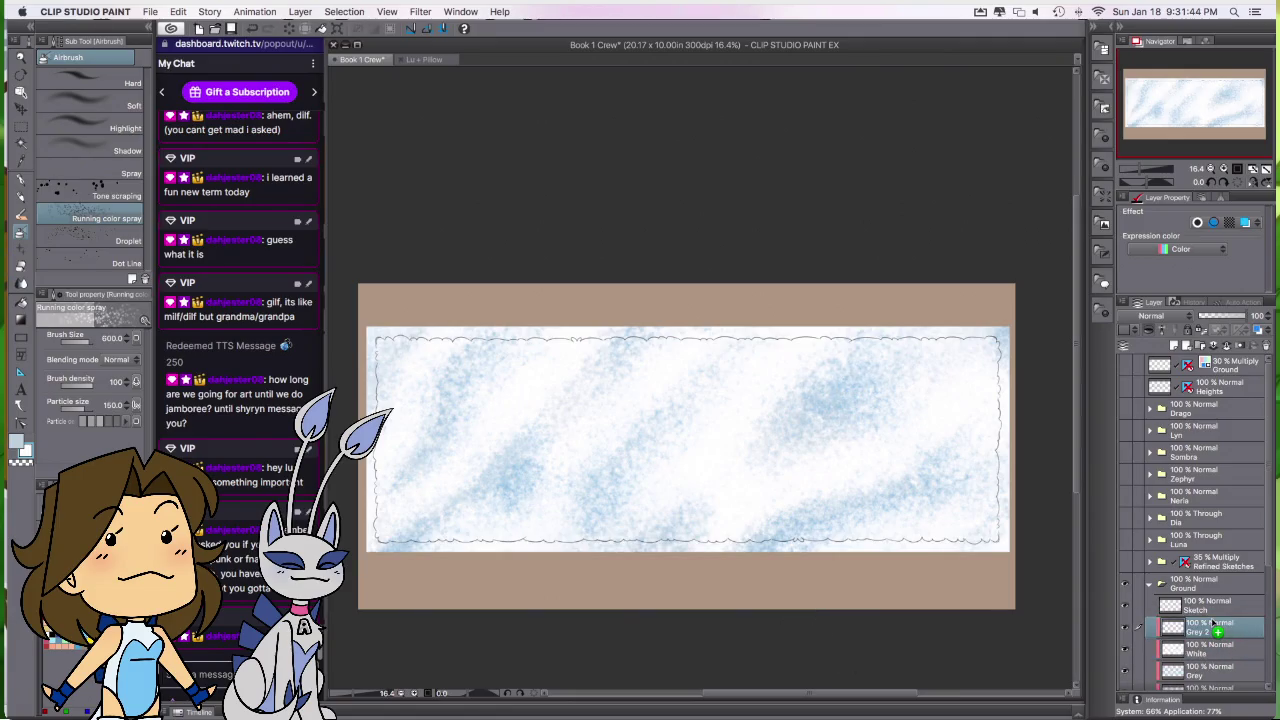
Step: With a 250 brush, add a layer mask to Grey 2 and whiten some blue streaks
key("bracketleft")
key("bracketleft")
key("bracketleft")
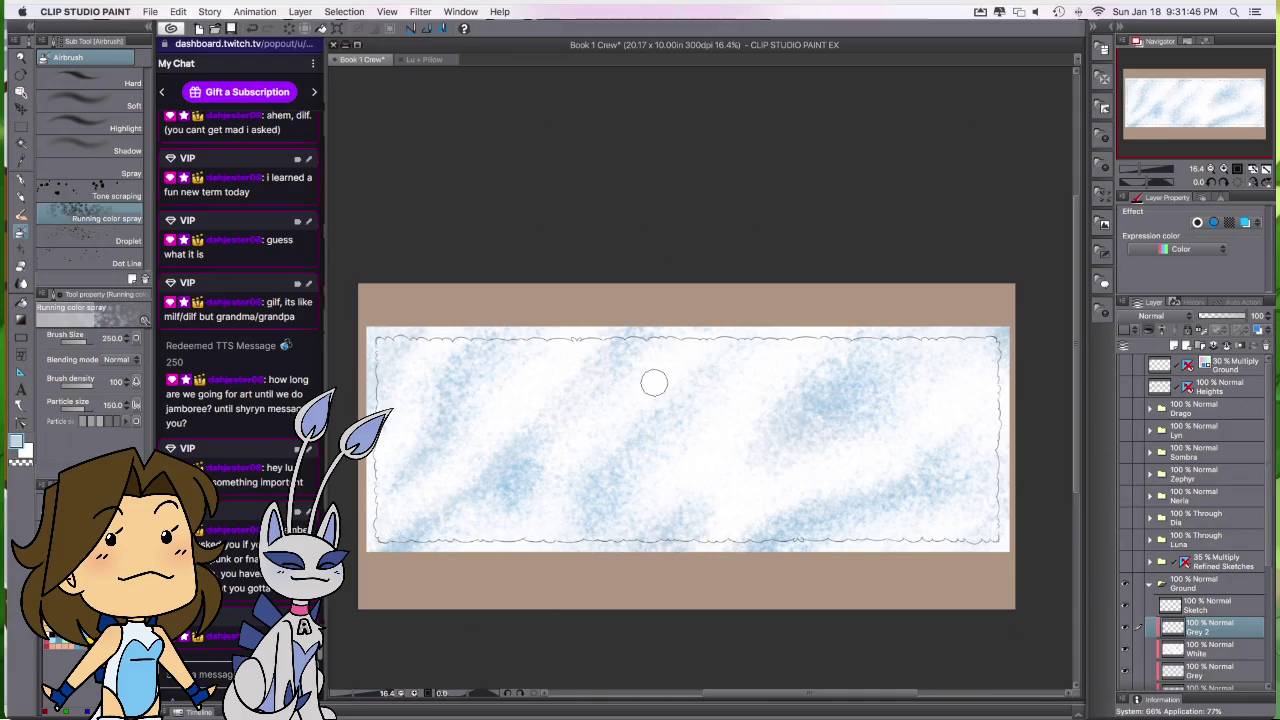
key("ctrl+m")
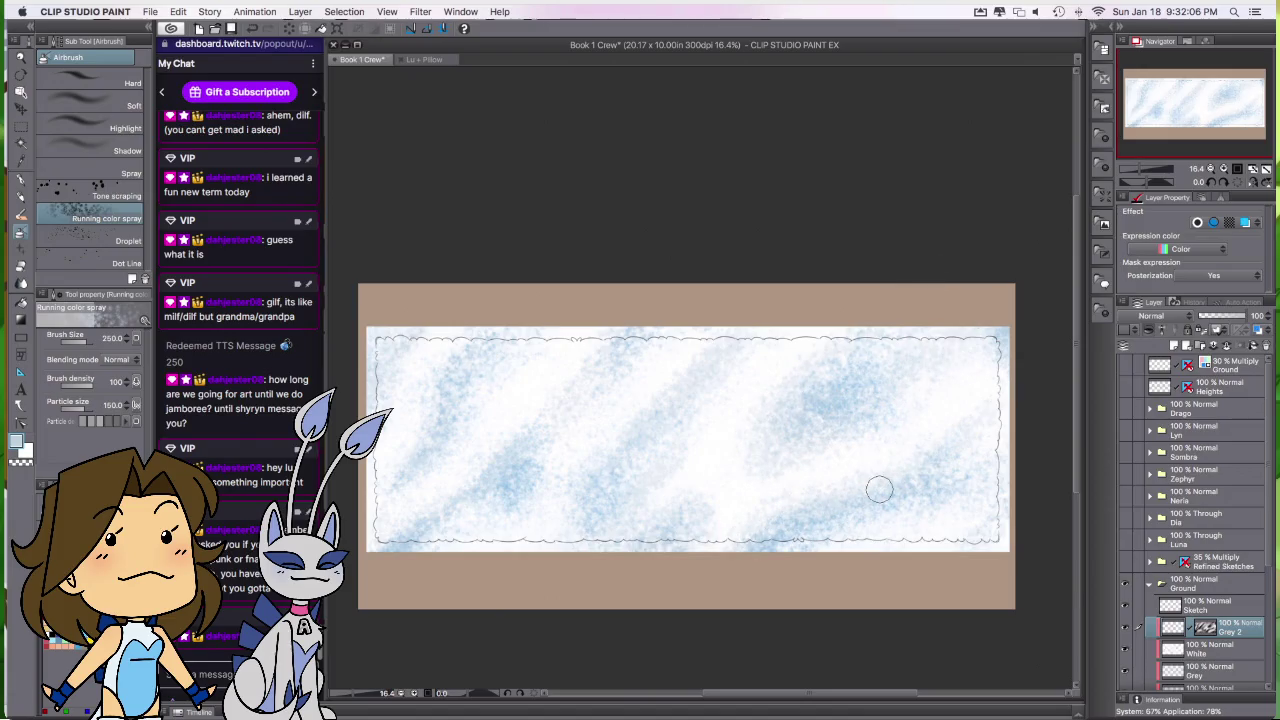
key("ctrl+z")
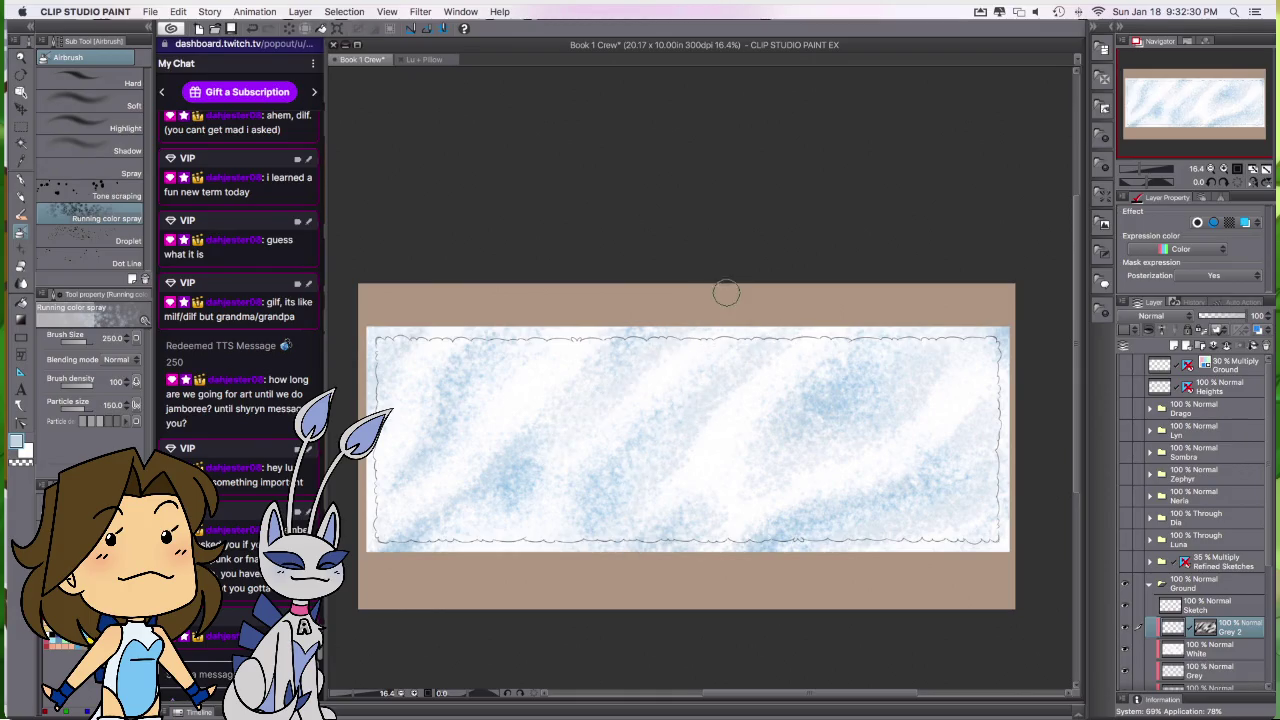
left_click_drag(681, 444, 749, 473)
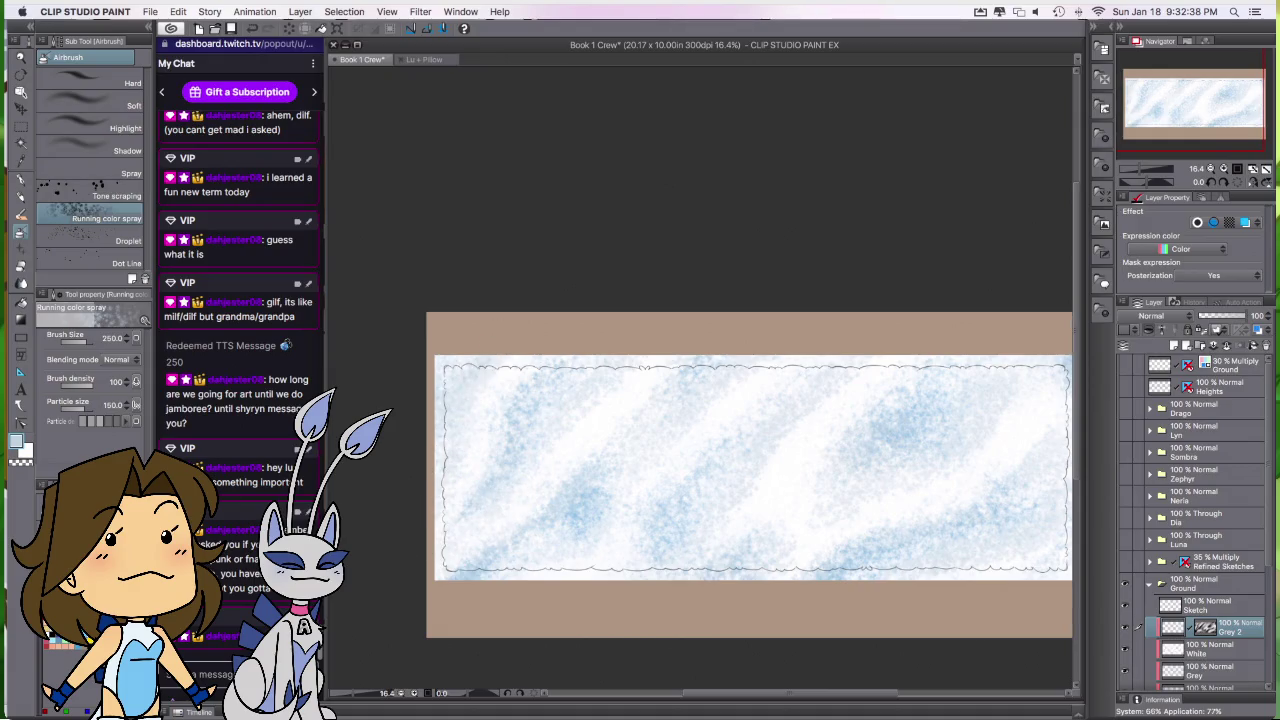
Step: Airbrush faint light grey strokes at brush size 200 near the banner's bottom and top
left_click_drag(899, 598, 800, 617)
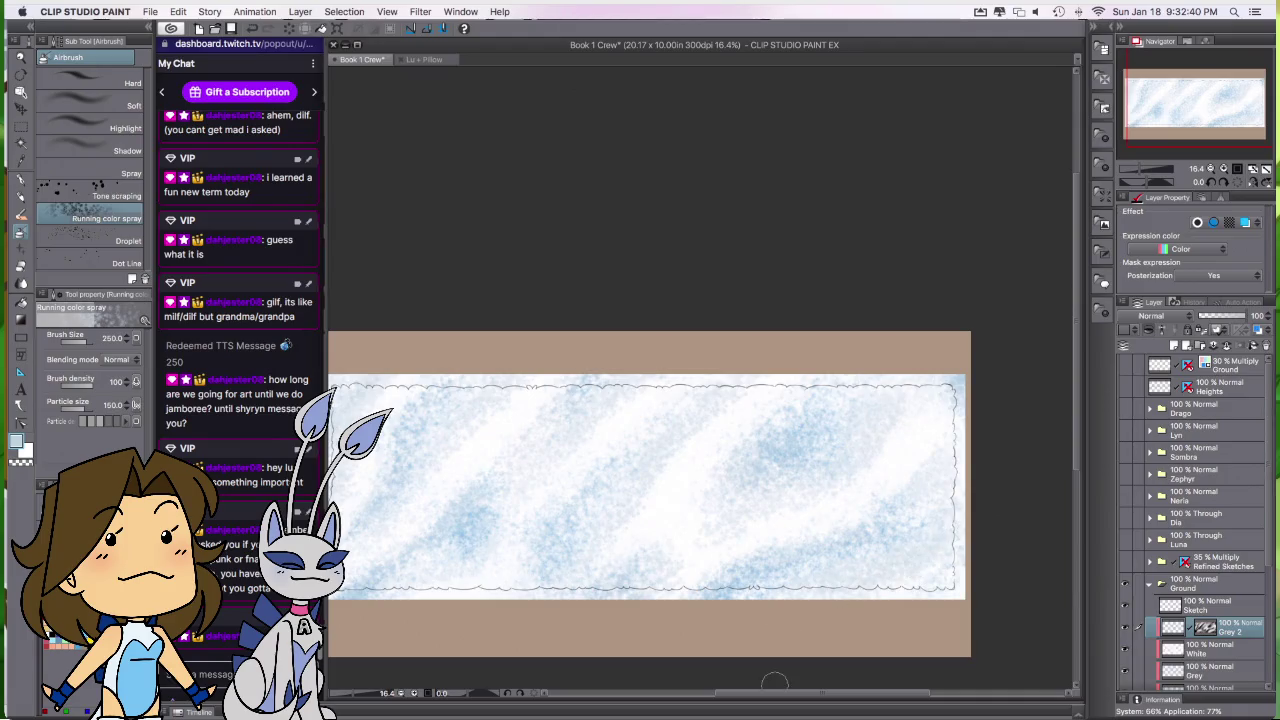
key("x")
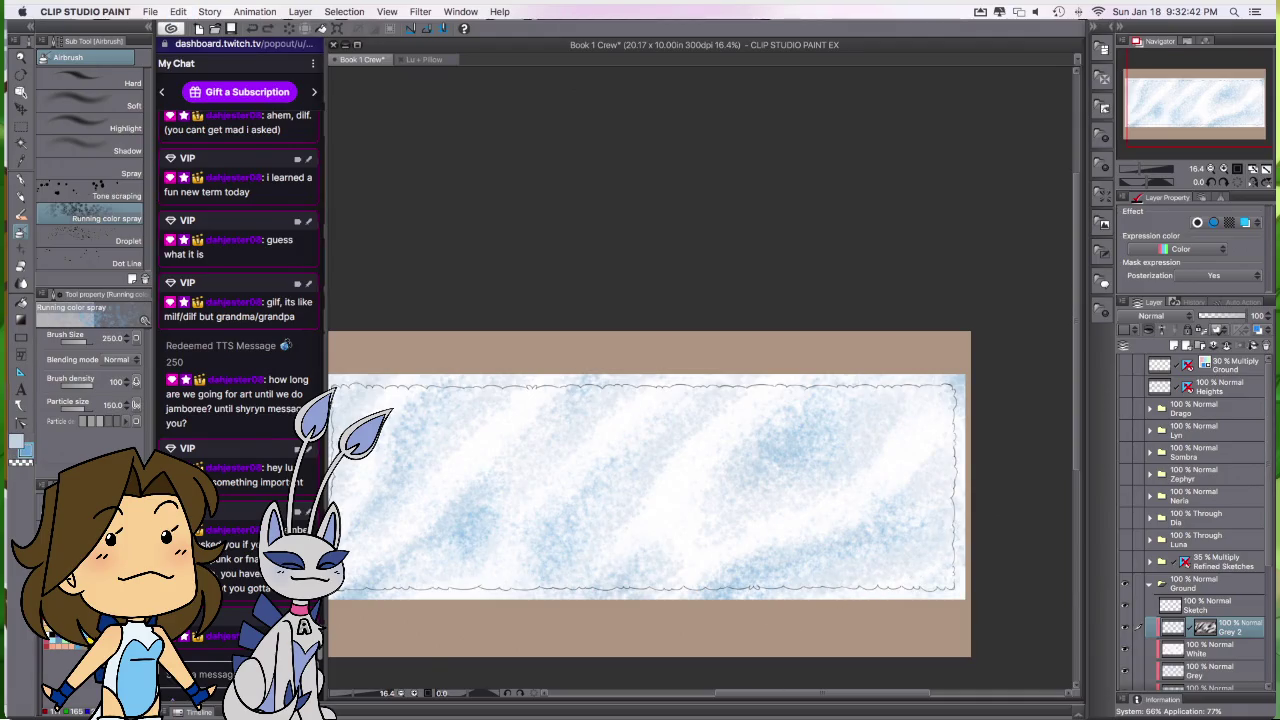
key("bracketright")
key("bracketright")
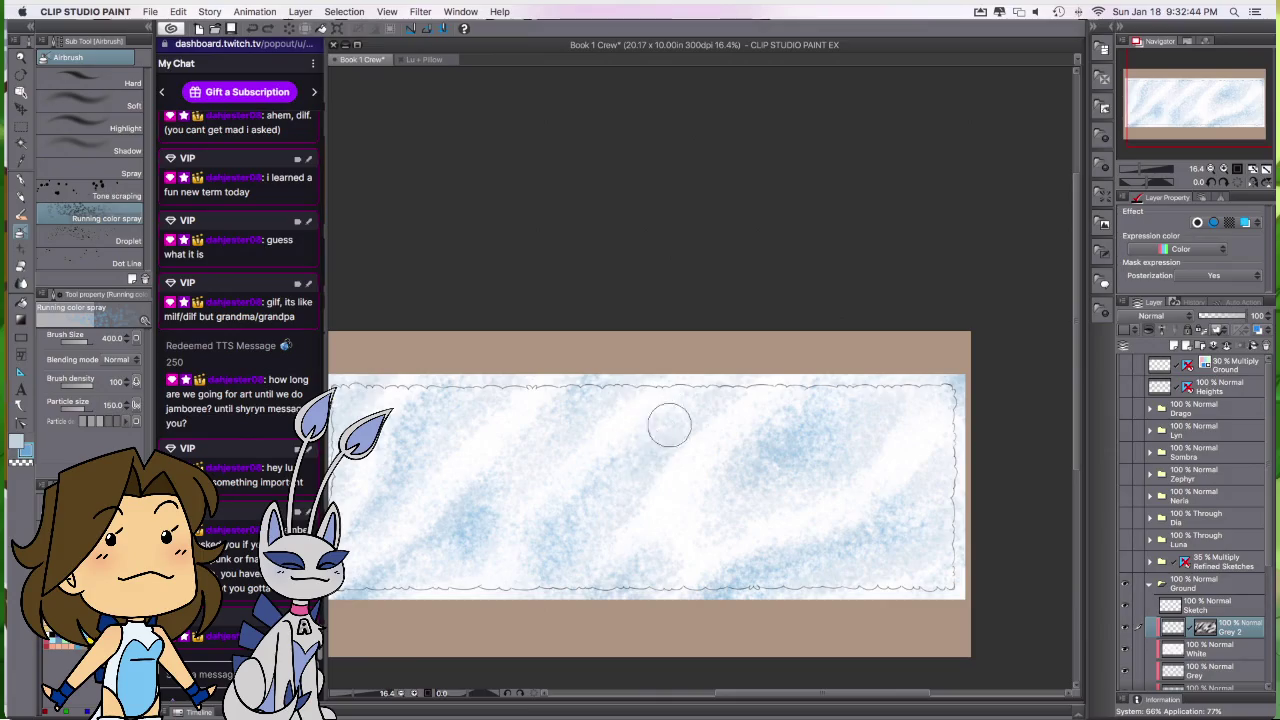
key("bracketleft")
key("bracketleft")
key("bracketleft")
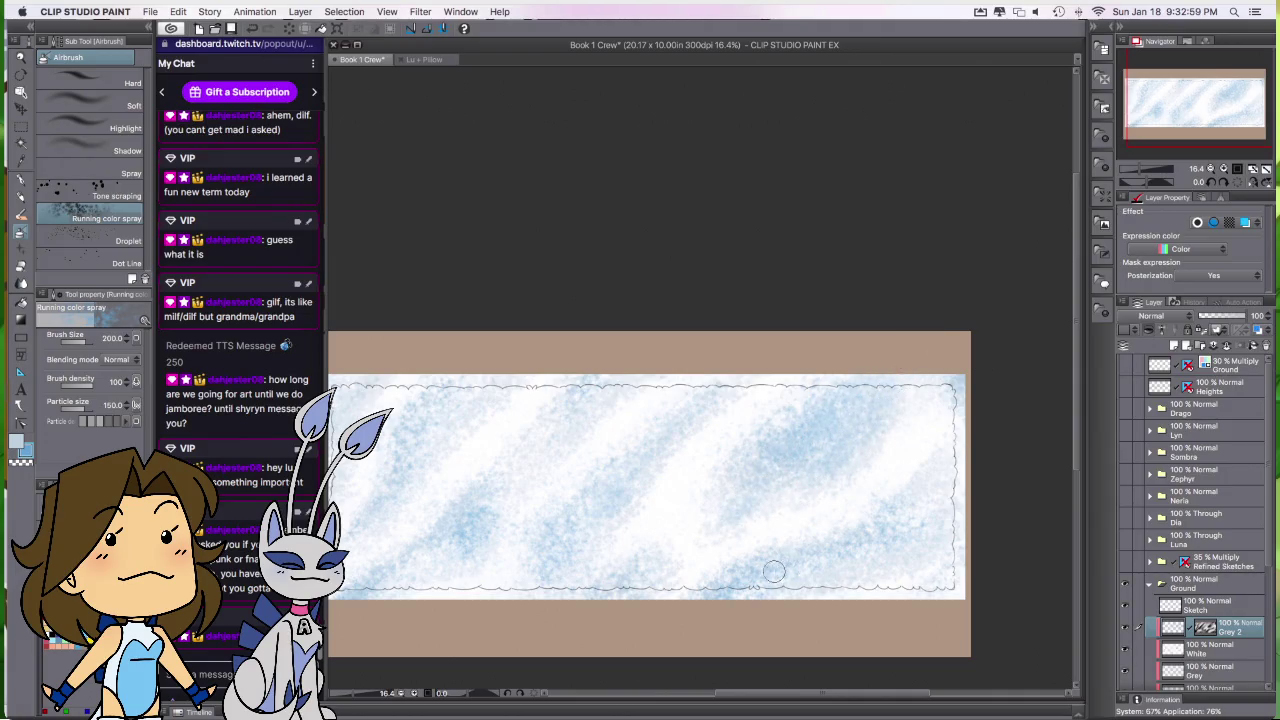
left_click_drag(940, 523, 901, 544)
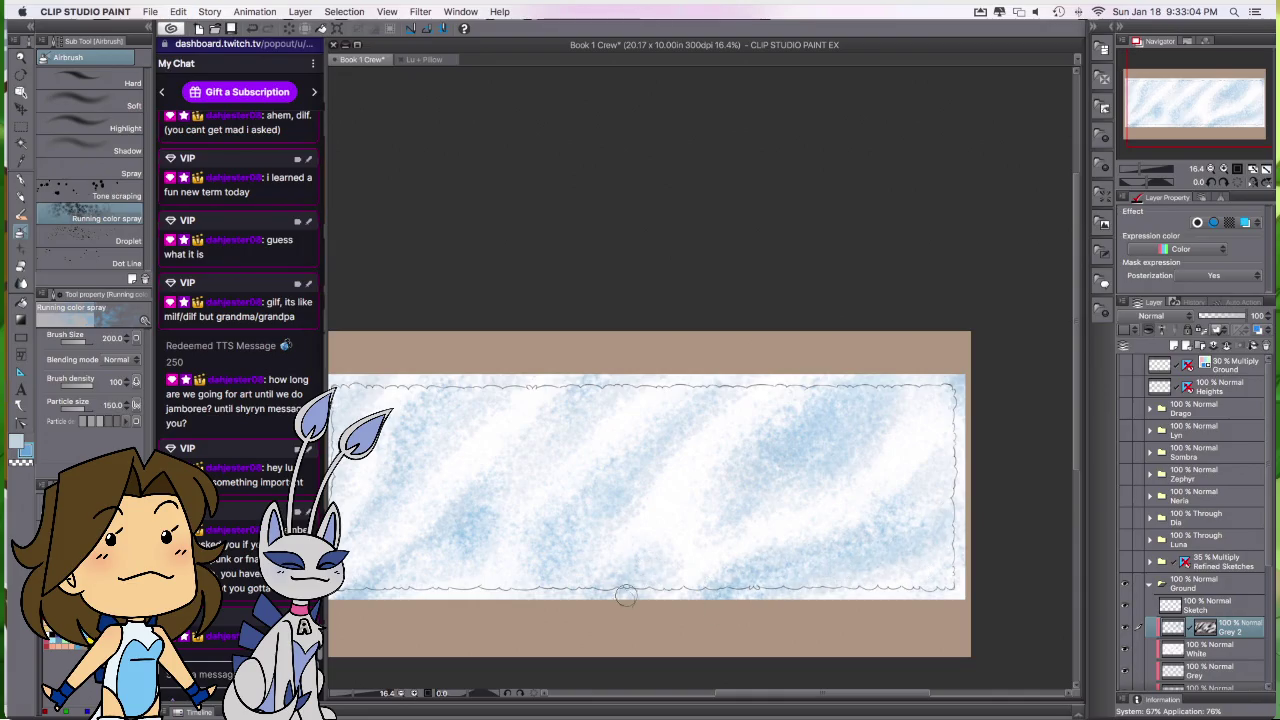
scroll(549, 600, "left", 5)
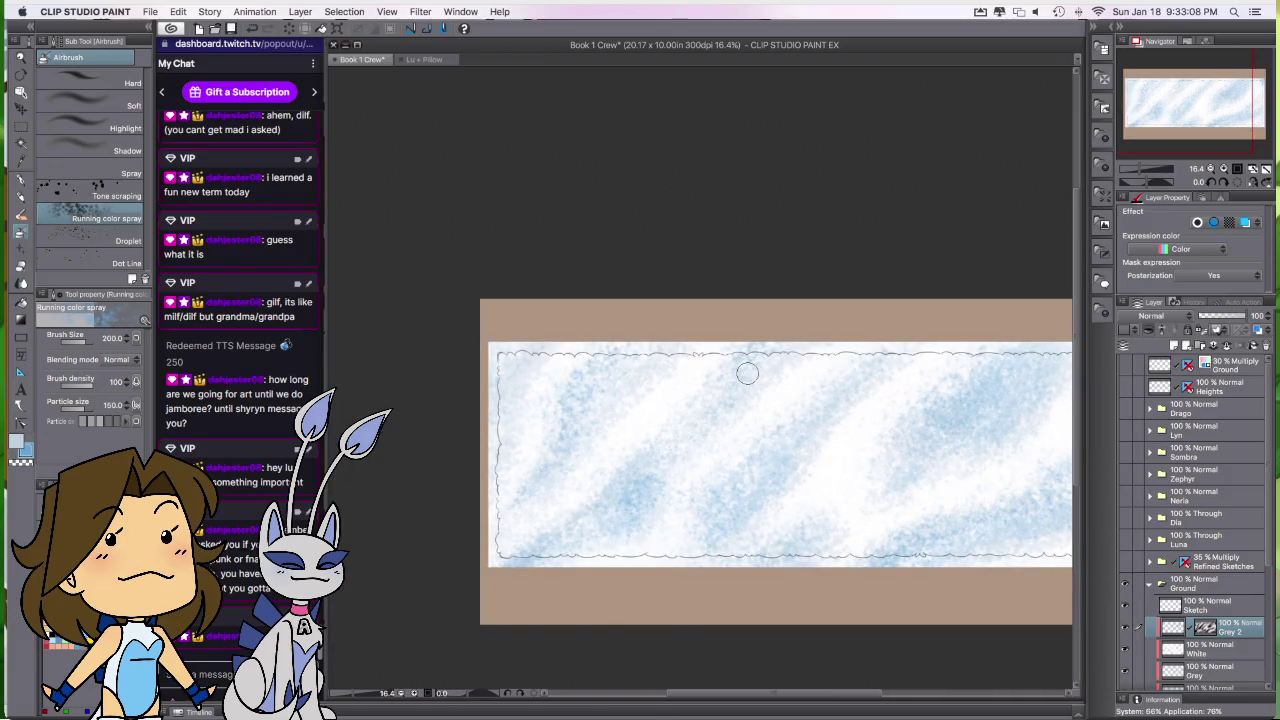
mouse_move(664, 344)
left_mouse_down()
mouse_move(613, 350)
mouse_move(613, 365)
left_mouse_up()
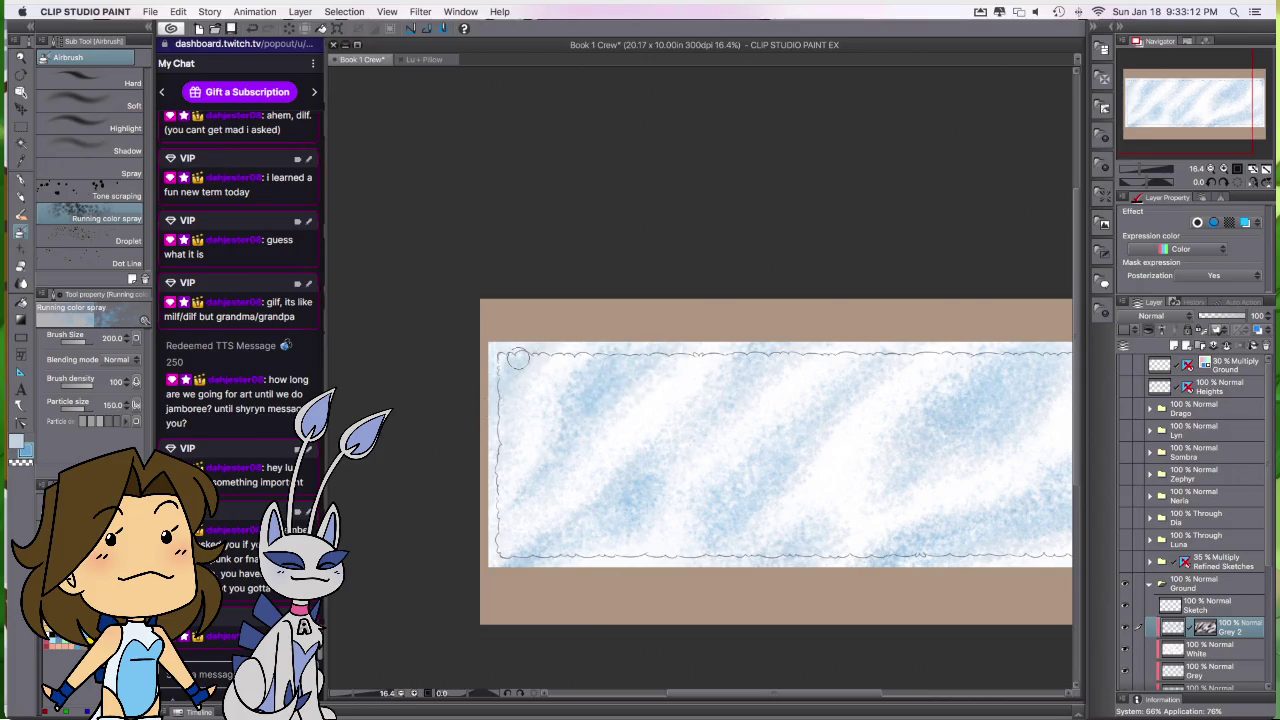
Step: Duplicate the White layer above Grey 2 as White 3
left_click_drag(842, 600, 778, 598)
scroll(778, 598, "right", 4)
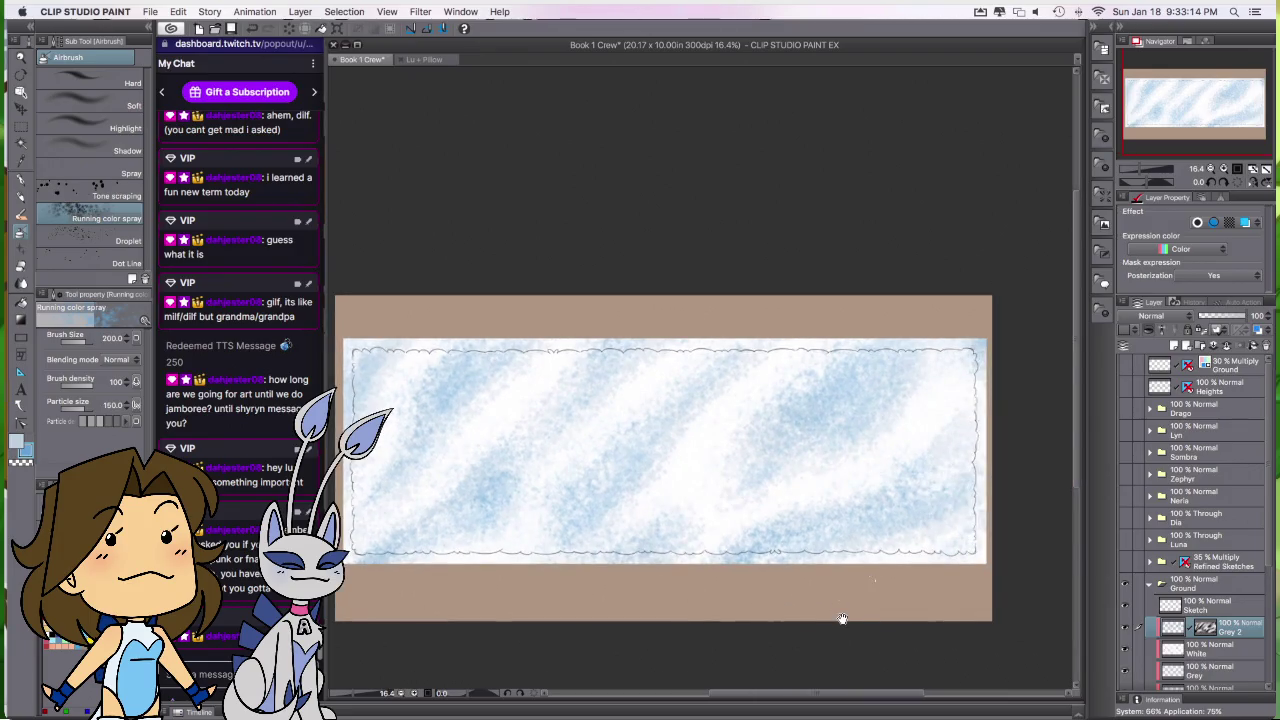
scroll(843, 614, "left", 3)
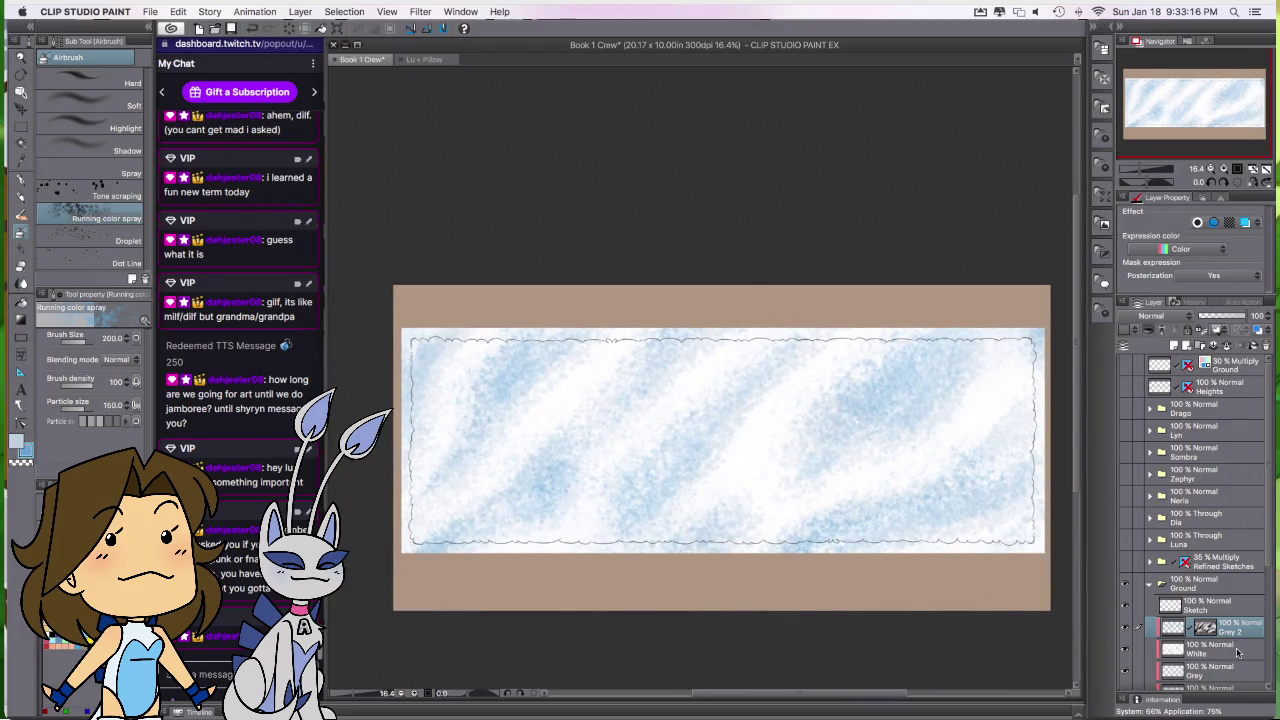
left_click_drag(1237, 652, 1234, 612)
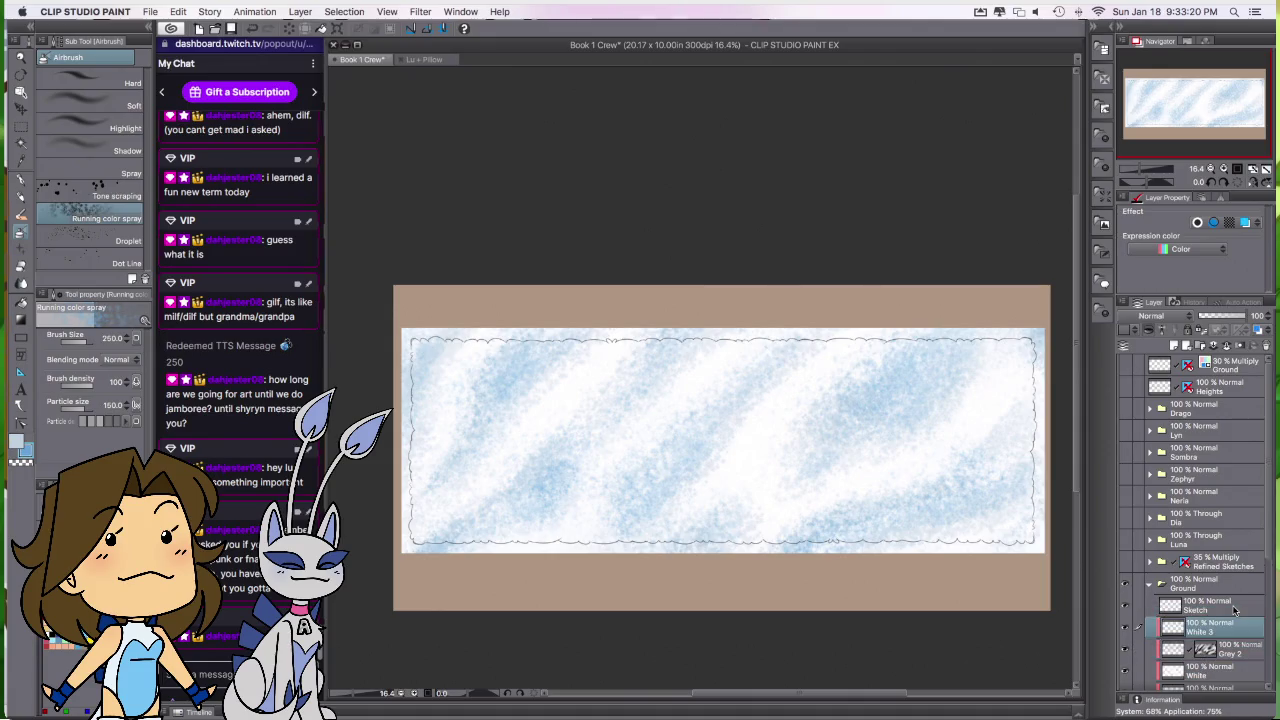
Step: With brush size 1000, try Soft light then settle White 3 on Overlay, comparing visibility
key("bracketright")
key("bracketright")
key("bracketright")
key("bracketright")
key("bracketright")
key("bracketright")
key("bracketright")
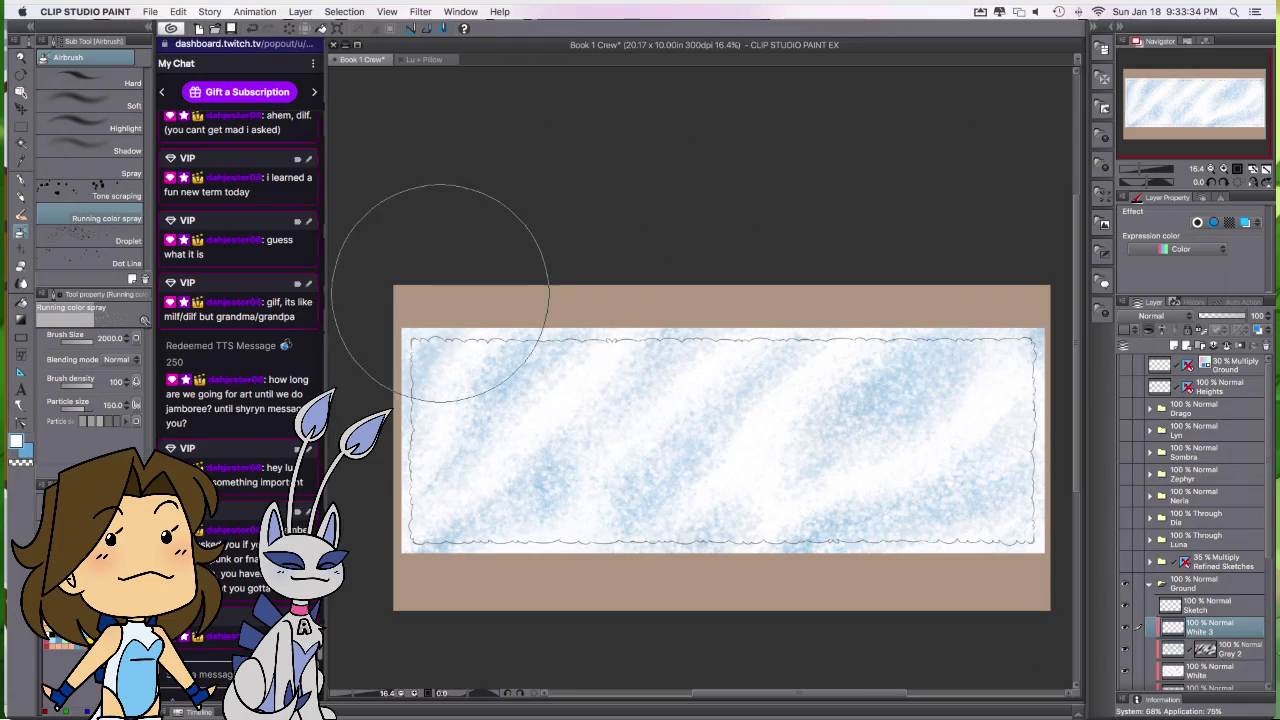
left_click(1170, 316)
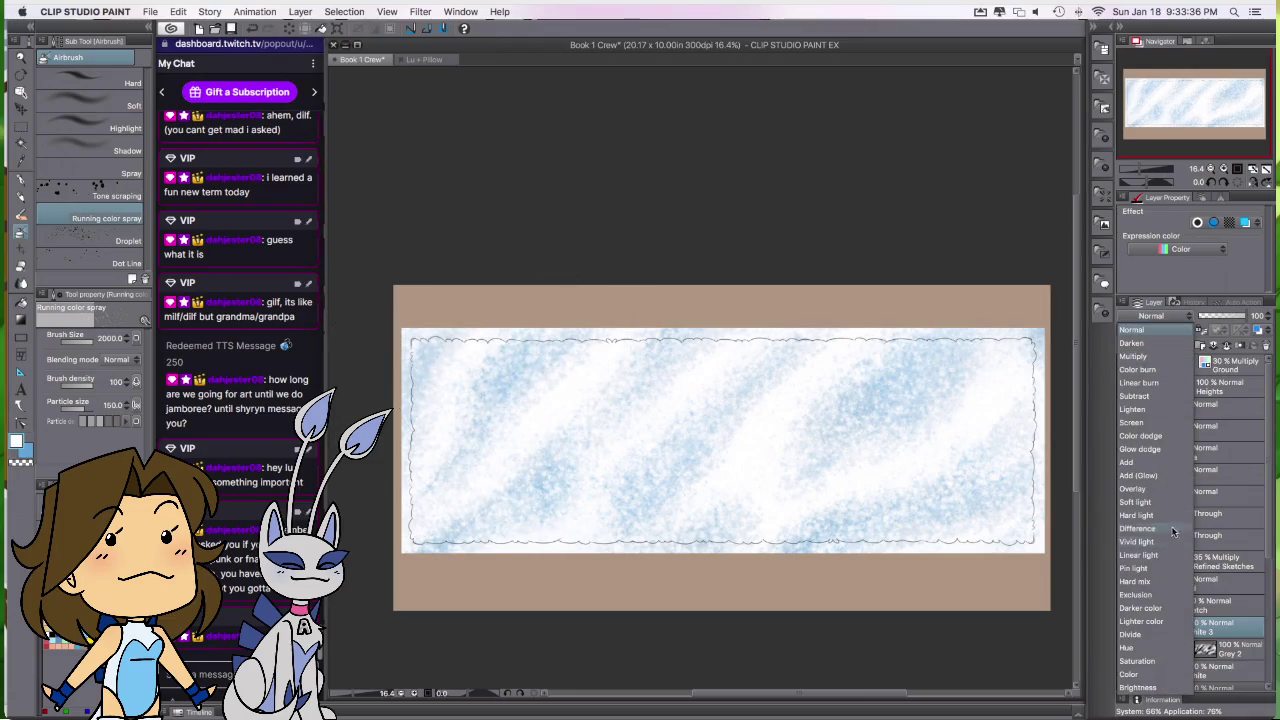
left_click(1172, 487)
key("ctrl+z")
left_click(1152, 316)
left_click(1162, 502)
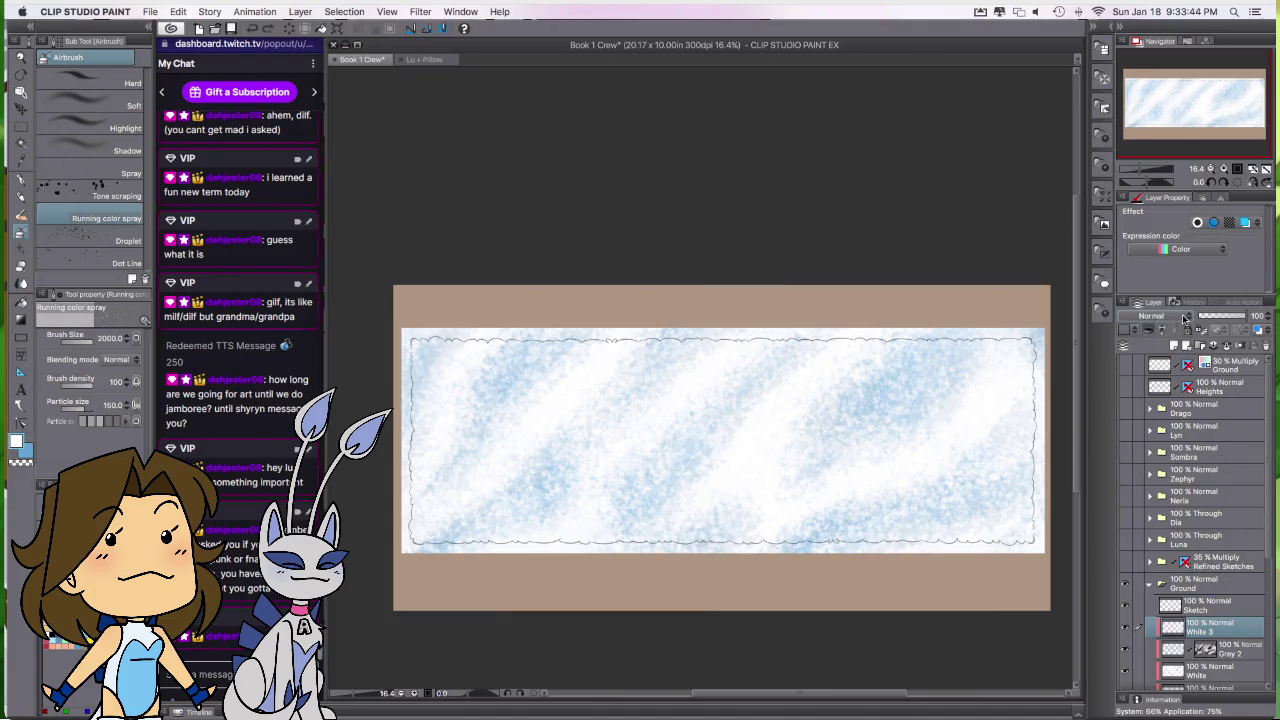
left_click(1152, 316)
left_click(1165, 488)
key("x")
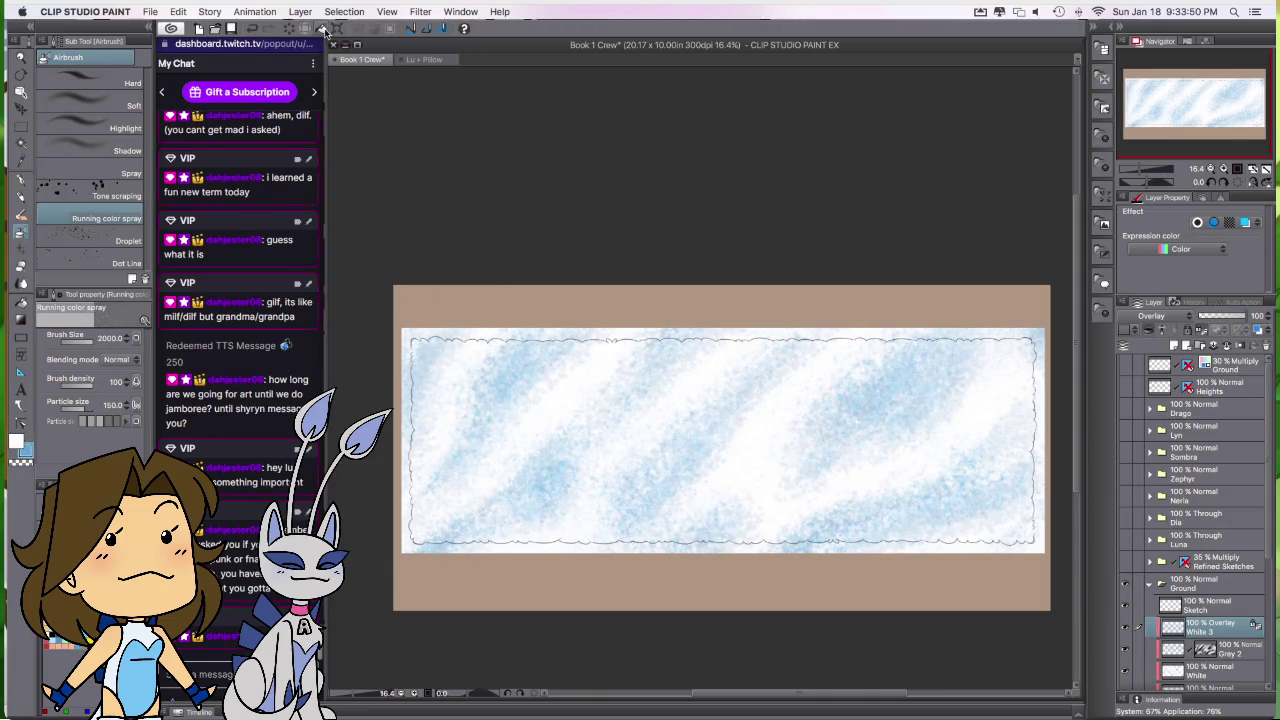
left_click(1124, 629)
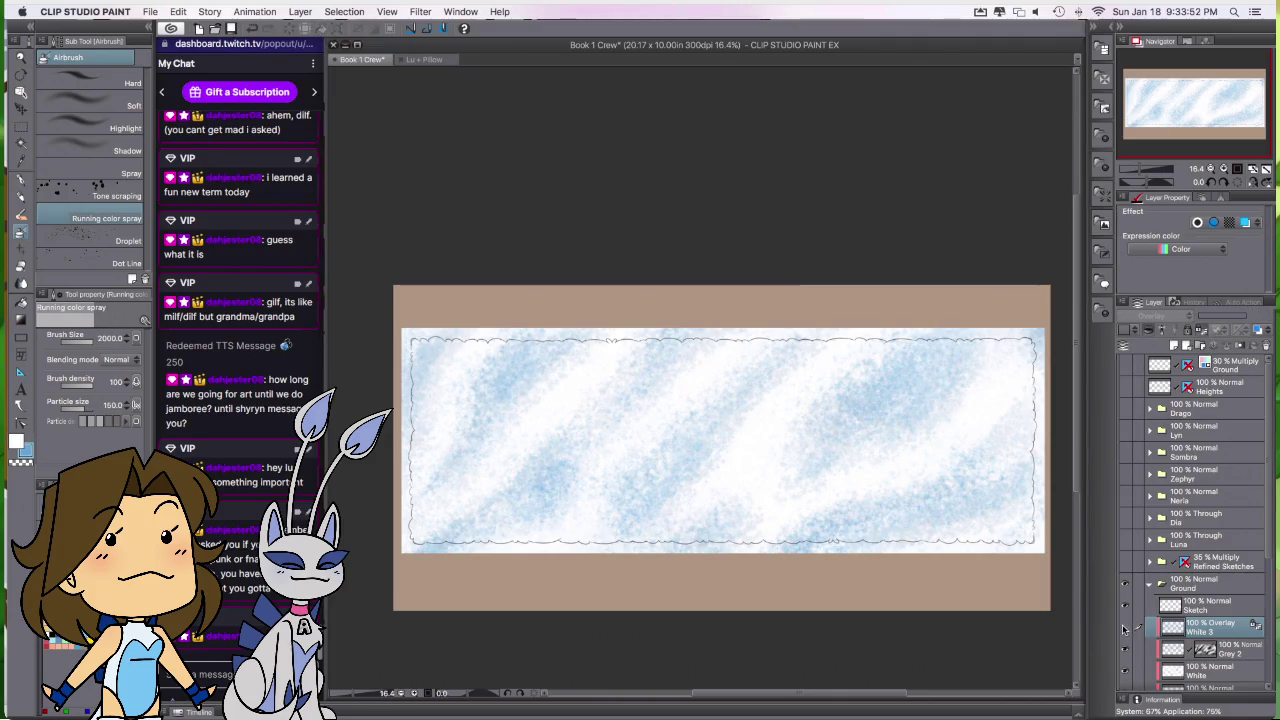
left_click(1124, 629)
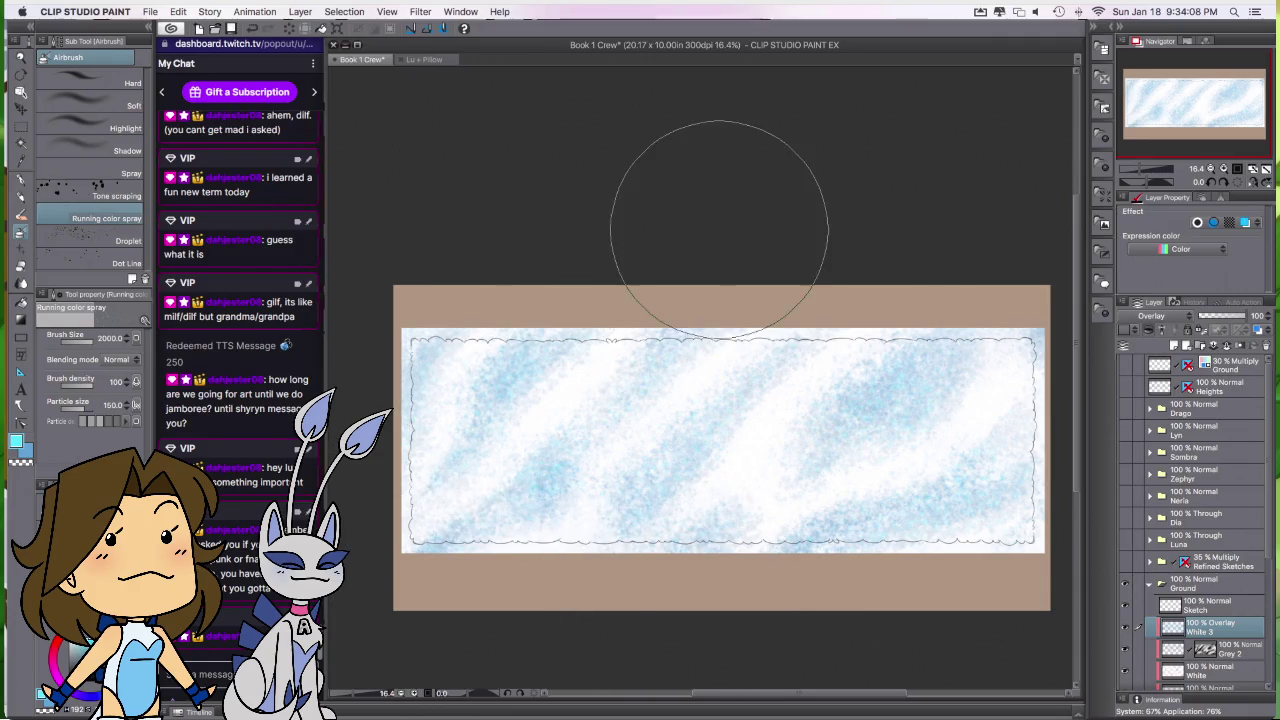
Step: Rename White 3 to Blue 2 and move the White layer above it
double_click(1211, 631)
type("Blue")
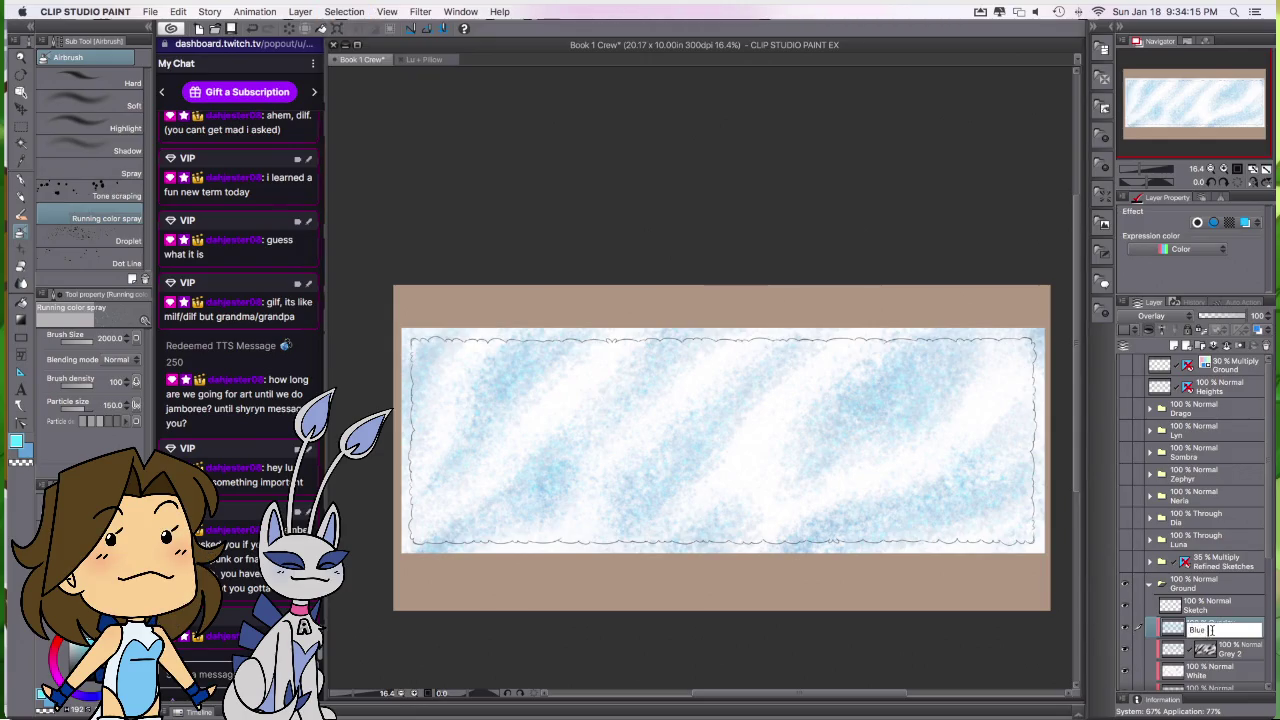
type("2")
key("Return")
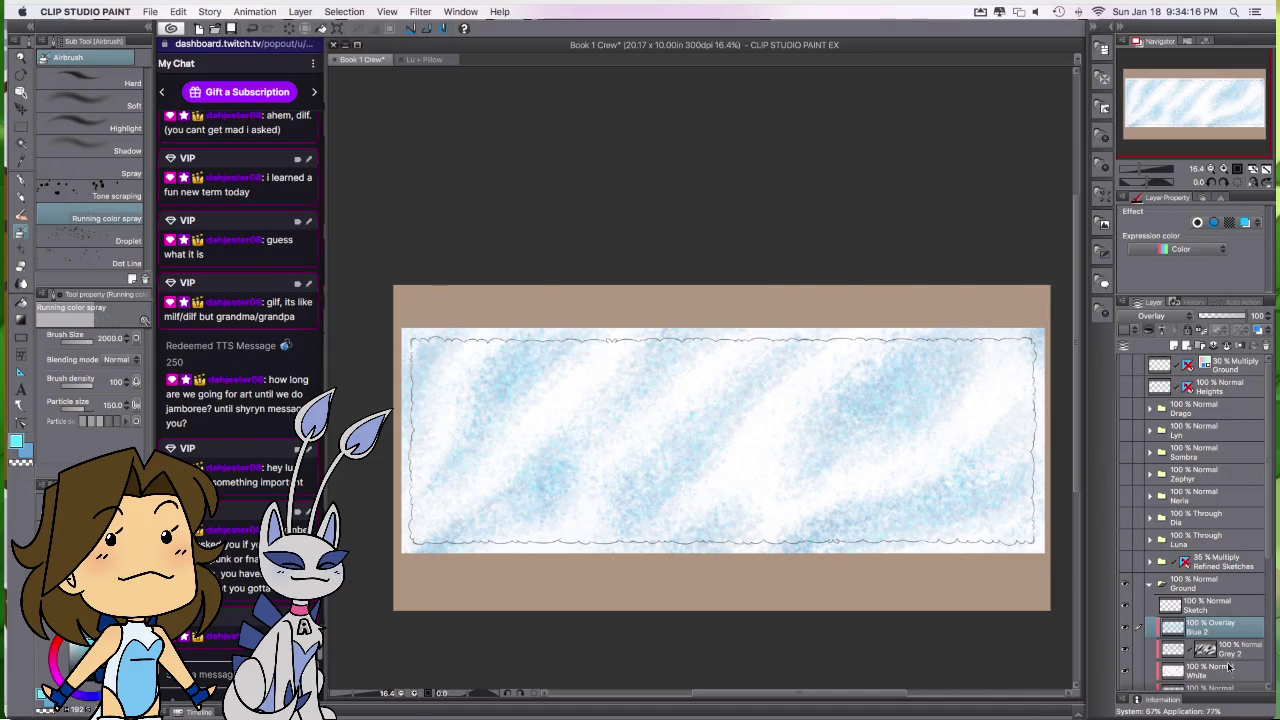
left_click_drag(1236, 668, 1224, 632)
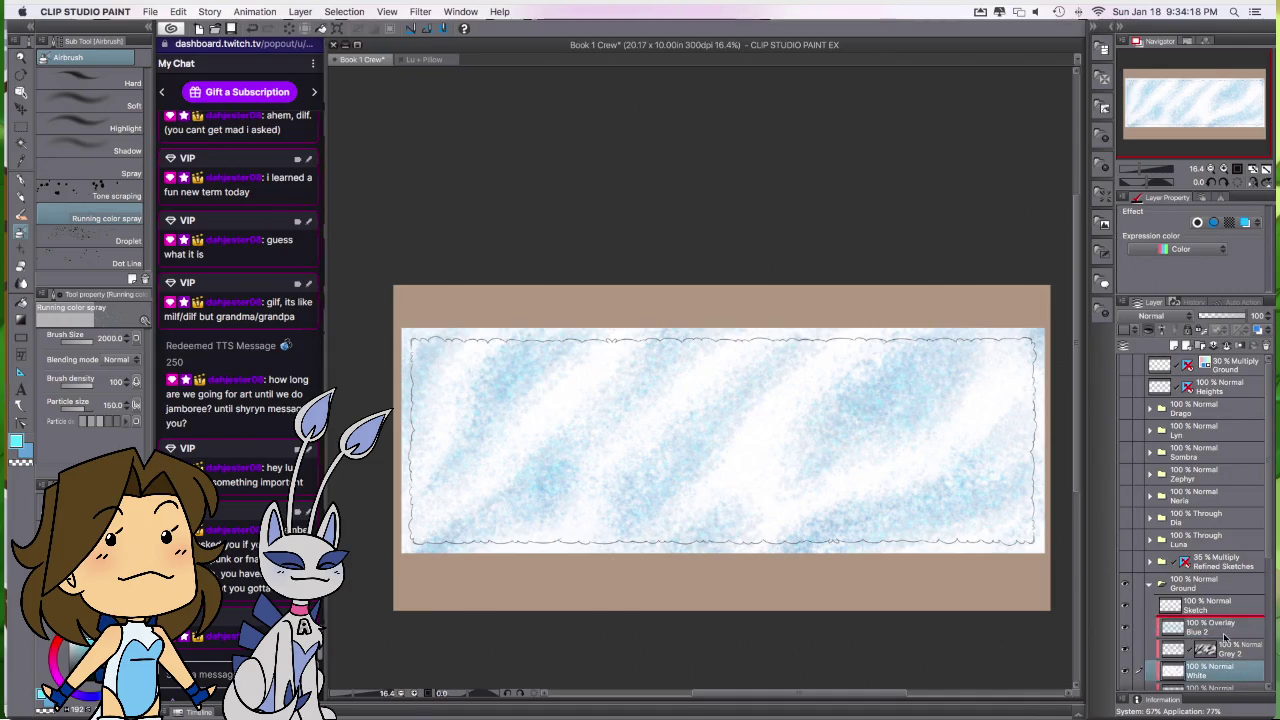
double_click(1224, 634)
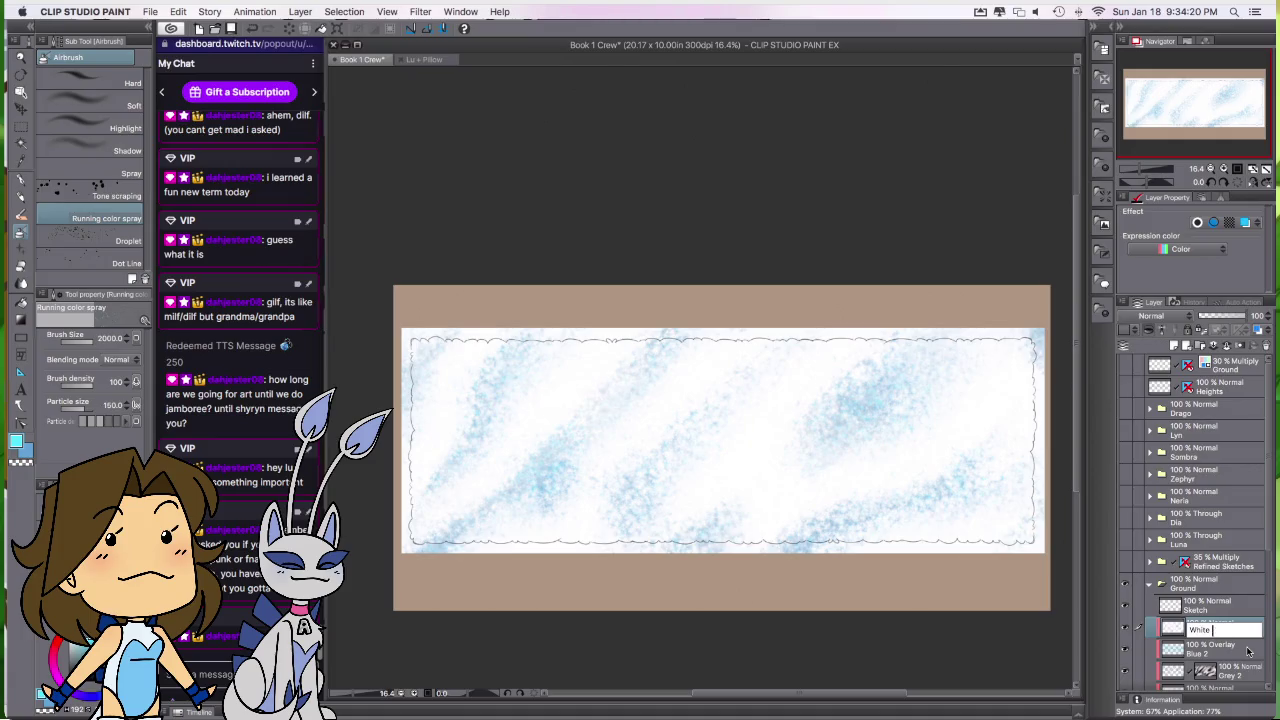
key("Return")
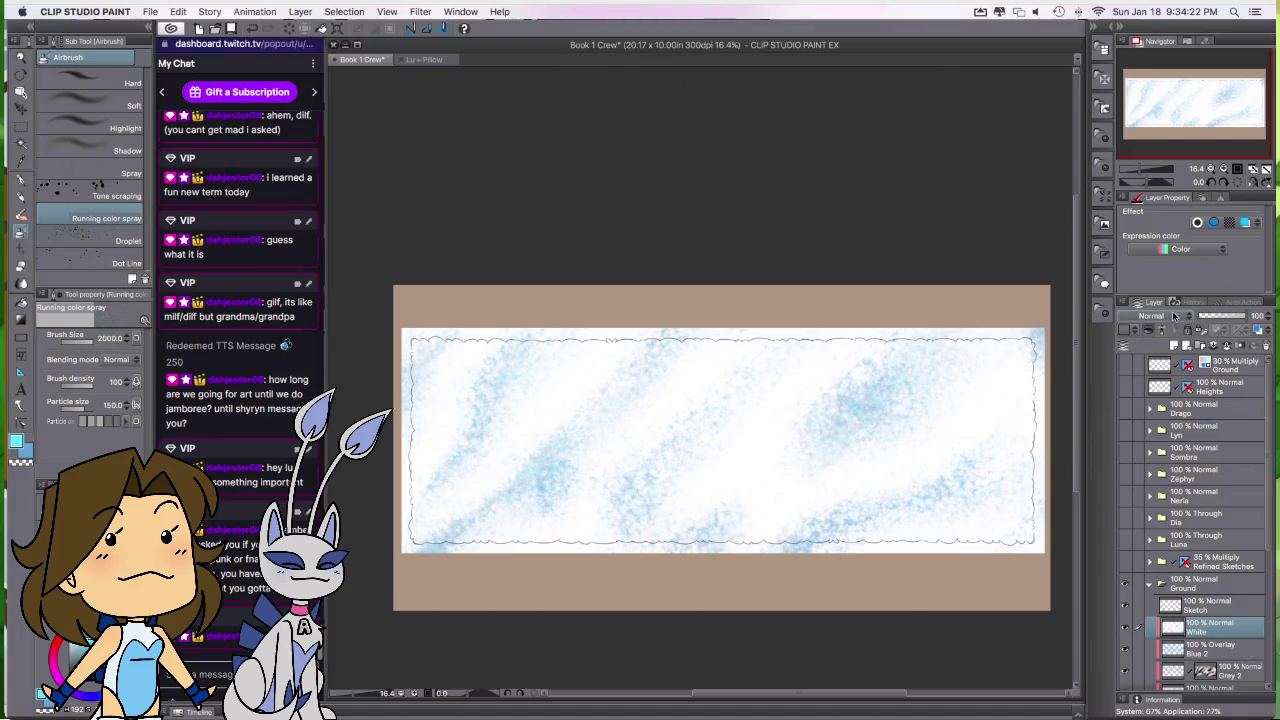
Step: Set the White layer to 75% Soft light and fill it solid white
left_click(1152, 316)
left_click(1183, 497)
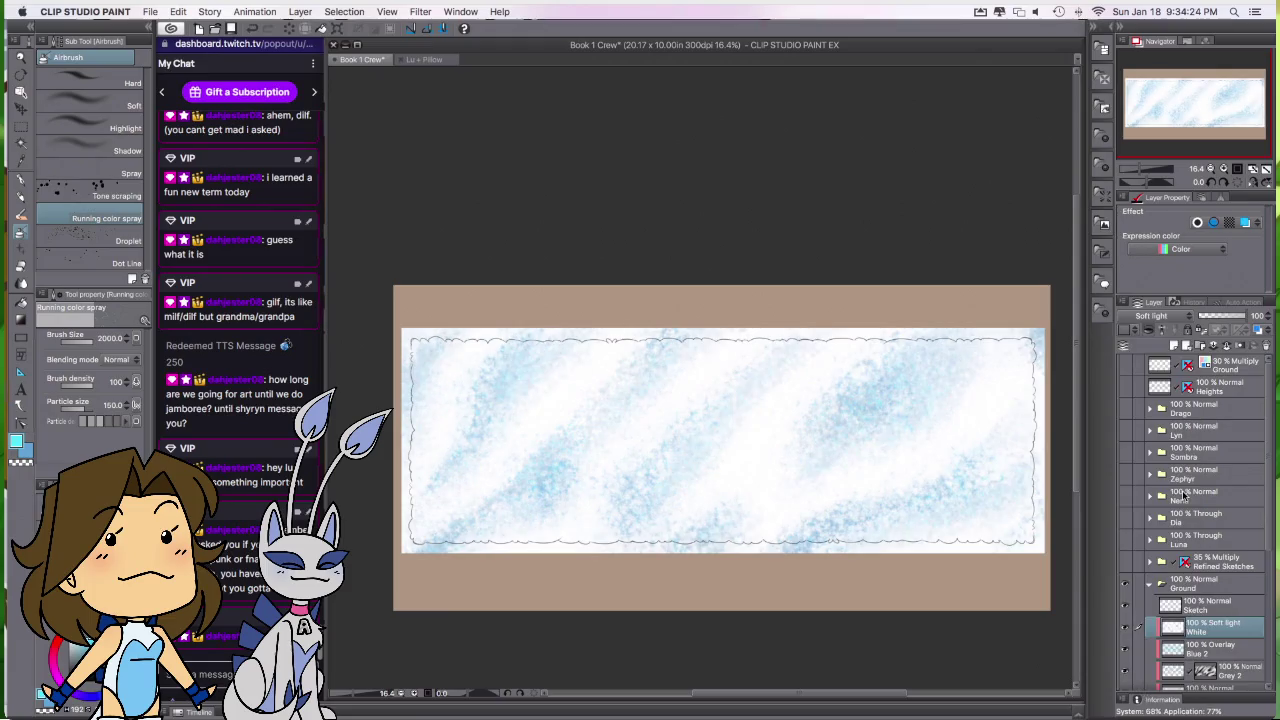
left_click(1126, 630)
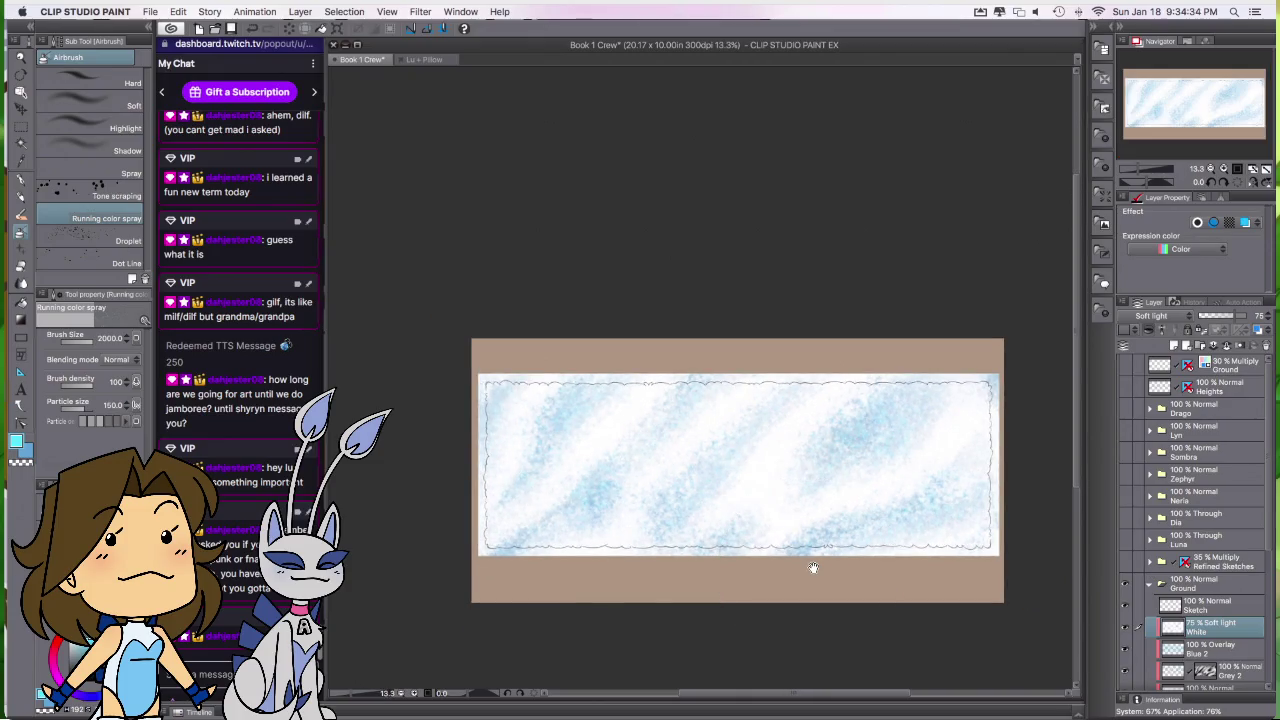
scroll(795, 520, "down", 2)
left_click_drag(788, 509, 782, 512)
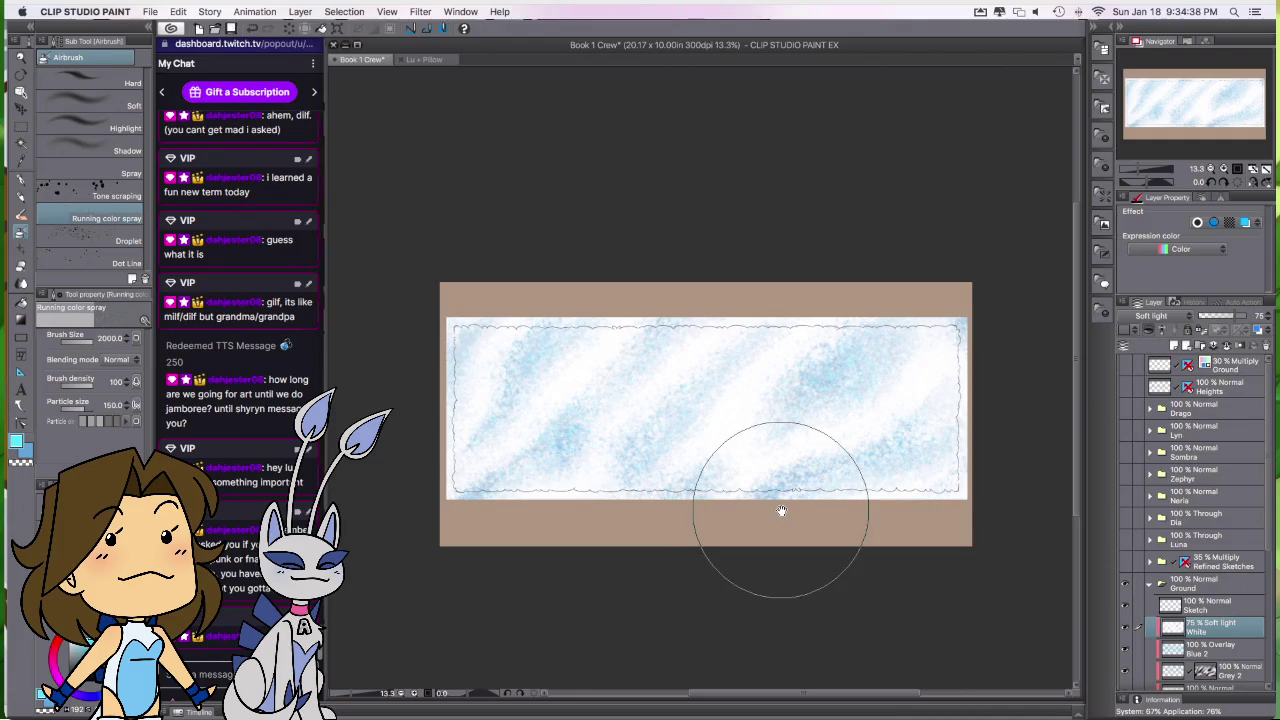
key("x")
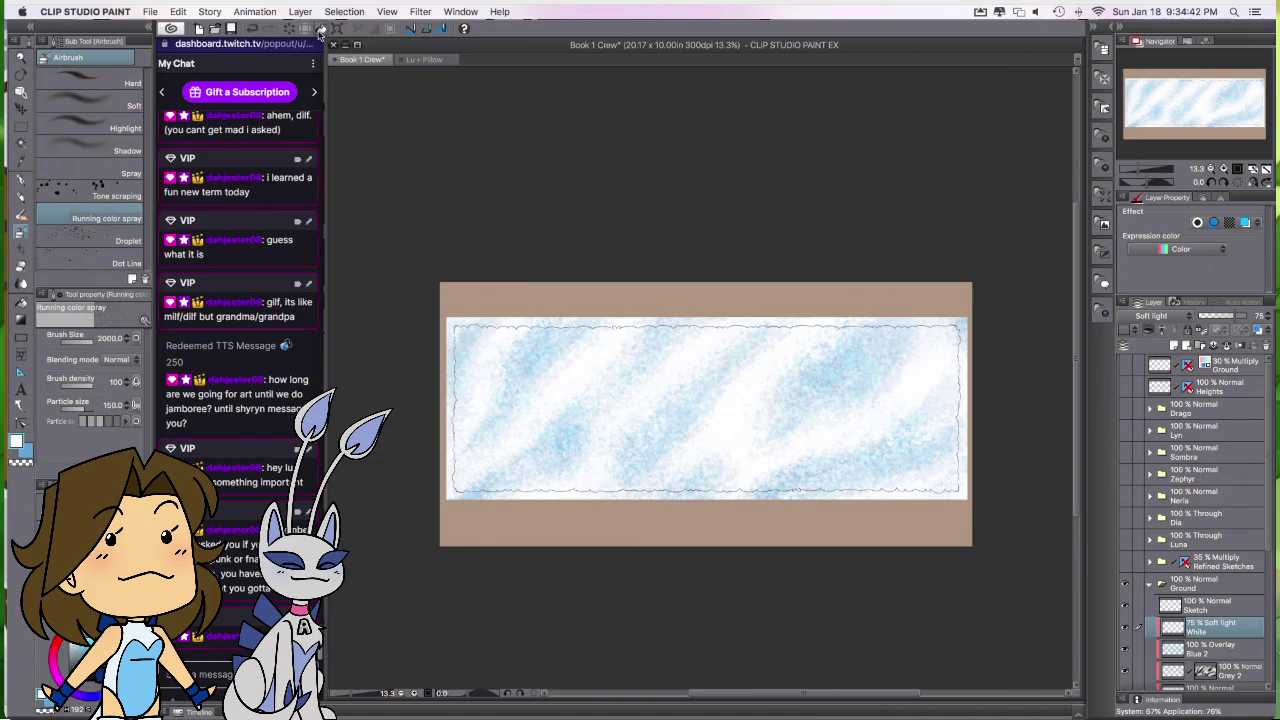
key("alt+BackSpace")
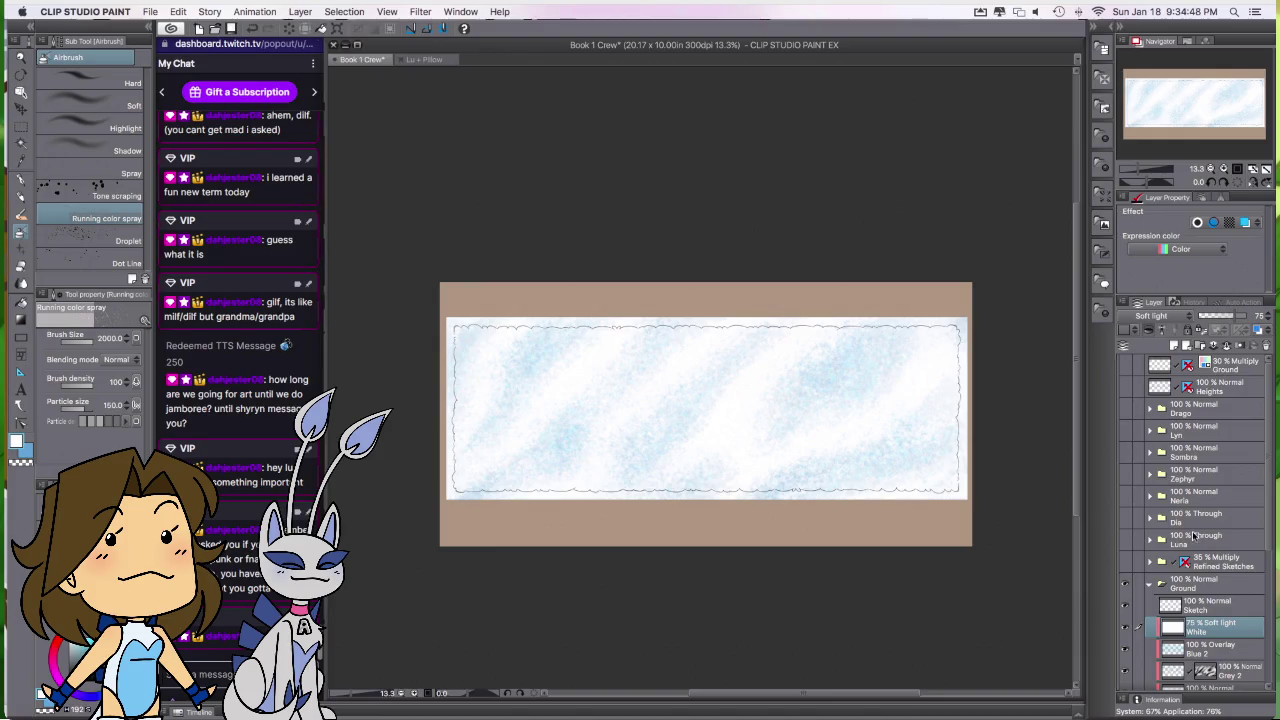
left_click(1173, 345)
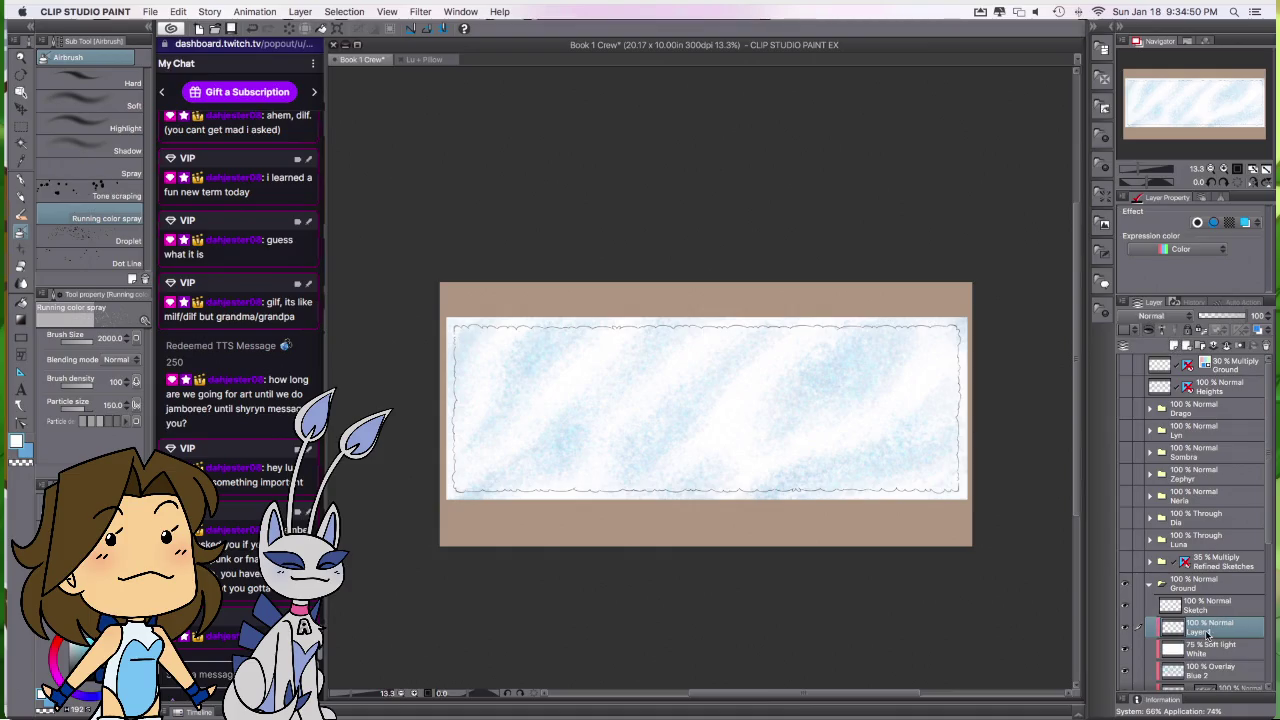
Step: Name the new layer Sparkle and pick the Sparkle A decoration brush at size 2000
double_click(1200, 630)
type("le")
key("Return")
key("b")
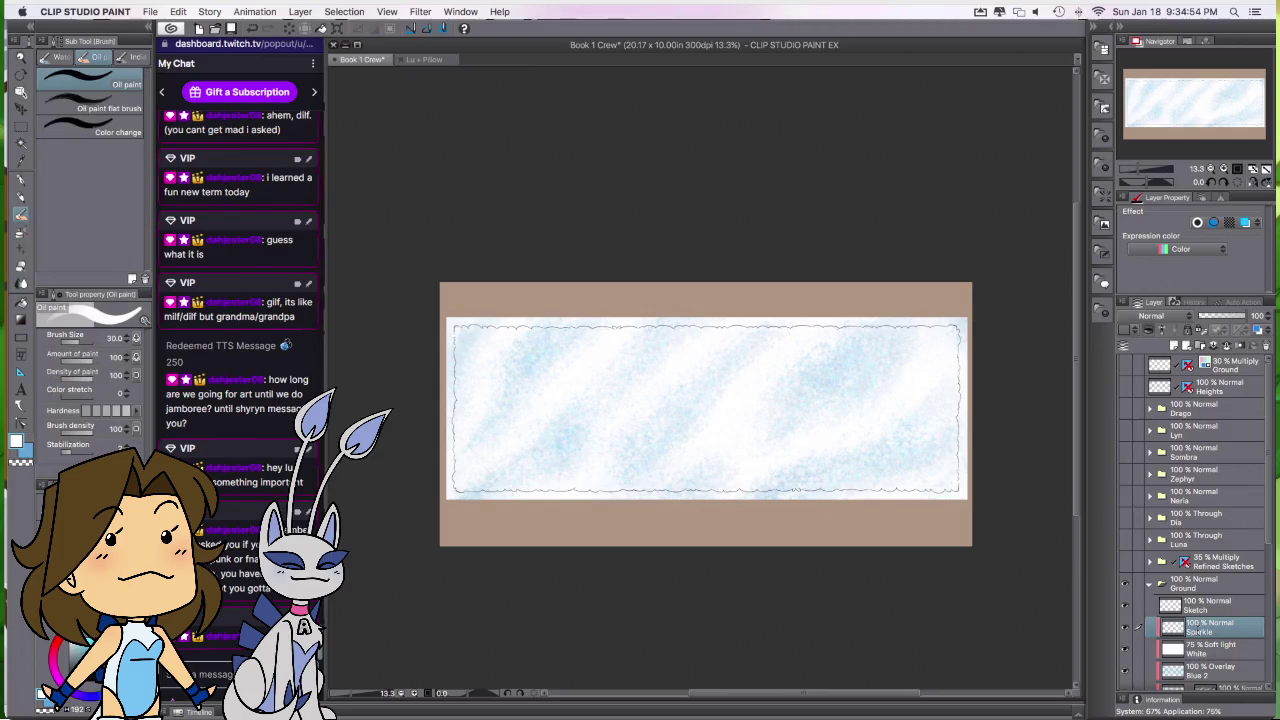
key("b")
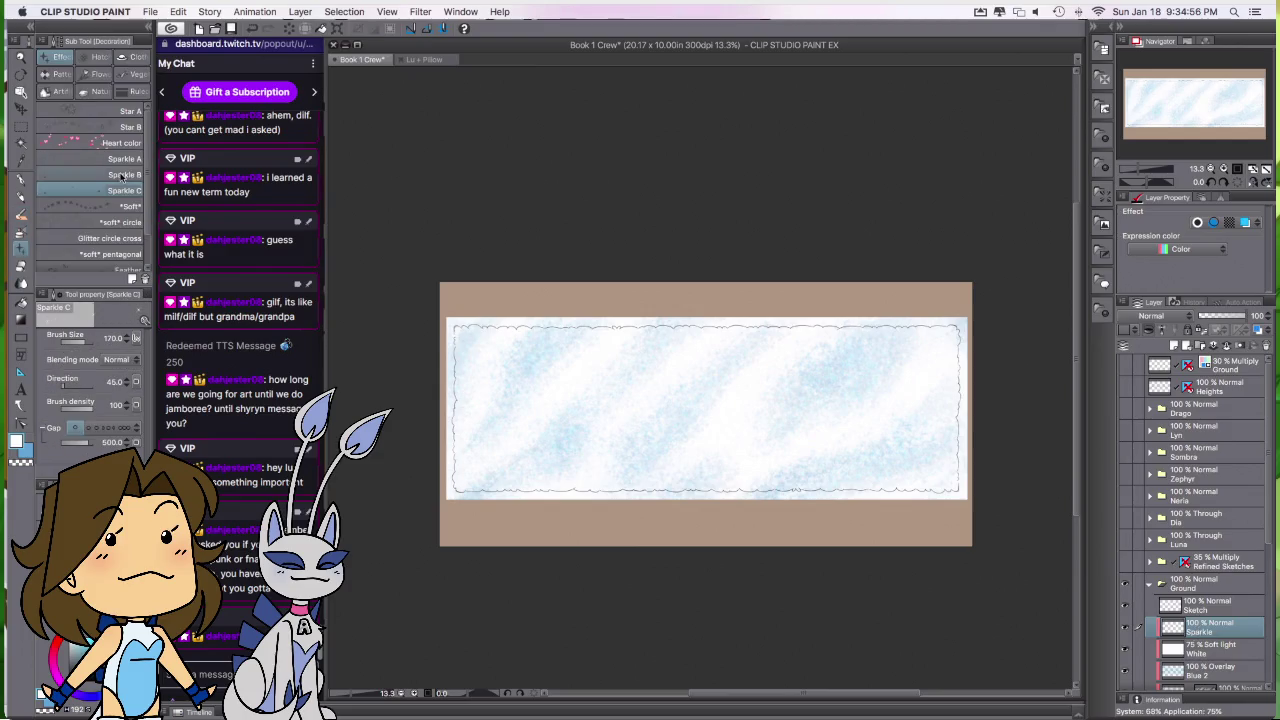
left_click(120, 158)
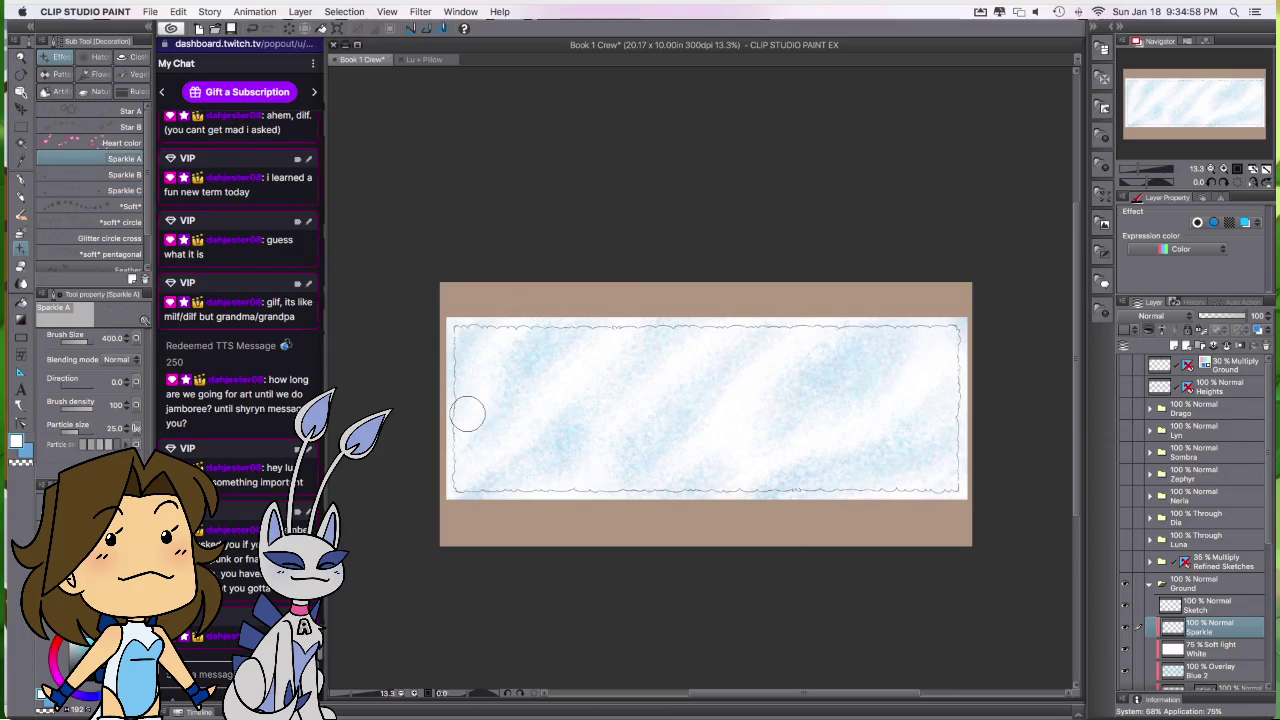
key("bracketright")
key("bracketright")
key("bracketright")
key("bracketright")
key("bracketright")
key("bracketright")
key("bracketright")
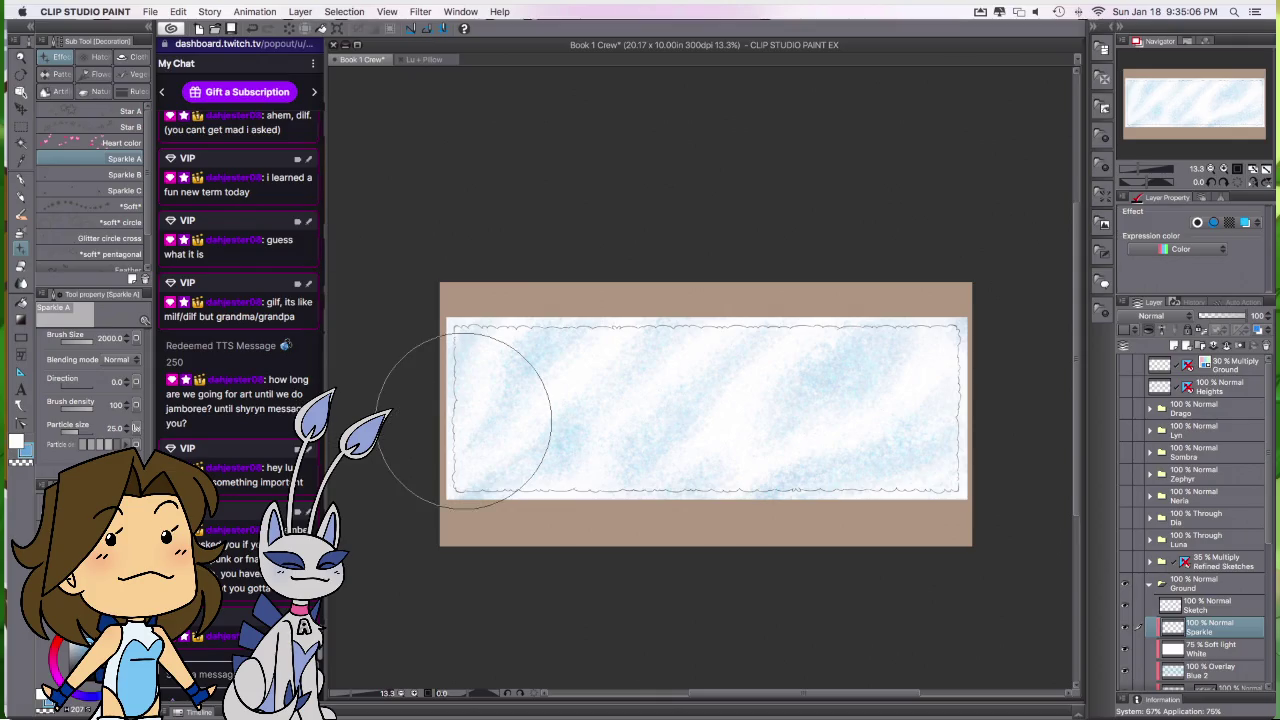
Step: Set the sparkle particle size to 75 and scatter small sparkles across the banner
scroll(440, 415, "up", 2)
scroll(479, 419, "up", 1)
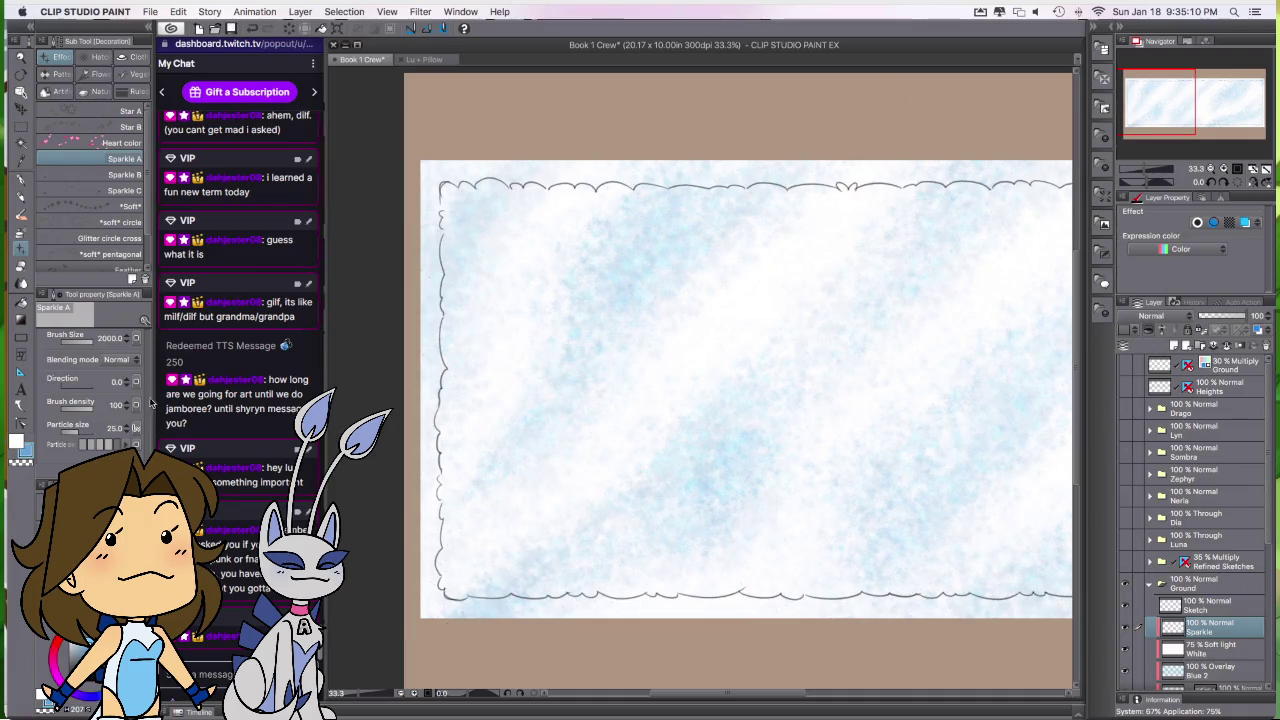
left_click(113, 428)
type("75")
key("Return")
left_click_drag(557, 557, 940, 290)
Step: Review the sparkles over the banner, toggling the White layer off and on to compare
scroll(715, 337, "down", 3)
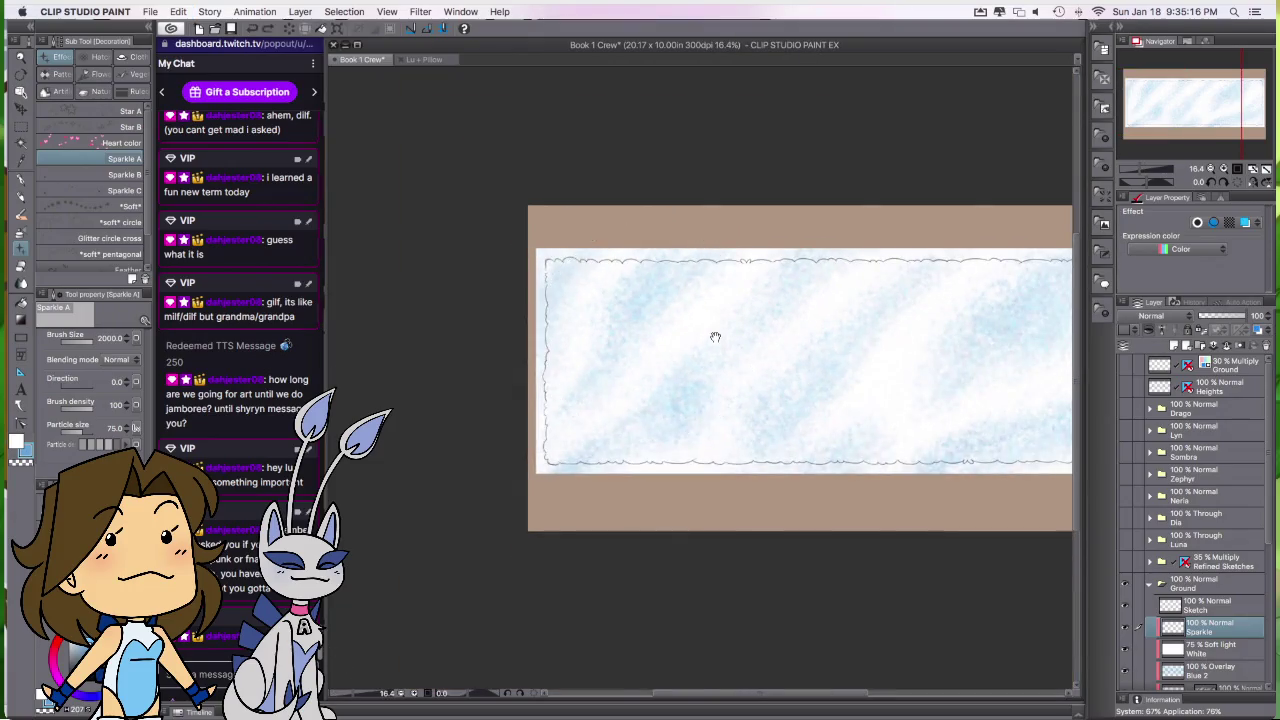
scroll(580, 371, "down", 3)
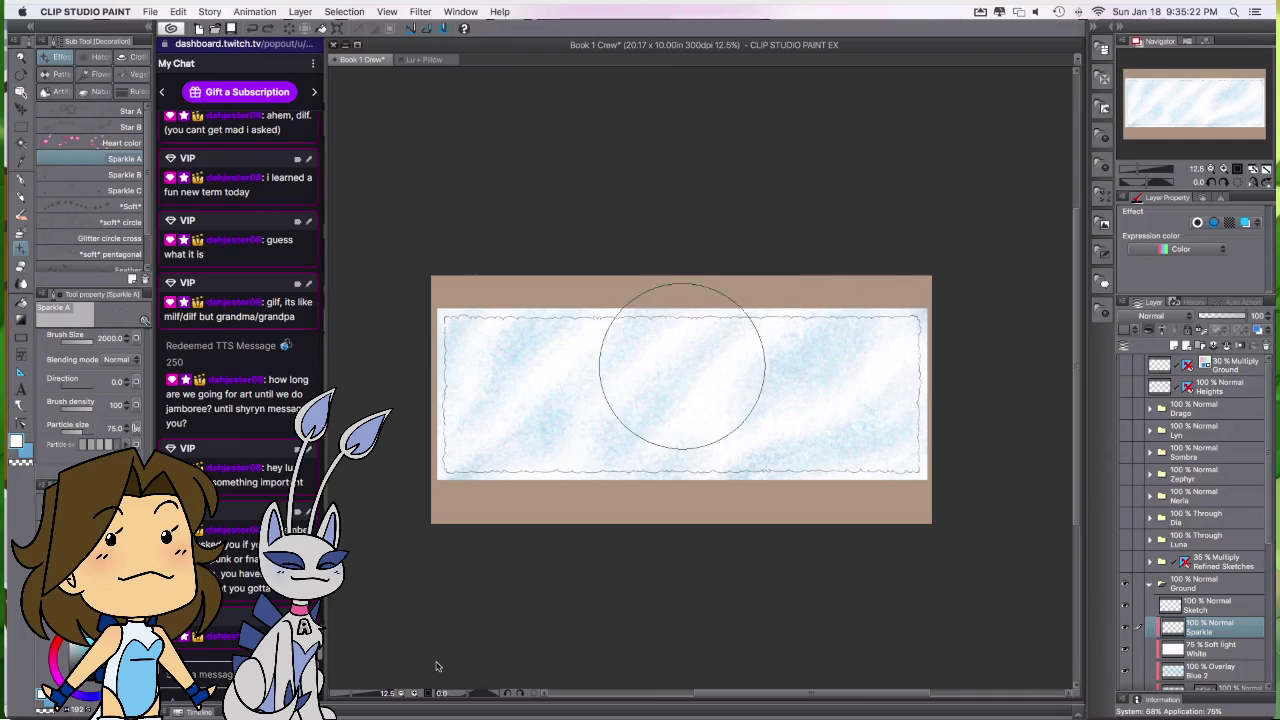
scroll(543, 300, "up", 2)
scroll(546, 310, "up", 2)
scroll(547, 310, "up", 1)
left_click_drag(574, 434, 573, 330)
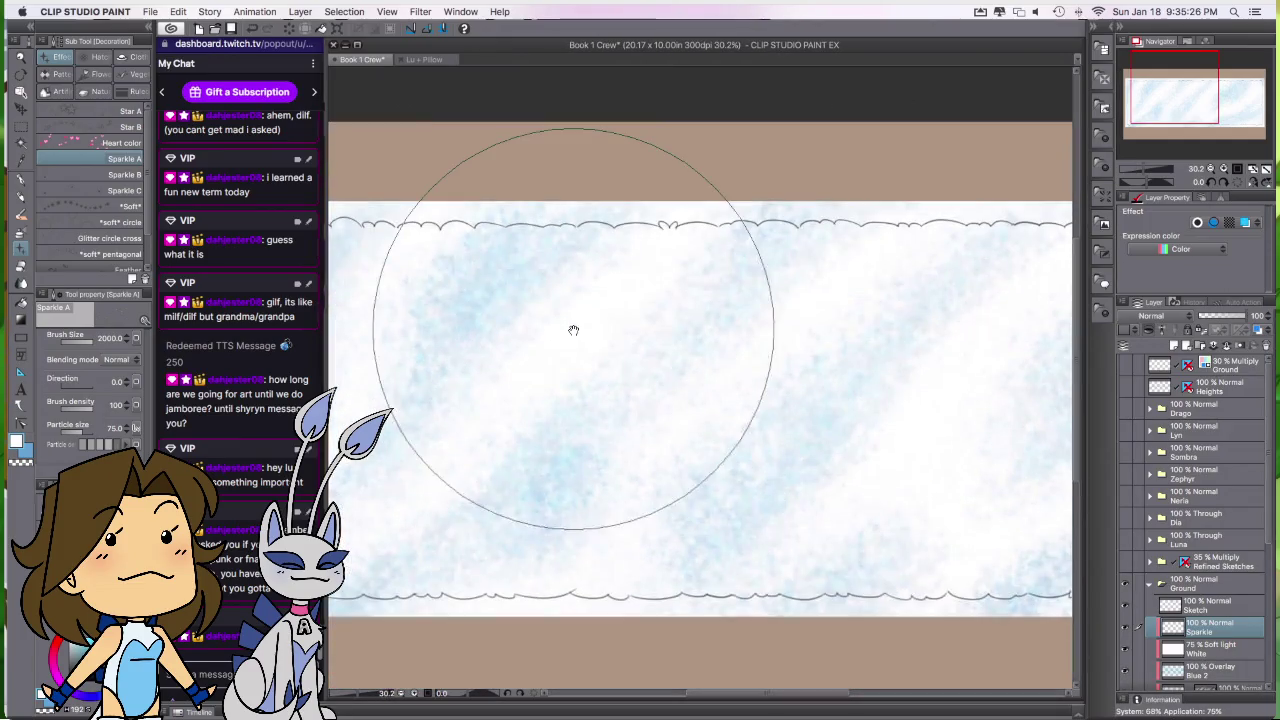
left_click(1127, 650)
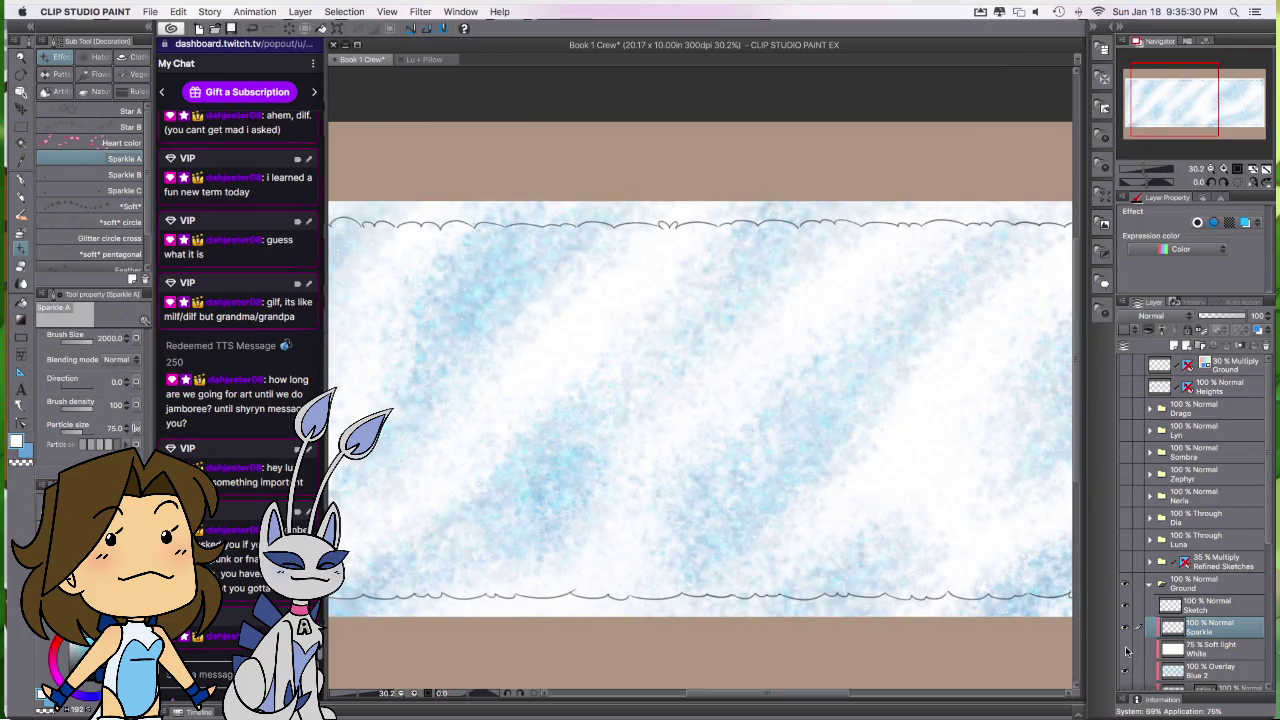
left_click(1125, 650)
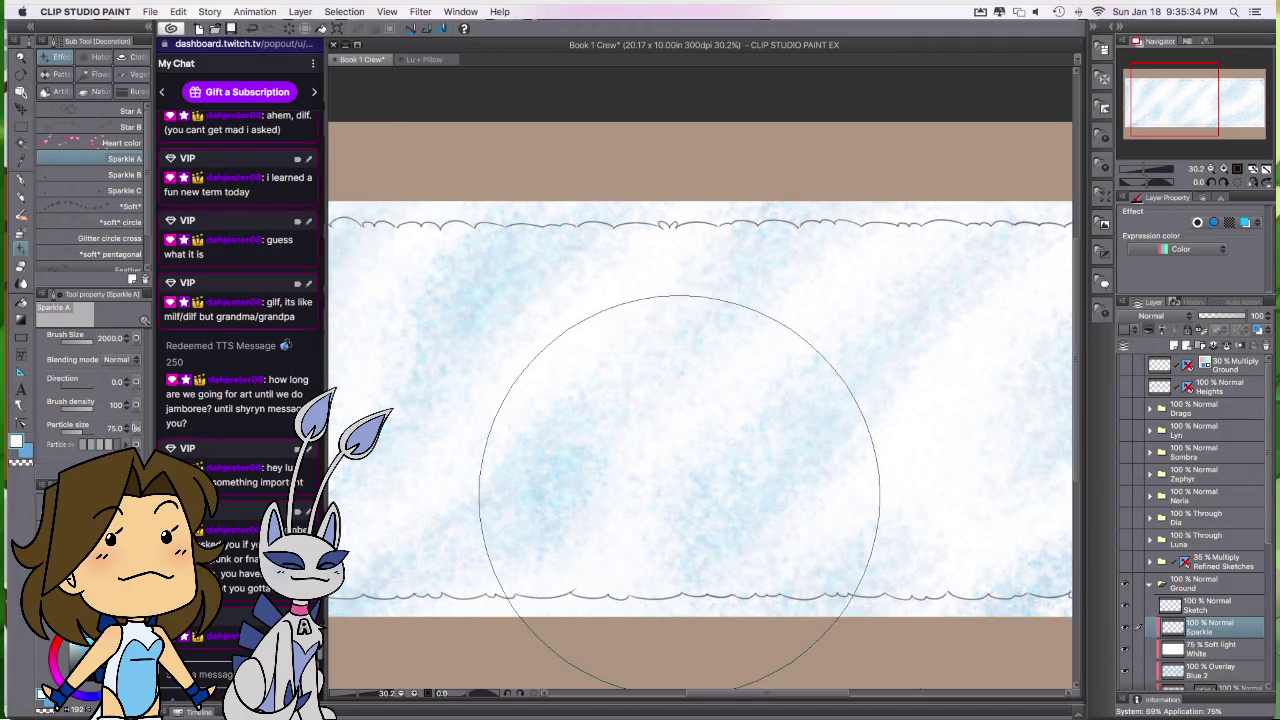
scroll(679, 492, "down", 3)
mouse_move(677, 500)
left_mouse_down()
mouse_move(525, 496)
mouse_move(614, 491)
mouse_move(600, 457)
left_mouse_up()
scroll(525, 496, "down", 1)
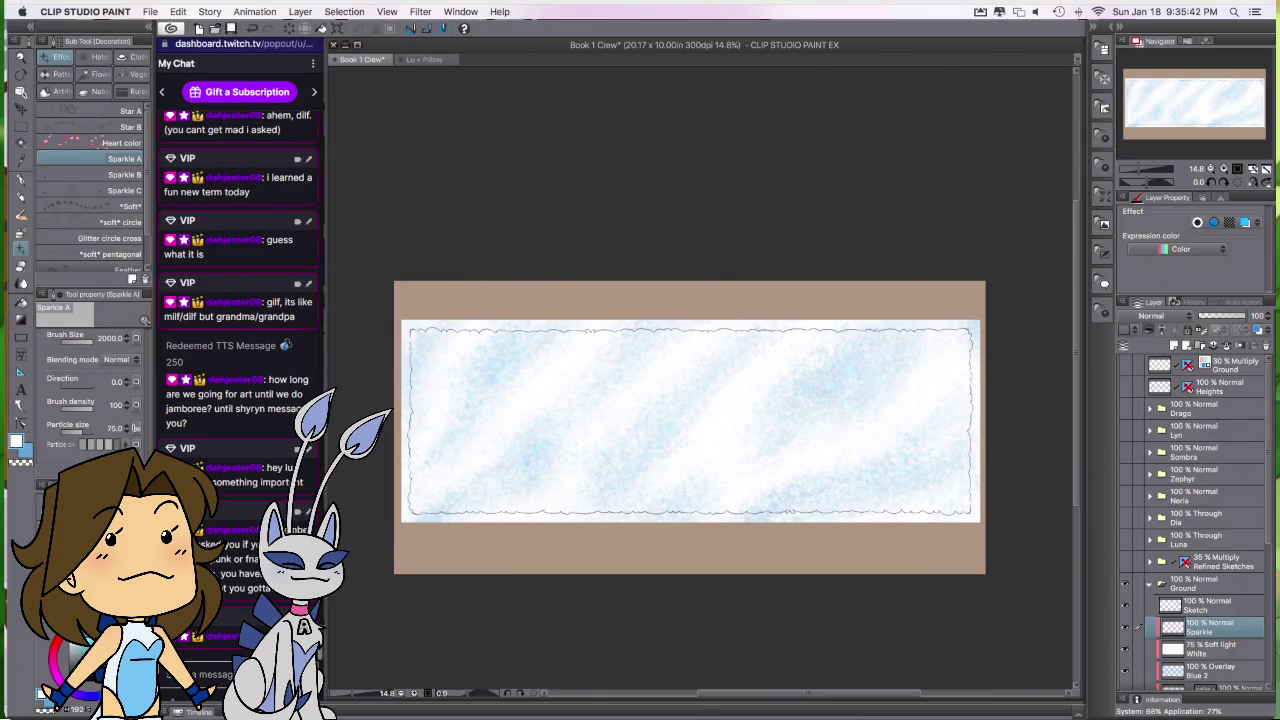
Step: Inspect the whole banner without changing particle size, then select the White layer
left_click(118, 428)
key("Escape")
scroll(893, 515, "up", 1)
scroll(893, 515, "up", 2)
scroll(893, 515, "up", 2)
mouse_move(893, 515)
left_mouse_down()
mouse_move(814, 520)
mouse_move(735, 466)
left_mouse_up()
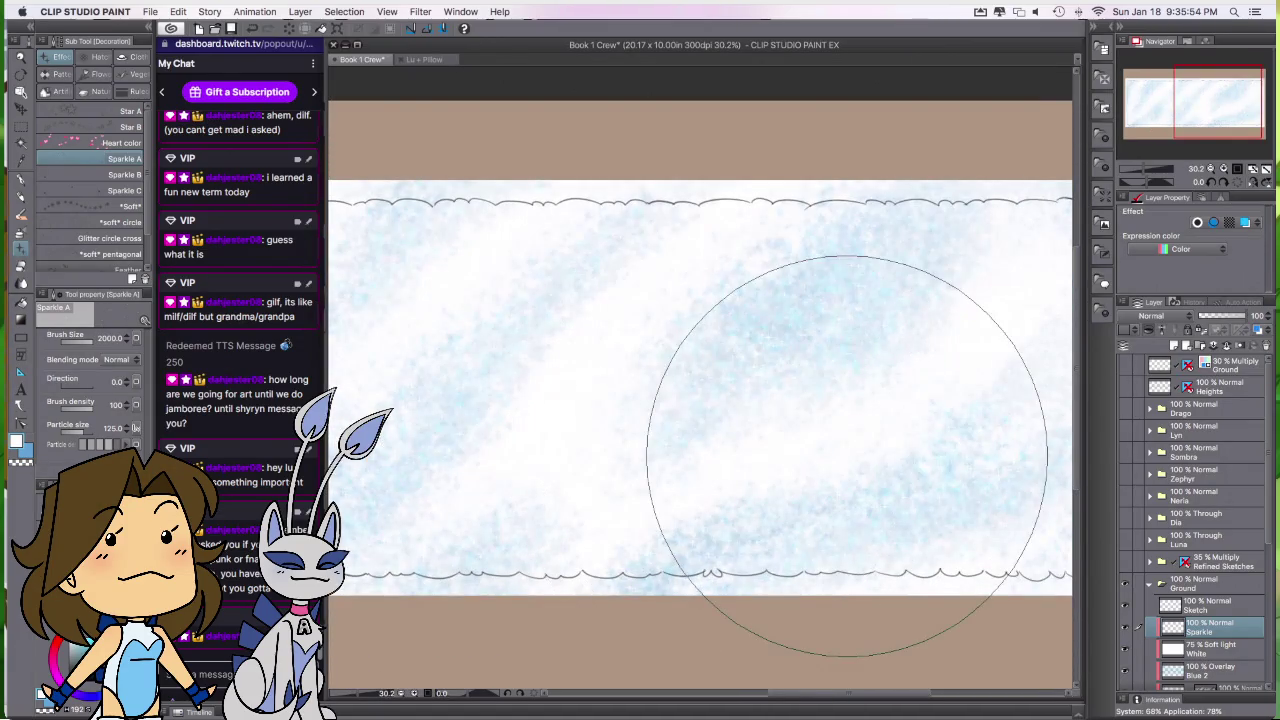
scroll(715, 543, "up", 2)
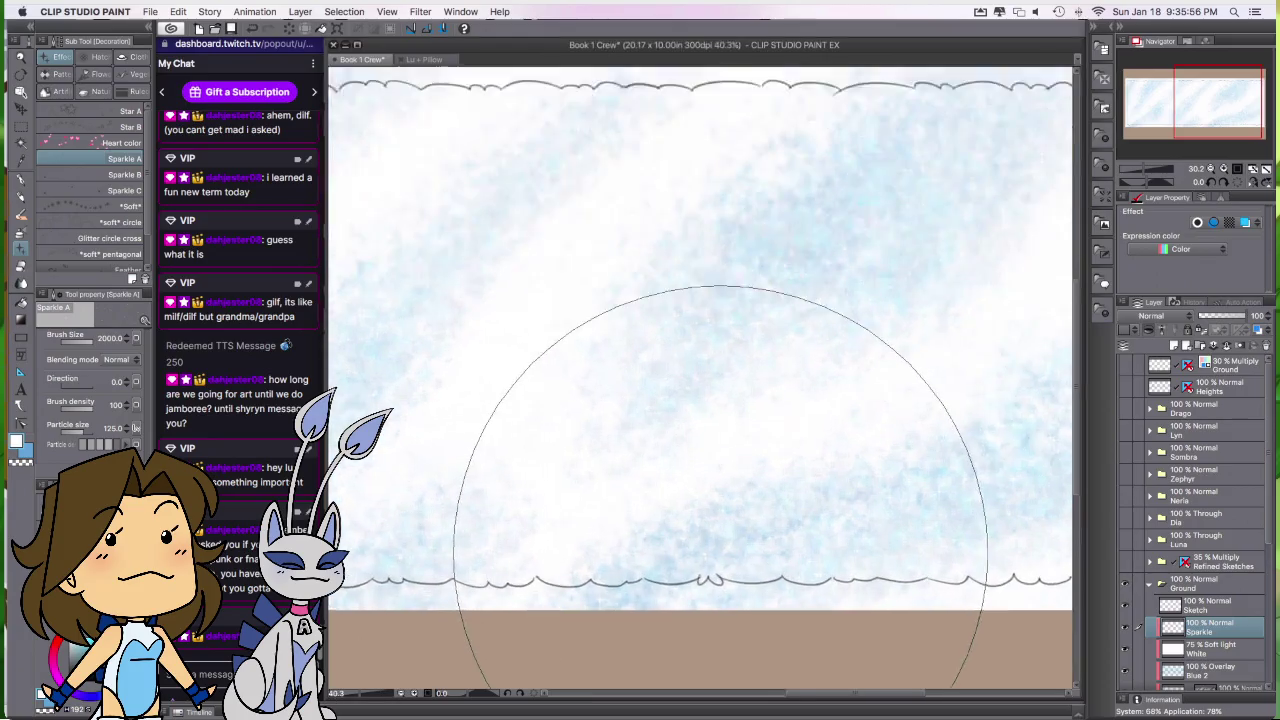
scroll(720, 550, "up", 2)
scroll(721, 553, "up", 1)
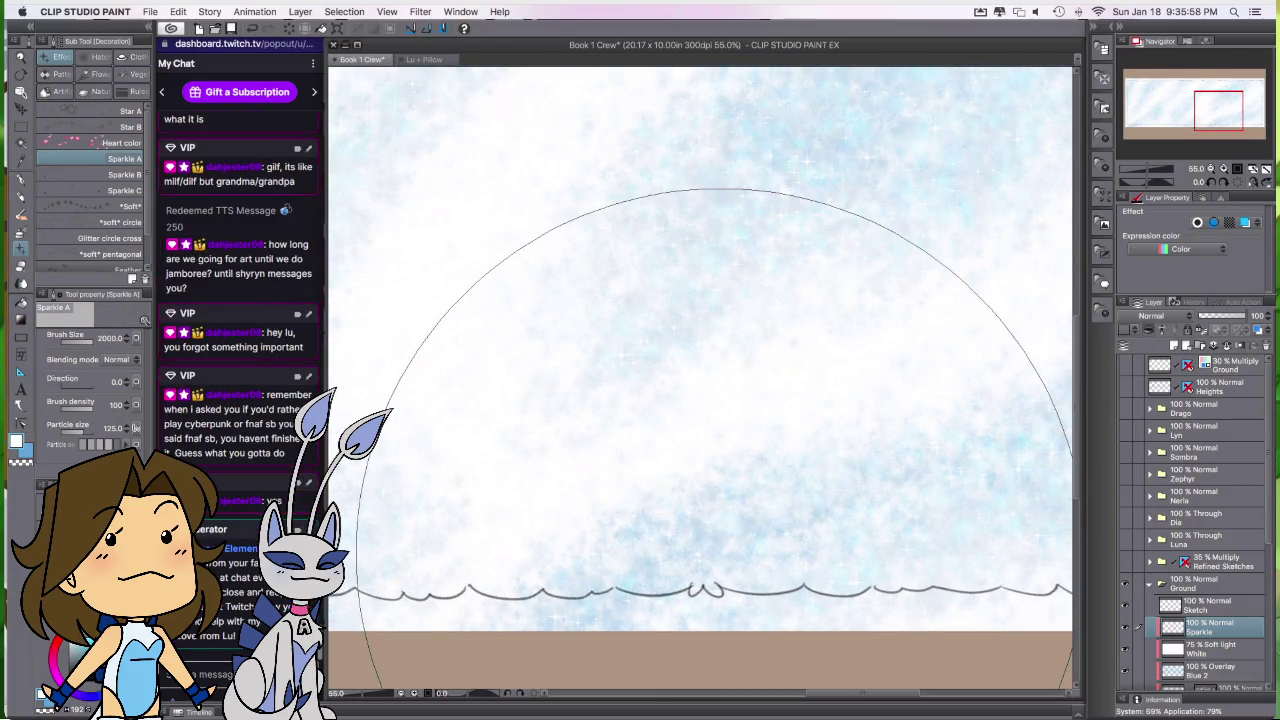
scroll(721, 553, "down", 1)
scroll(721, 553, "down", 2)
scroll(721, 553, "down", 2)
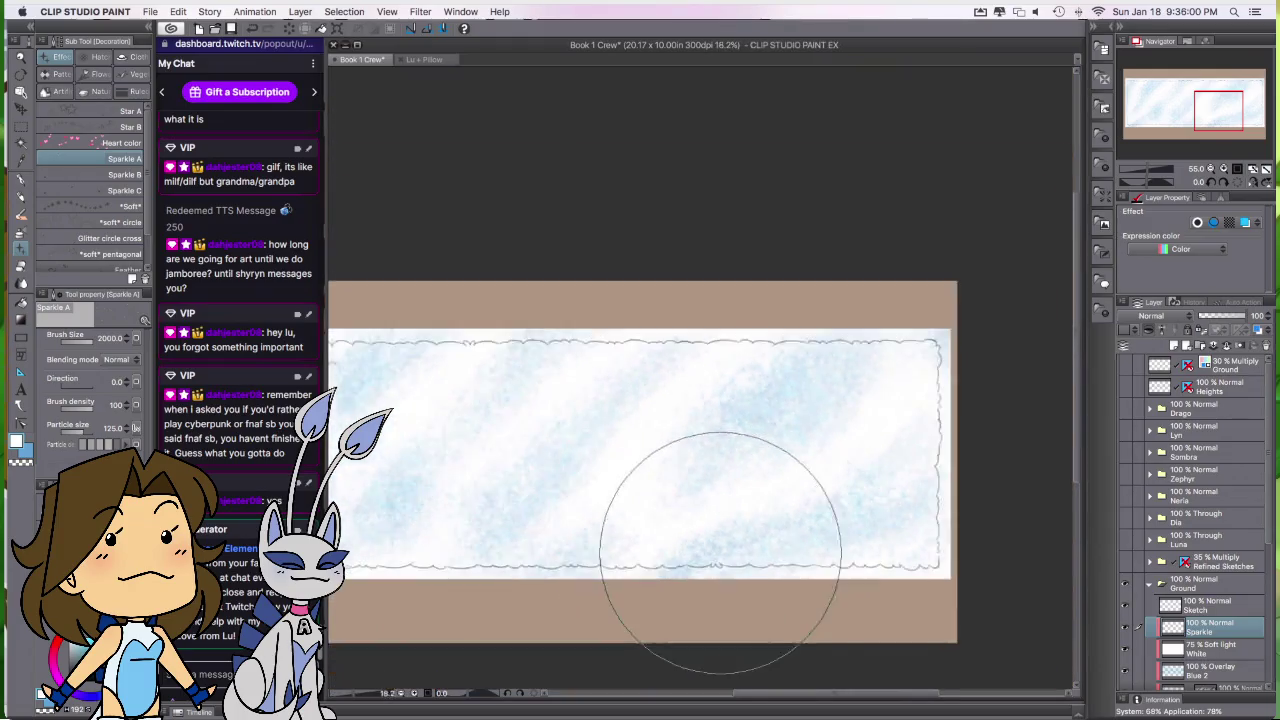
scroll(721, 553, "down", 2)
scroll(721, 553, "left", 5)
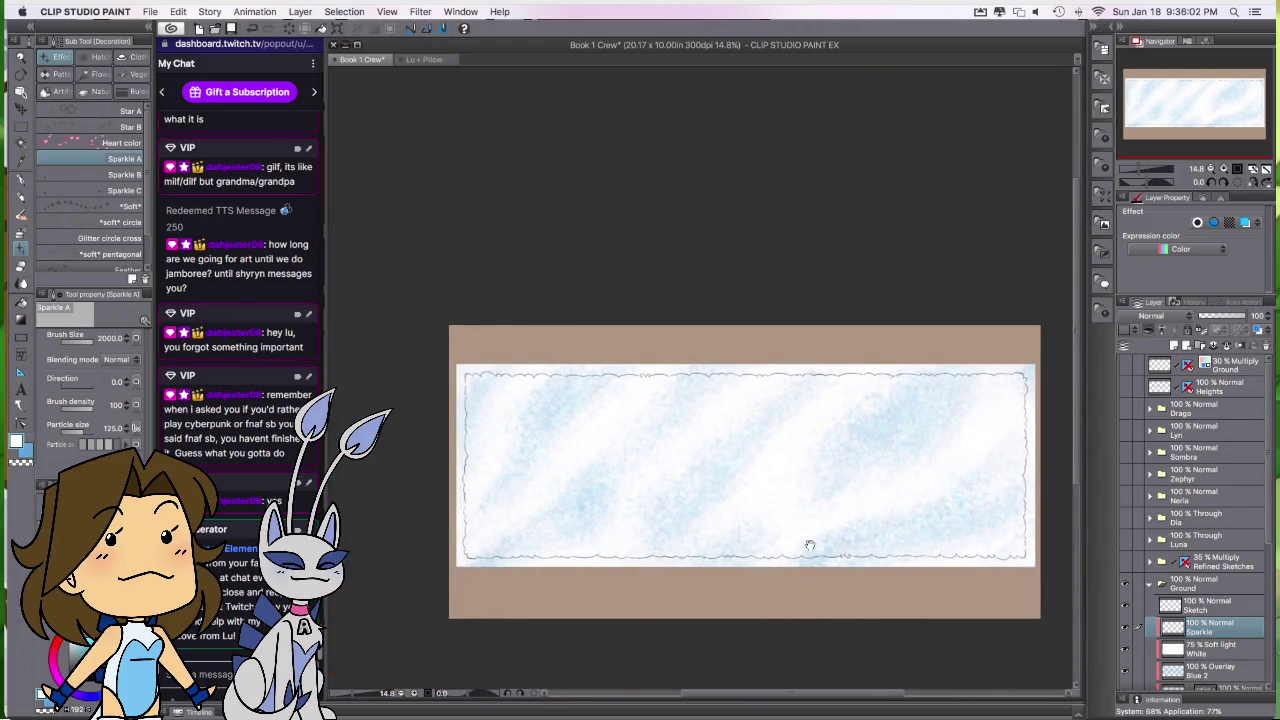
scroll(846, 543, "right", 2)
left_click(1222, 647)
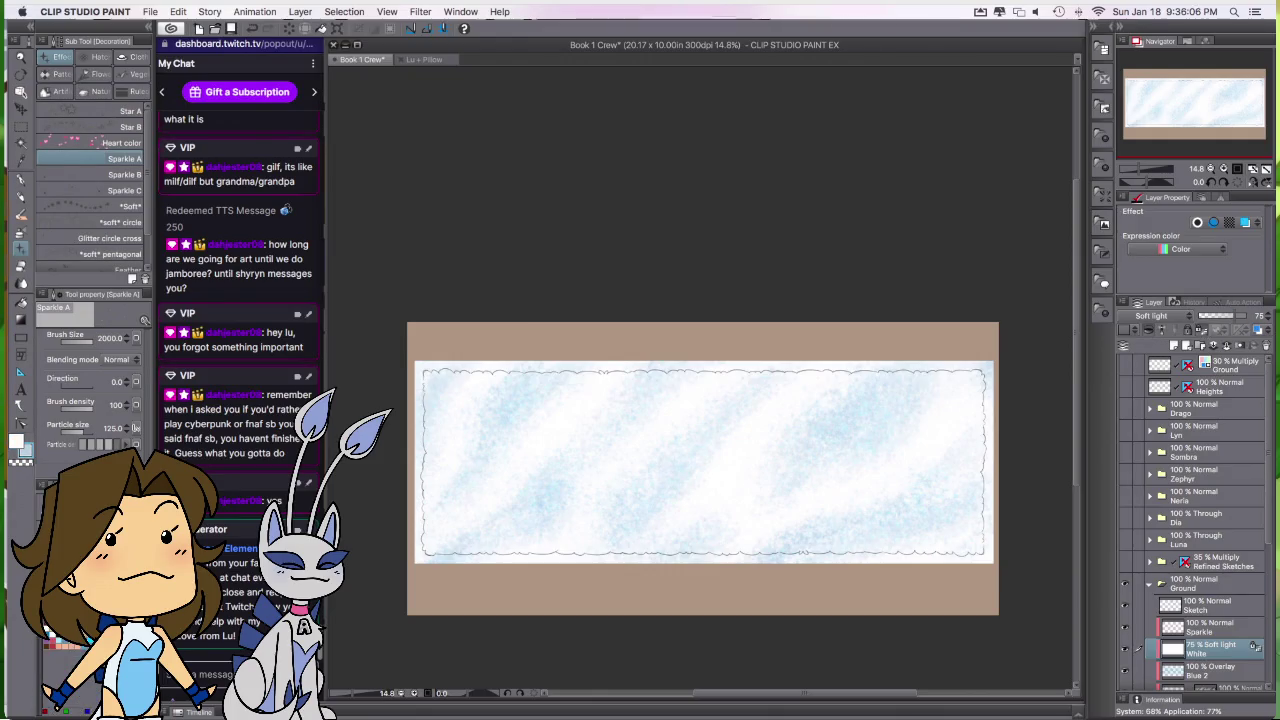
Step: Switch the White layer to Normal blending and lower its opacity to about 5
left_click(321, 32)
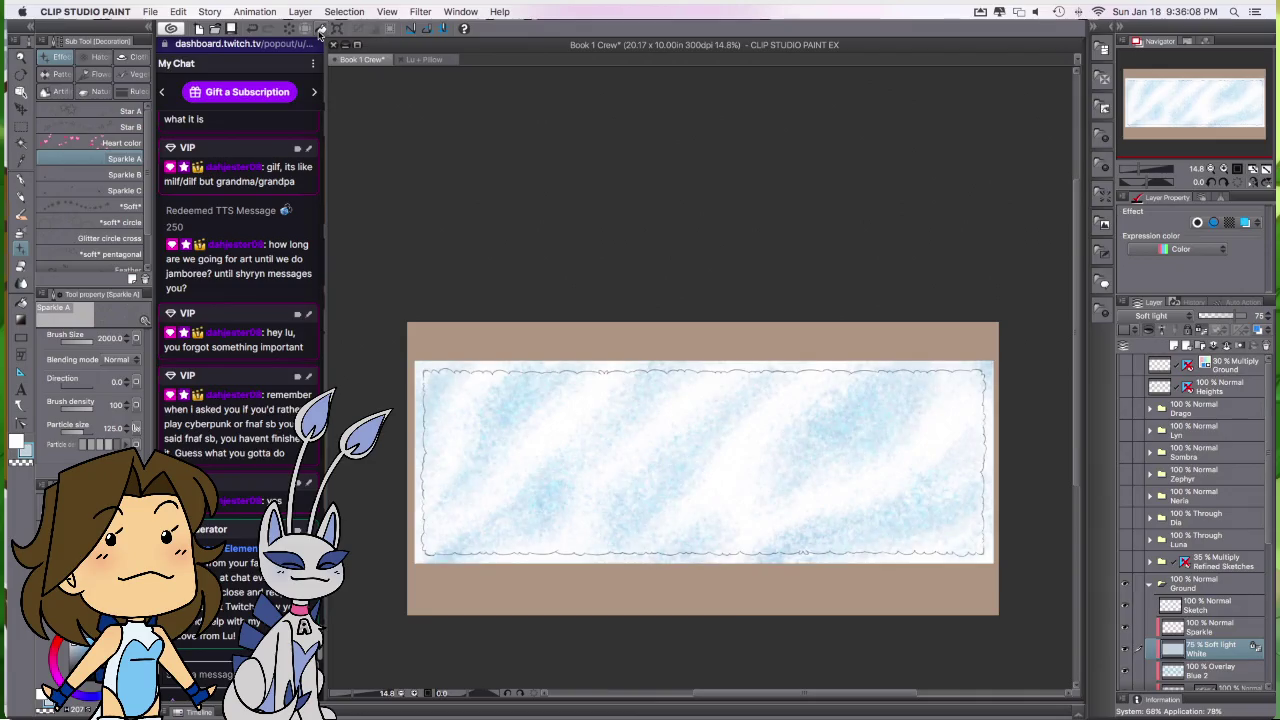
scroll(830, 535, "up", 1)
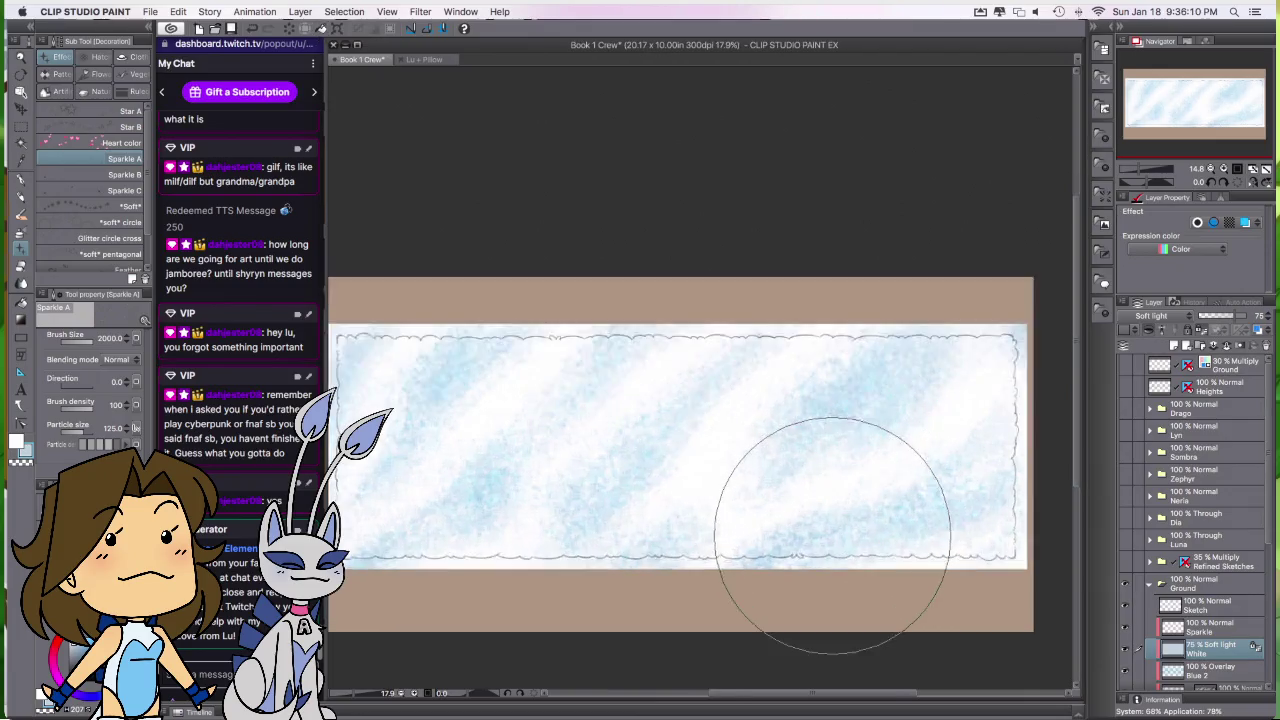
scroll(832, 530, "up", 2)
scroll(832, 530, "up", 1)
left_click(1160, 316)
left_click(1224, 322)
left_click_drag(1224, 322, 1199, 316)
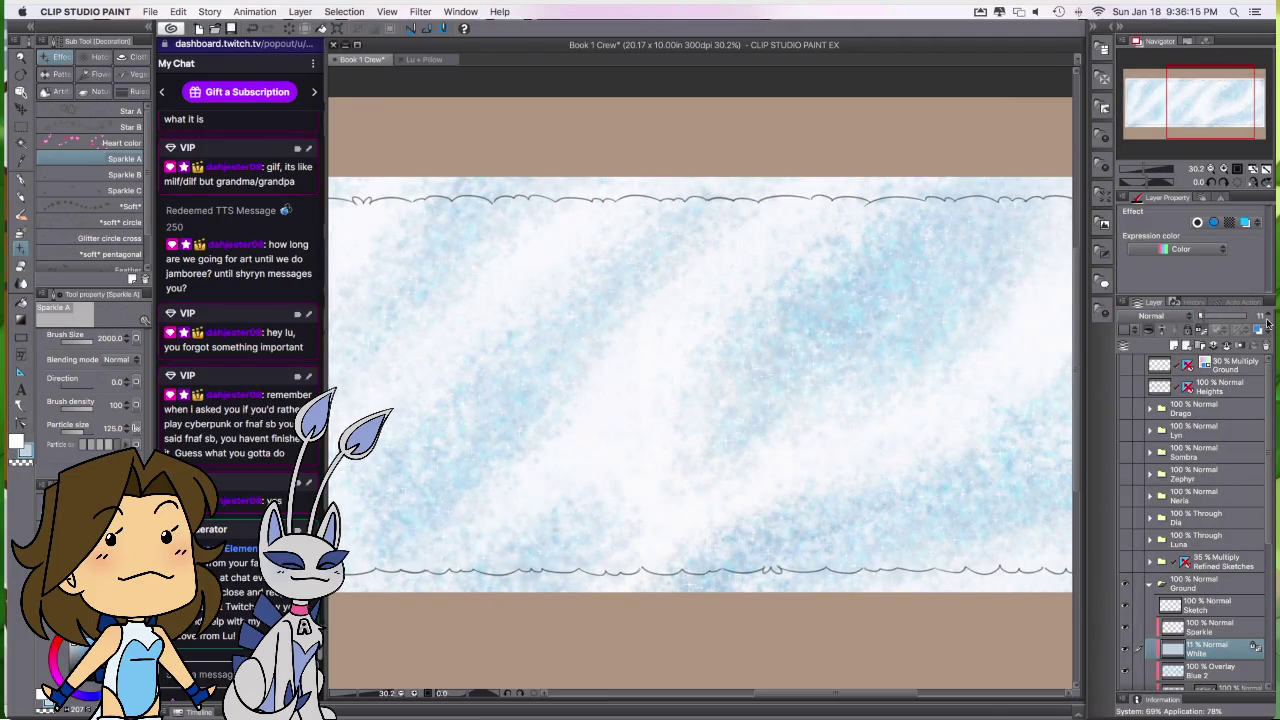
left_click(1265, 320)
Step: Nudge White's opacity to about 9, then undo back to 75% Soft light
scroll(741, 520, "down", 3)
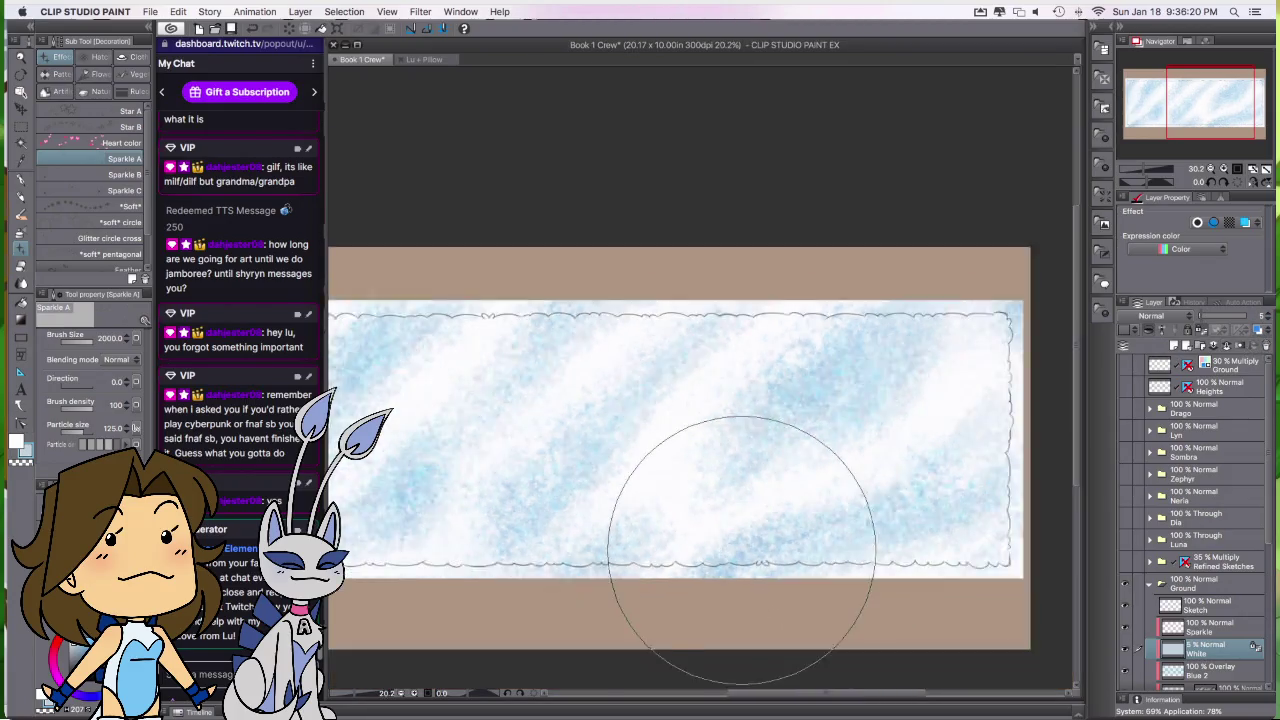
scroll(741, 520, "down", 2)
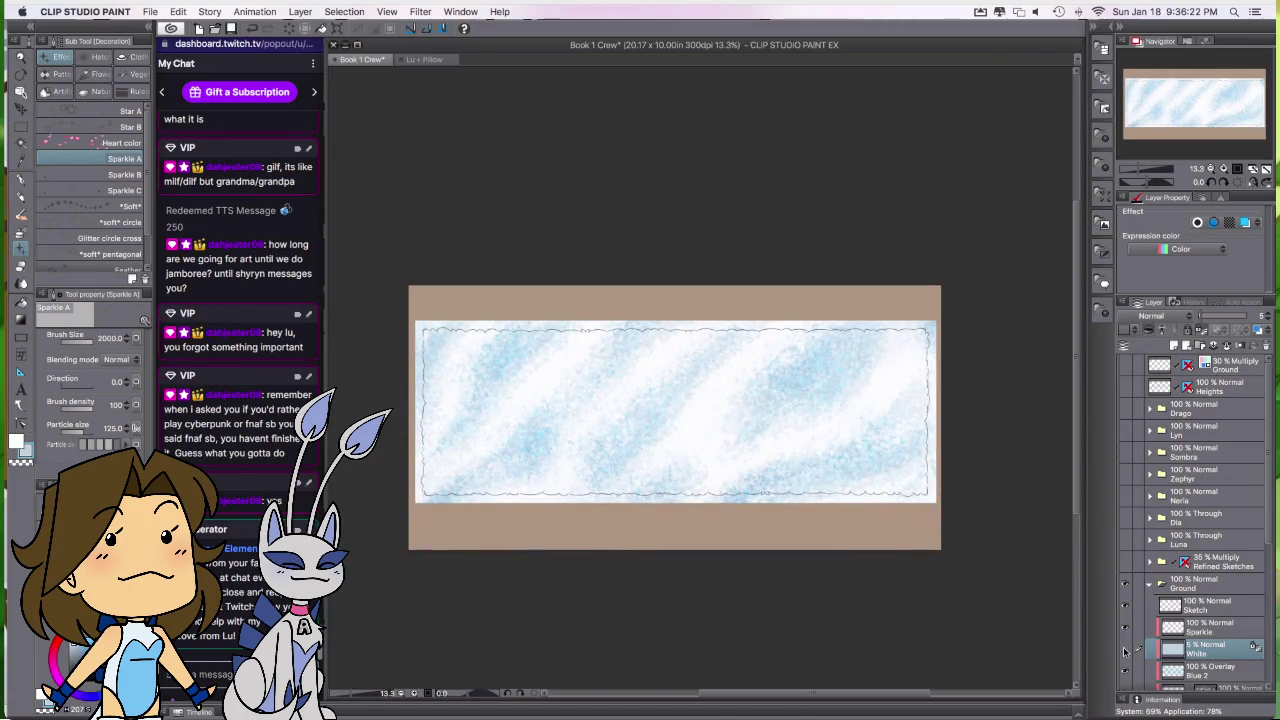
left_click(1270, 316)
scroll(729, 418, "up", 1)
scroll(729, 418, "up", 2)
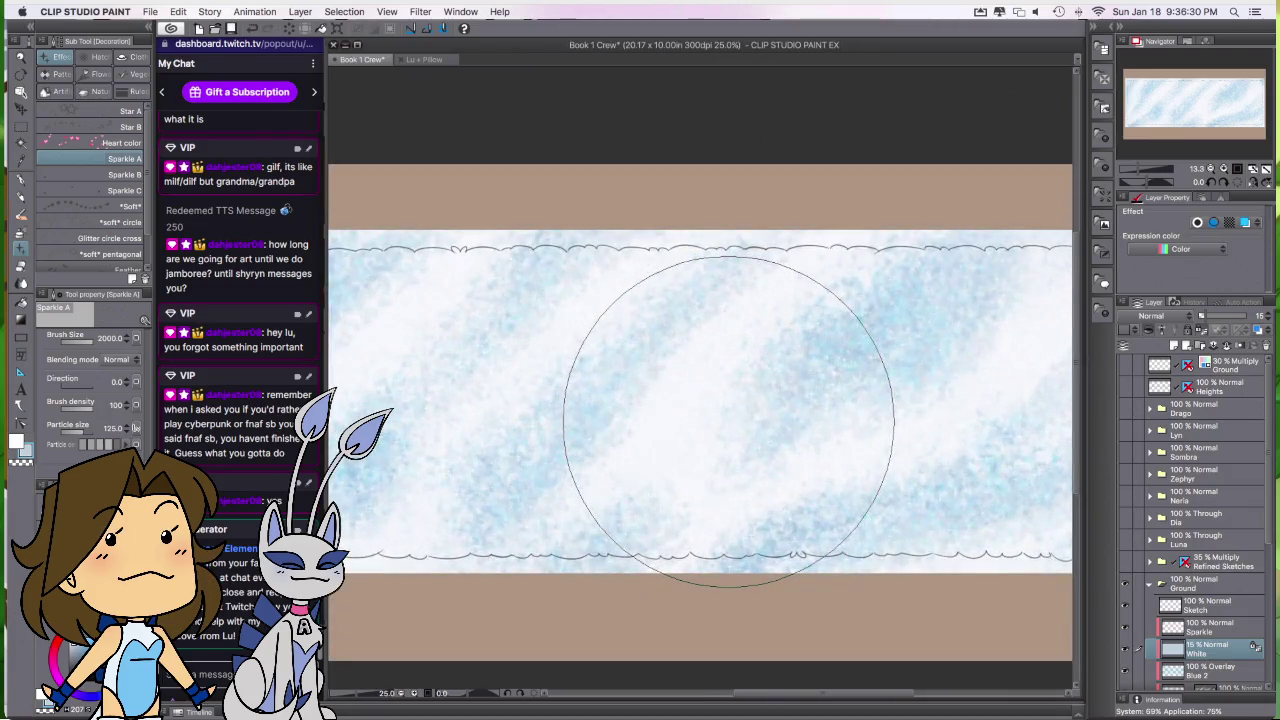
scroll(728, 420, "up", 2)
scroll(728, 420, "up", 1)
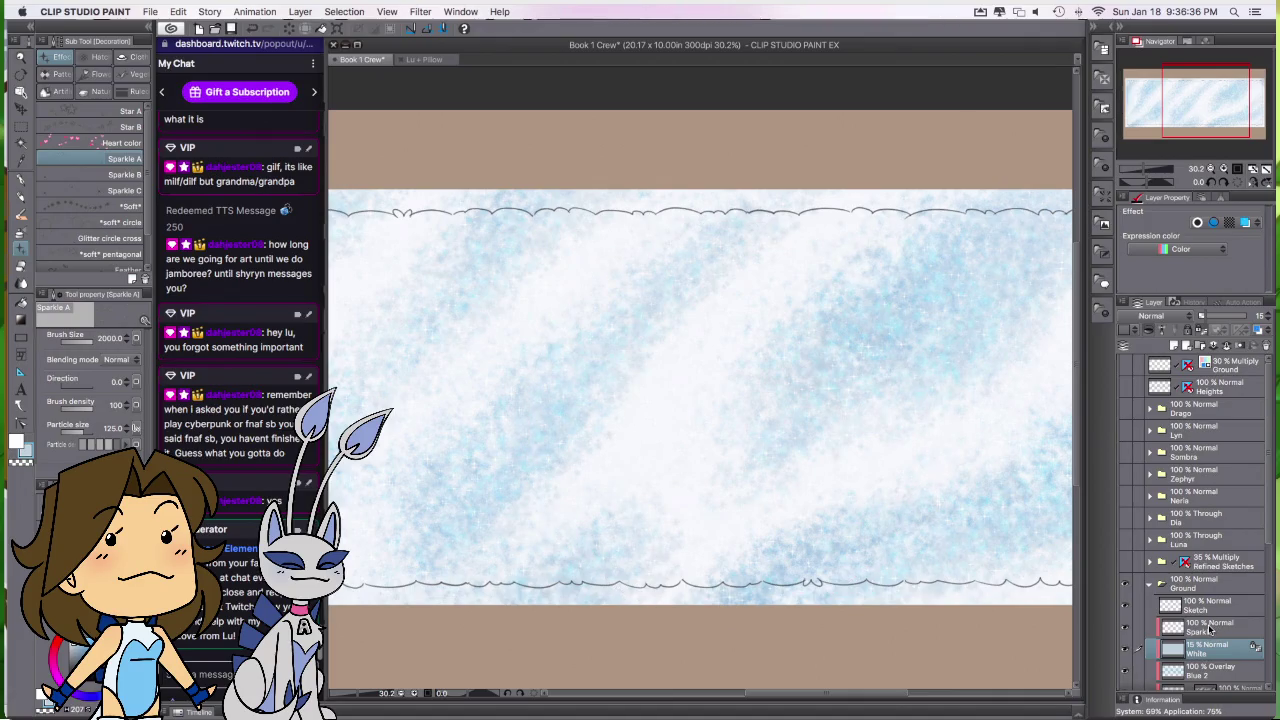
key("super+z")
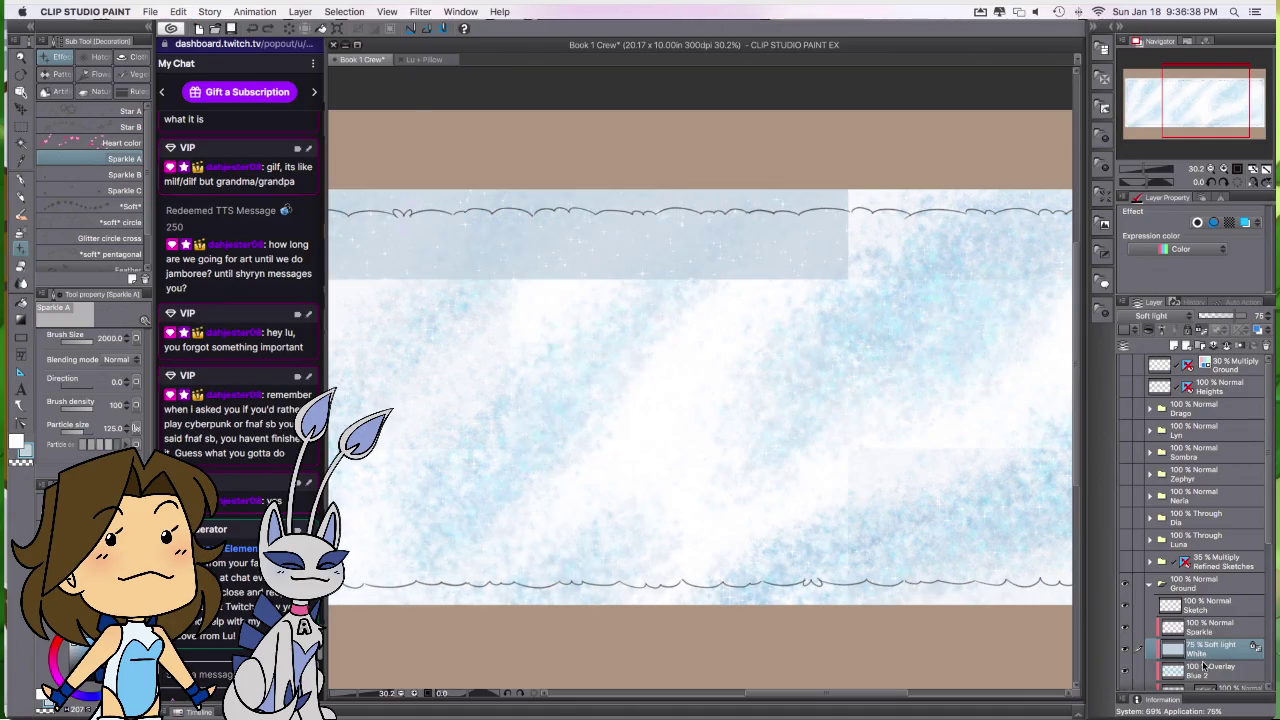
key("super+z")
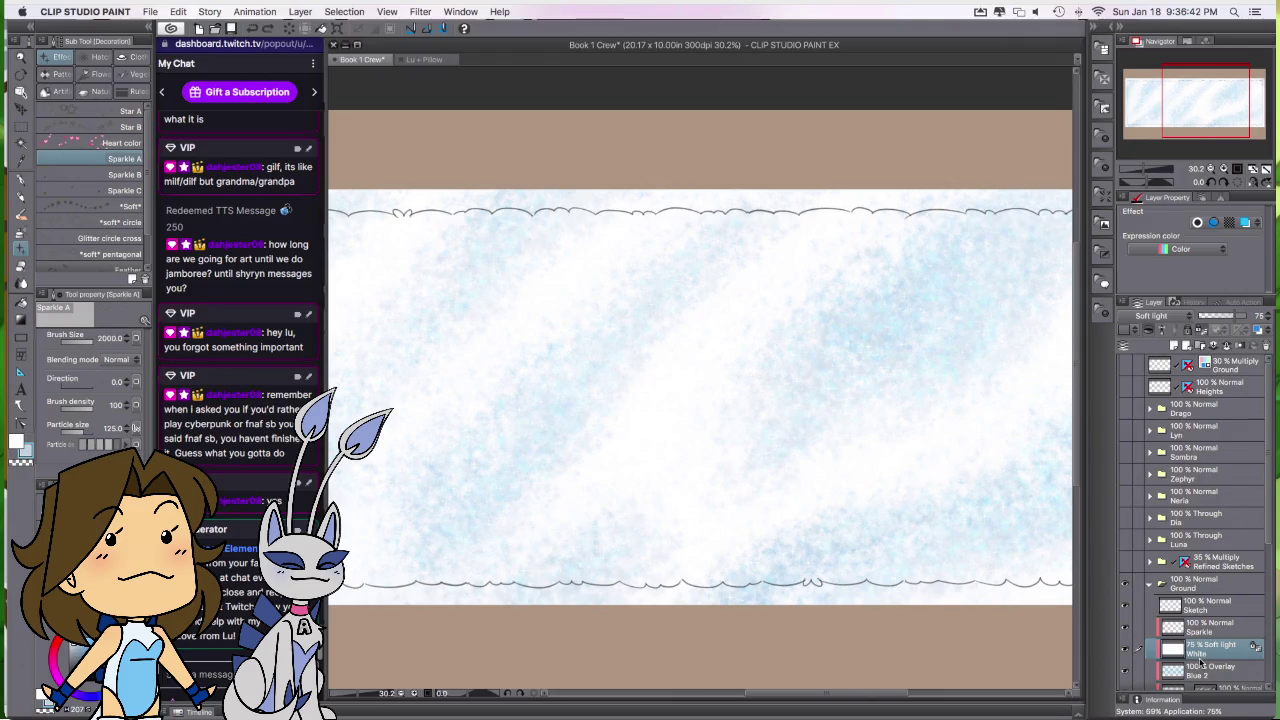
Step: On the Sparkle layer, set particle size 75 and open Hue/Saturation/Luminosity
left_click(1205, 627)
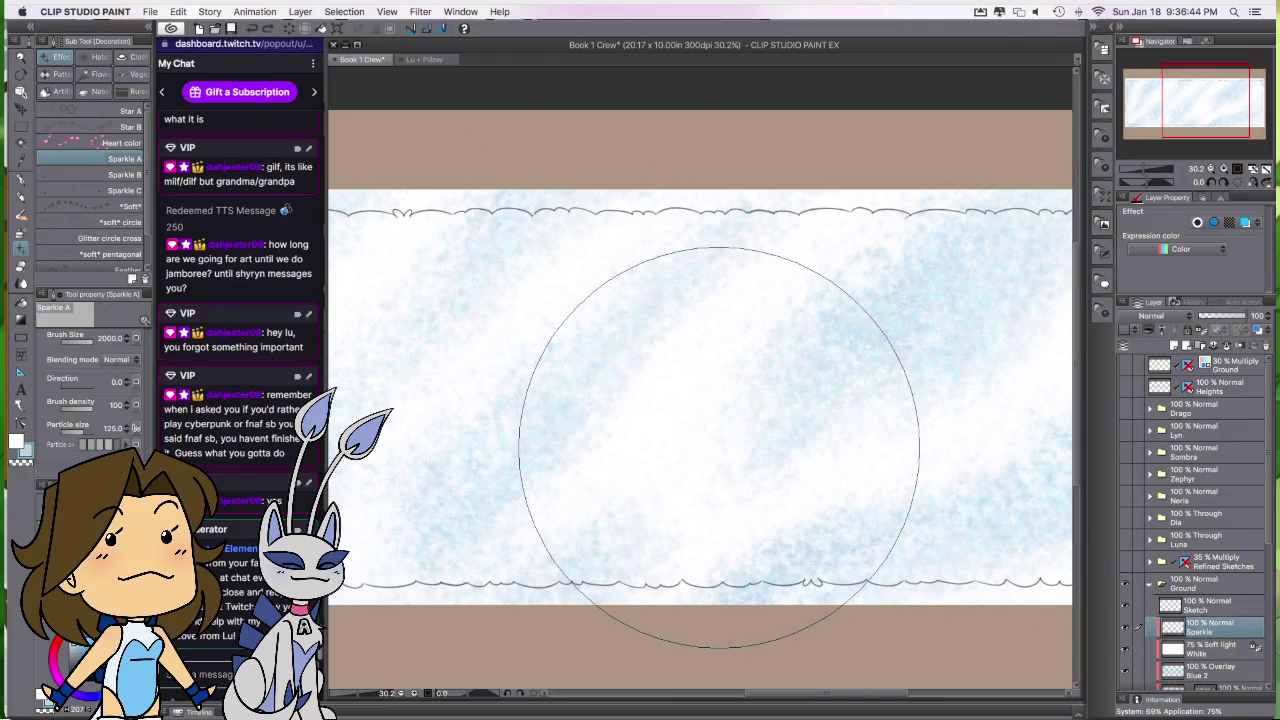
scroll(717, 443, "down", 3)
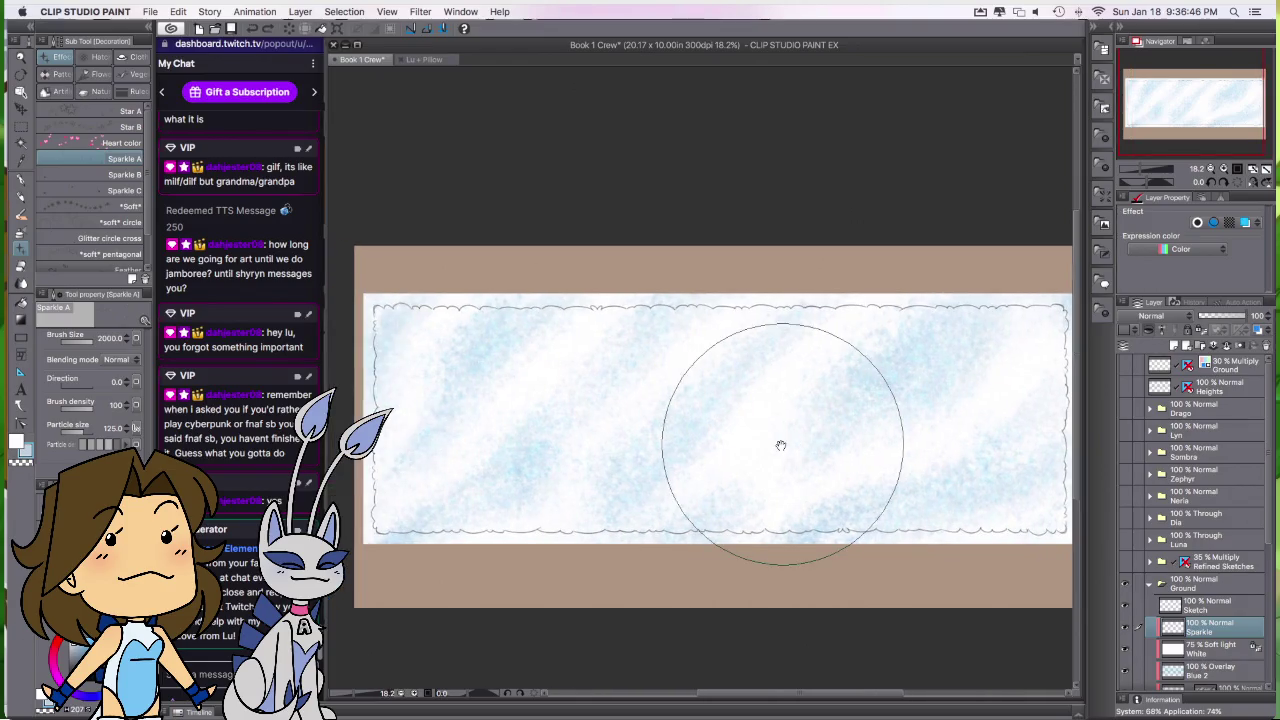
scroll(781, 445, "down", 2)
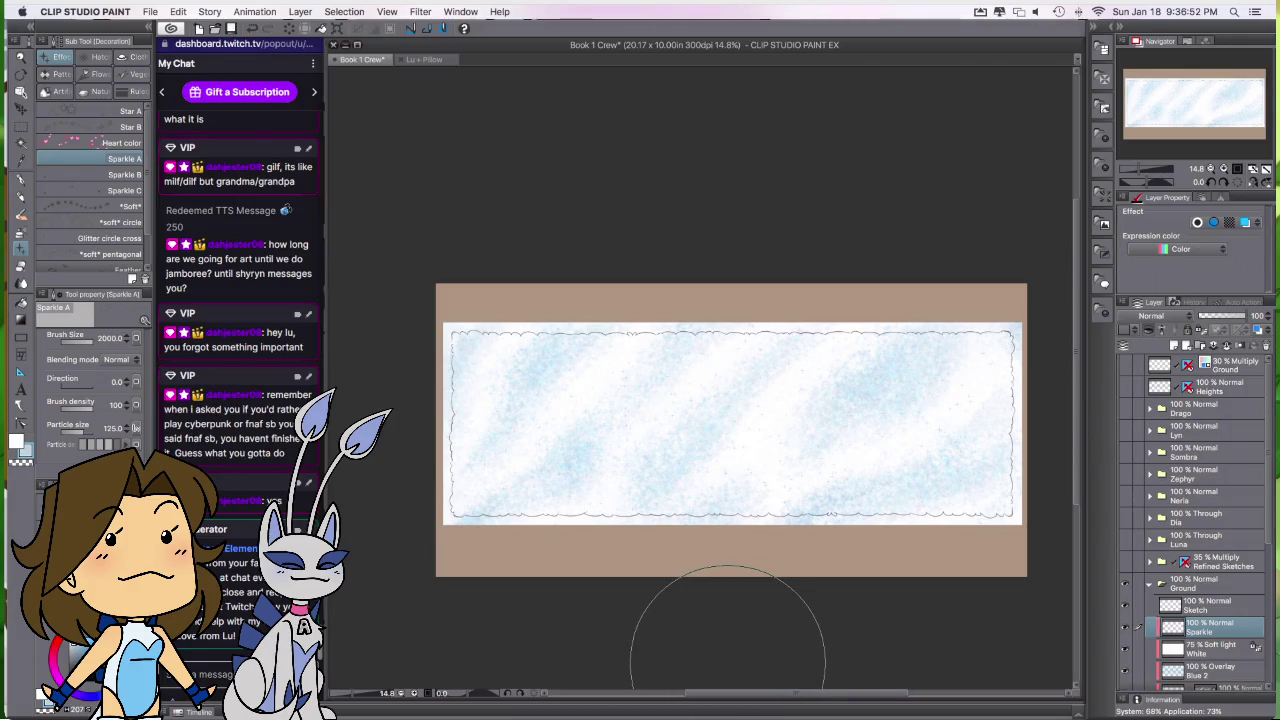
scroll(670, 425, "up", 2)
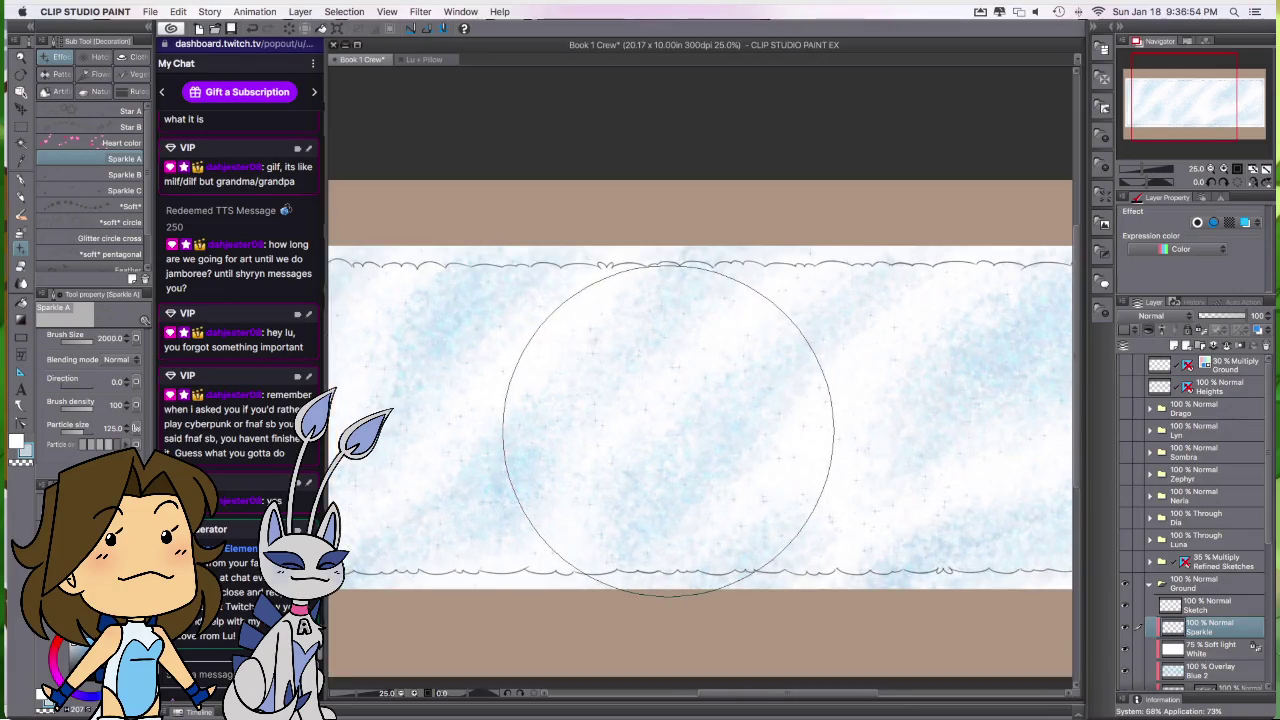
scroll(672, 435, "down", 2)
scroll(668, 430, "down", 1)
left_click(110, 428)
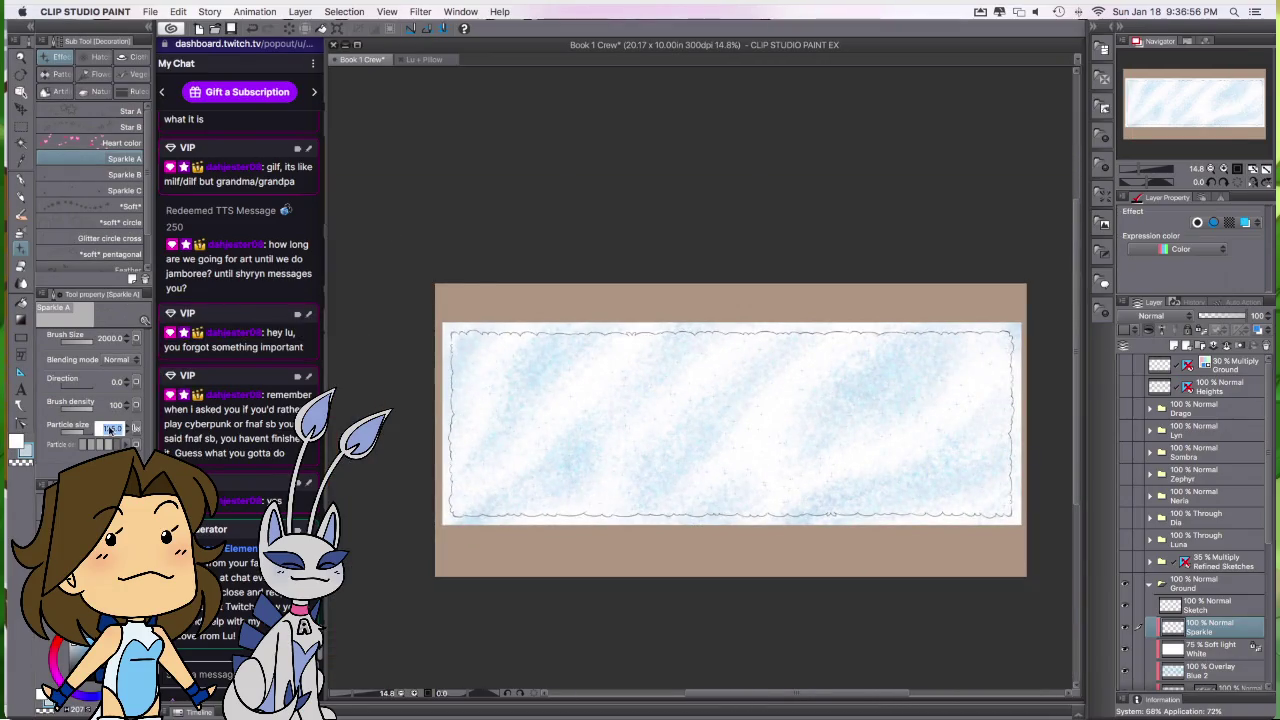
type("75")
key("Return")
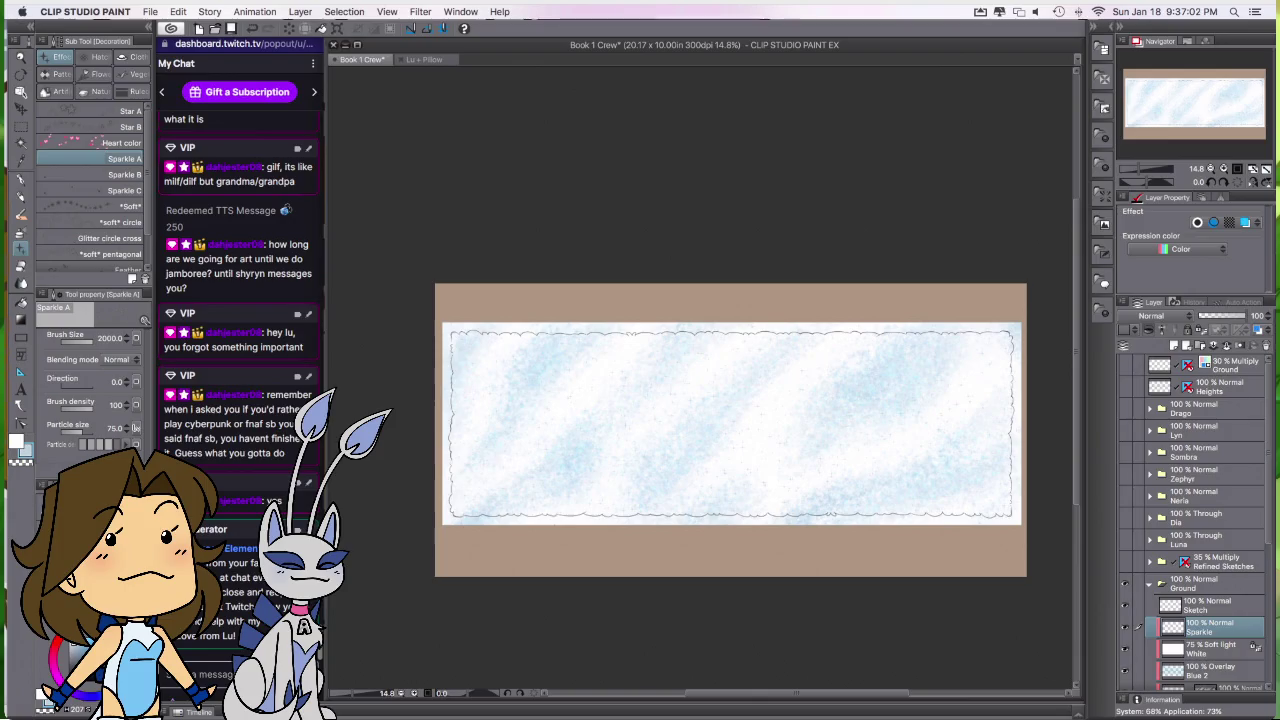
left_click(48, 484)
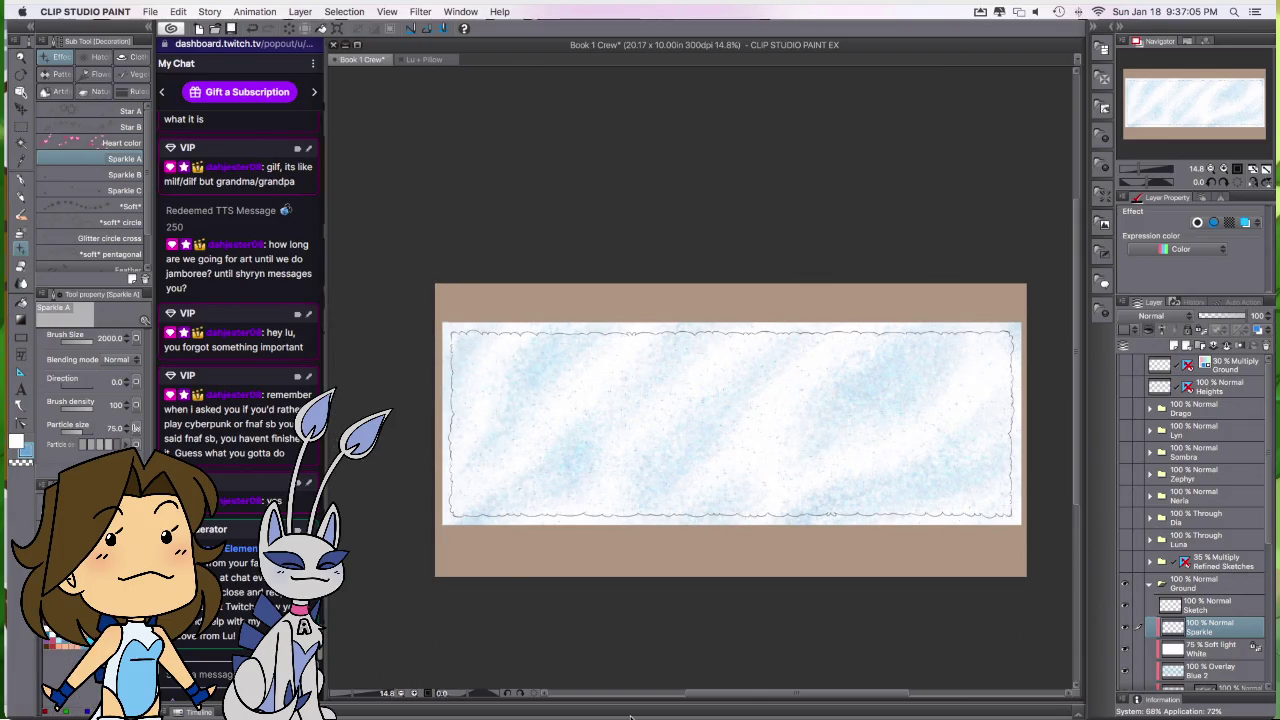
key("ctrl+u")
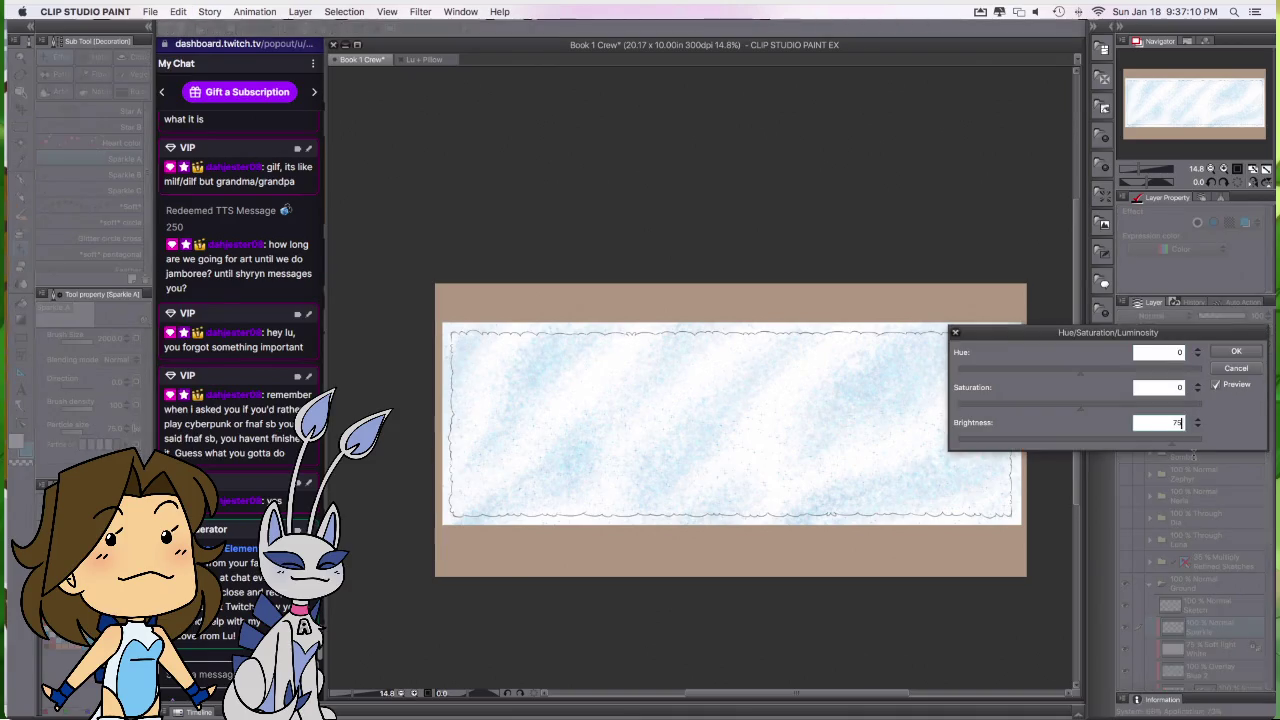
Step: Try brightness 85, revert to 75 and apply, then undo twice, removing the sparkles
scroll(773, 449, "up", 3)
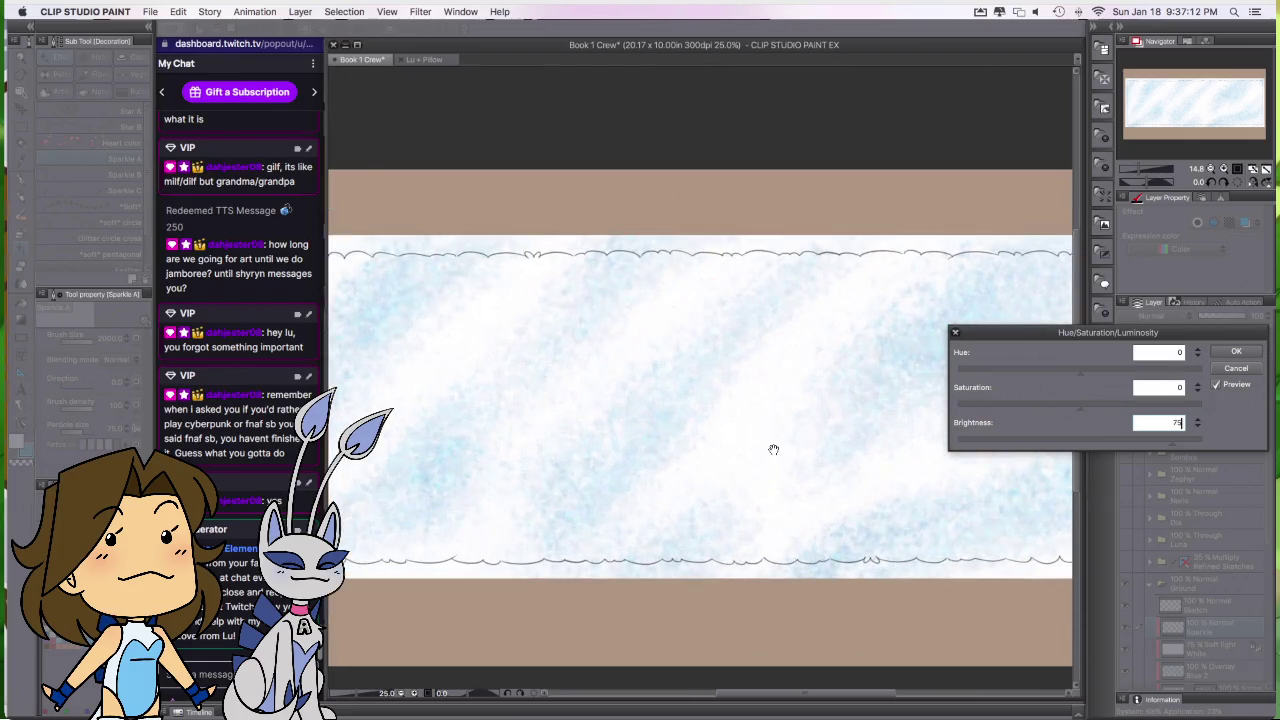
scroll(773, 449, "up", 1)
scroll(773, 449, "up", 1)
scroll(773, 449, "up", 1)
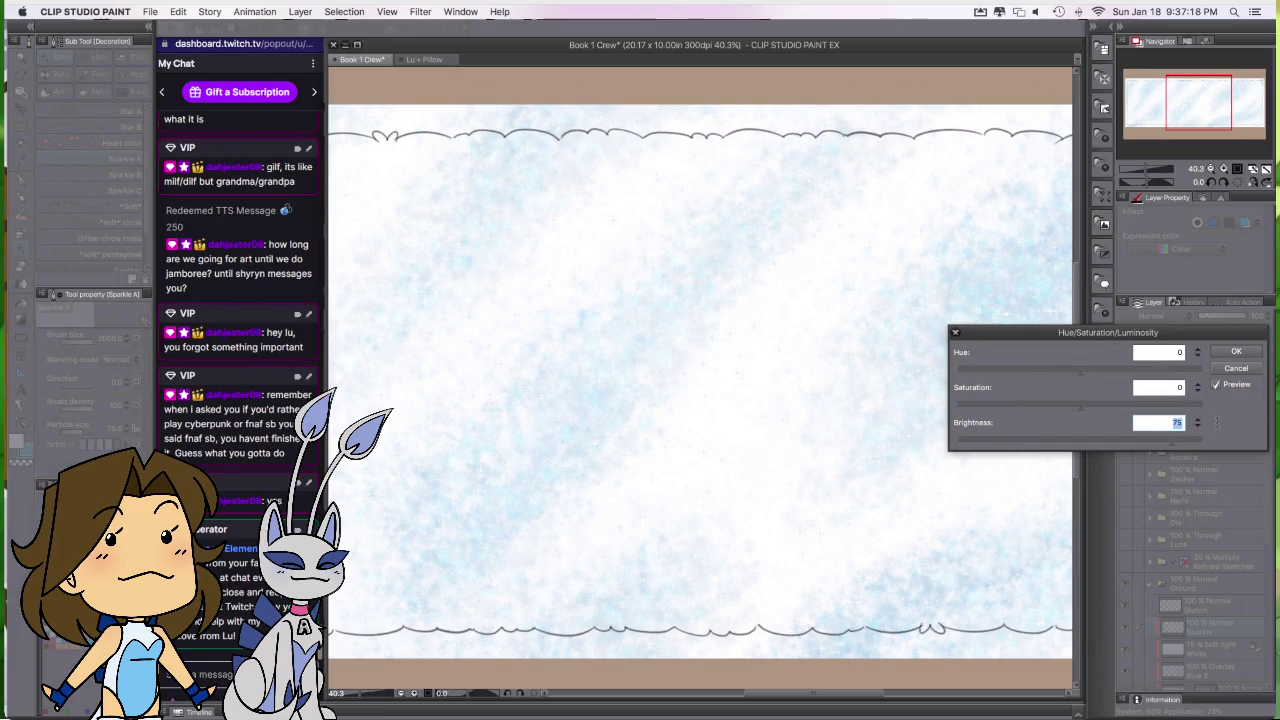
type("85")
key("super+z")
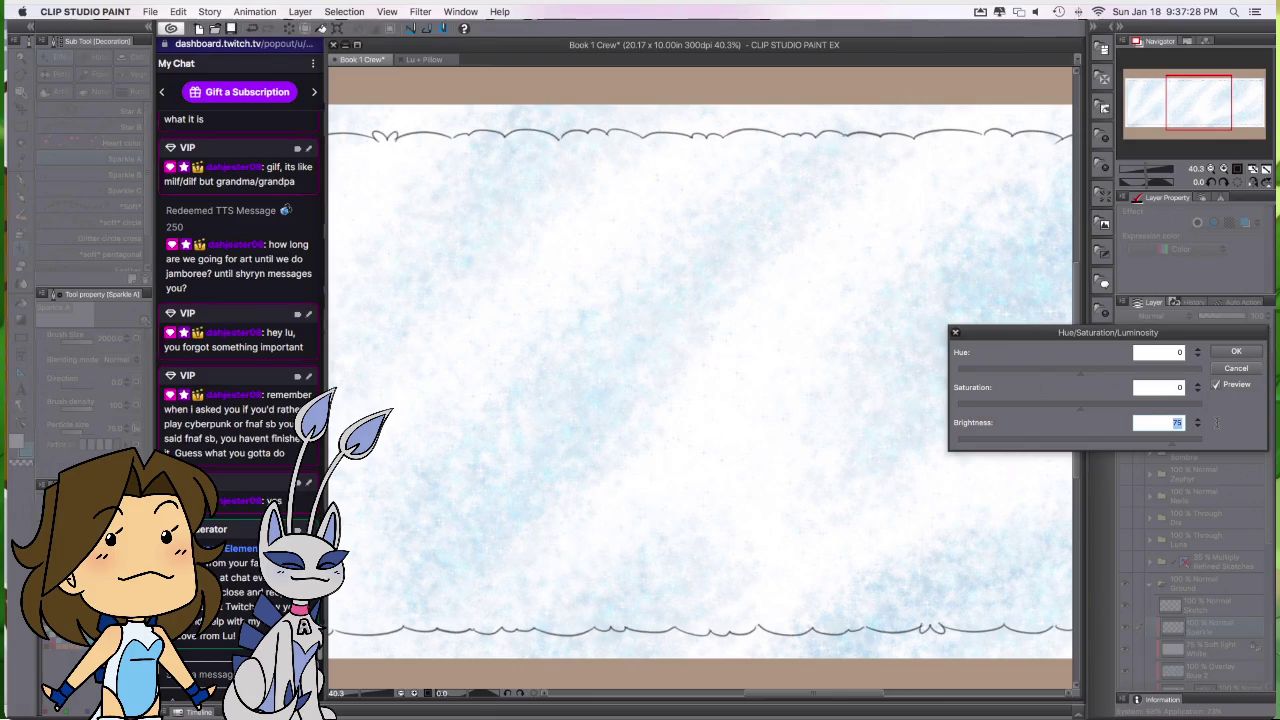
key("Return")
key("super+z")
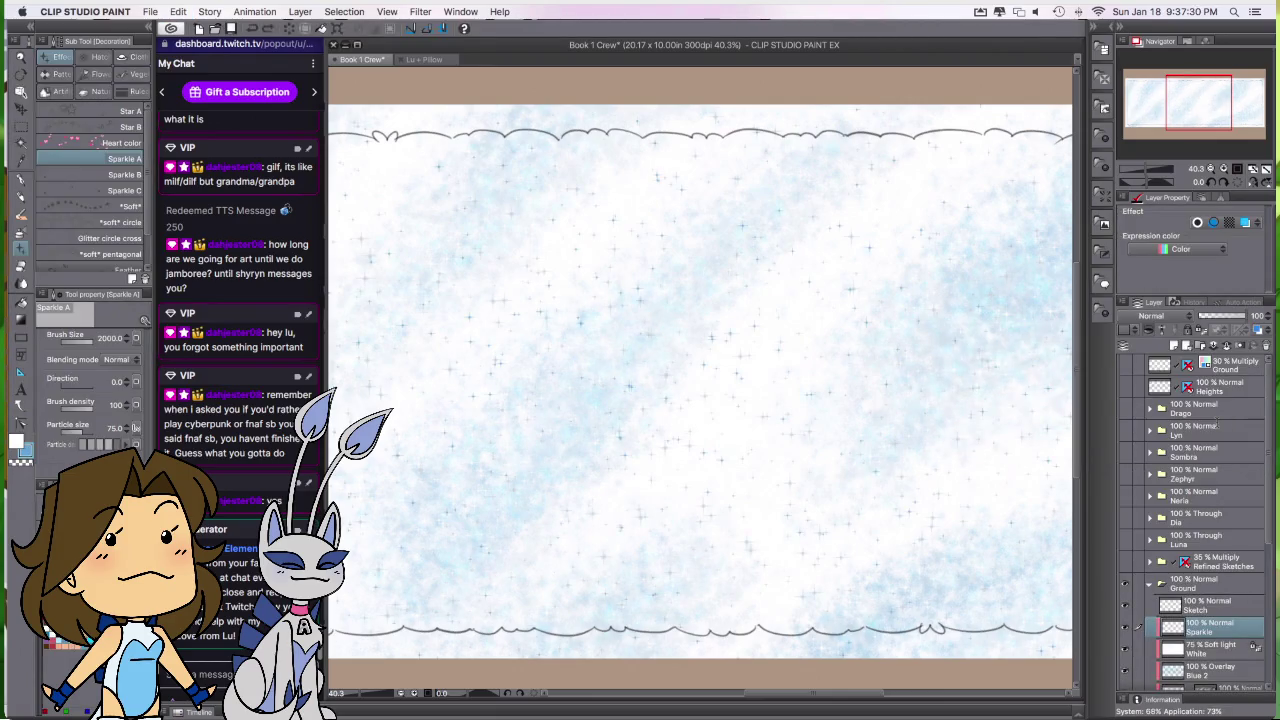
key("super+z")
Step: Try Add (Glow), then Hard light blending on the Sparkle layer
scroll(831, 346, "down", 3)
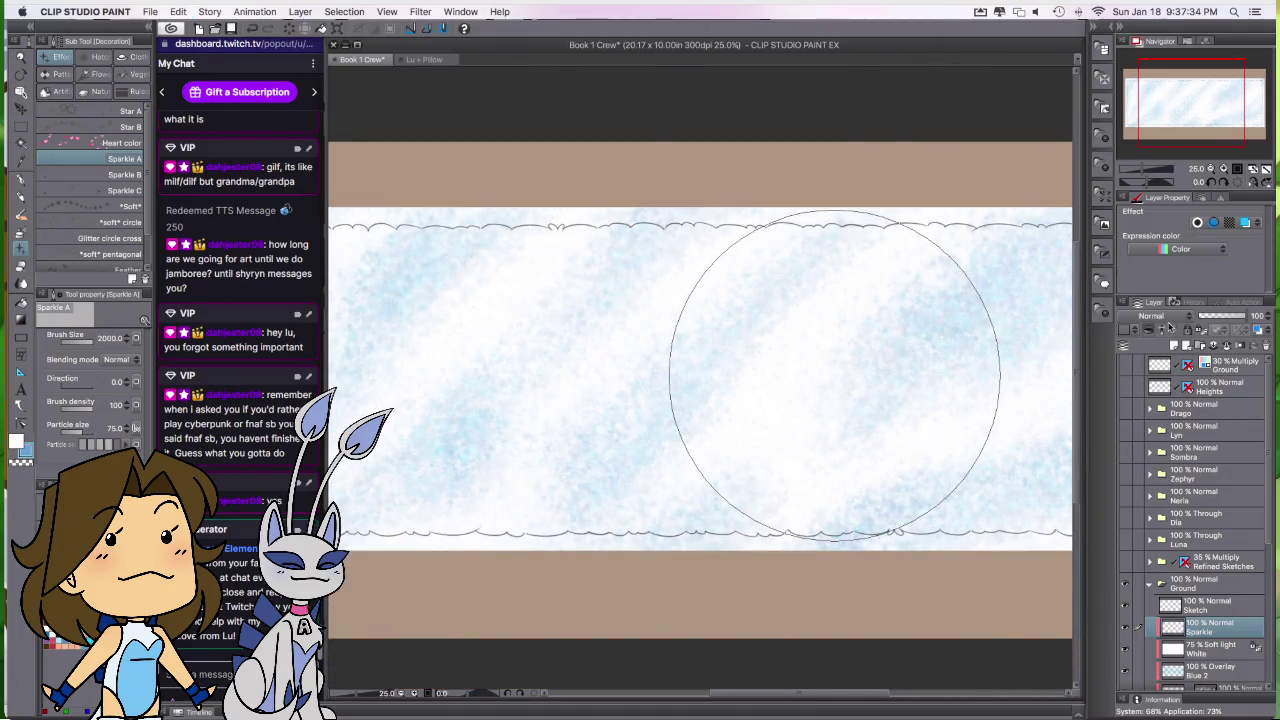
left_click(1168, 318)
left_click(1167, 477)
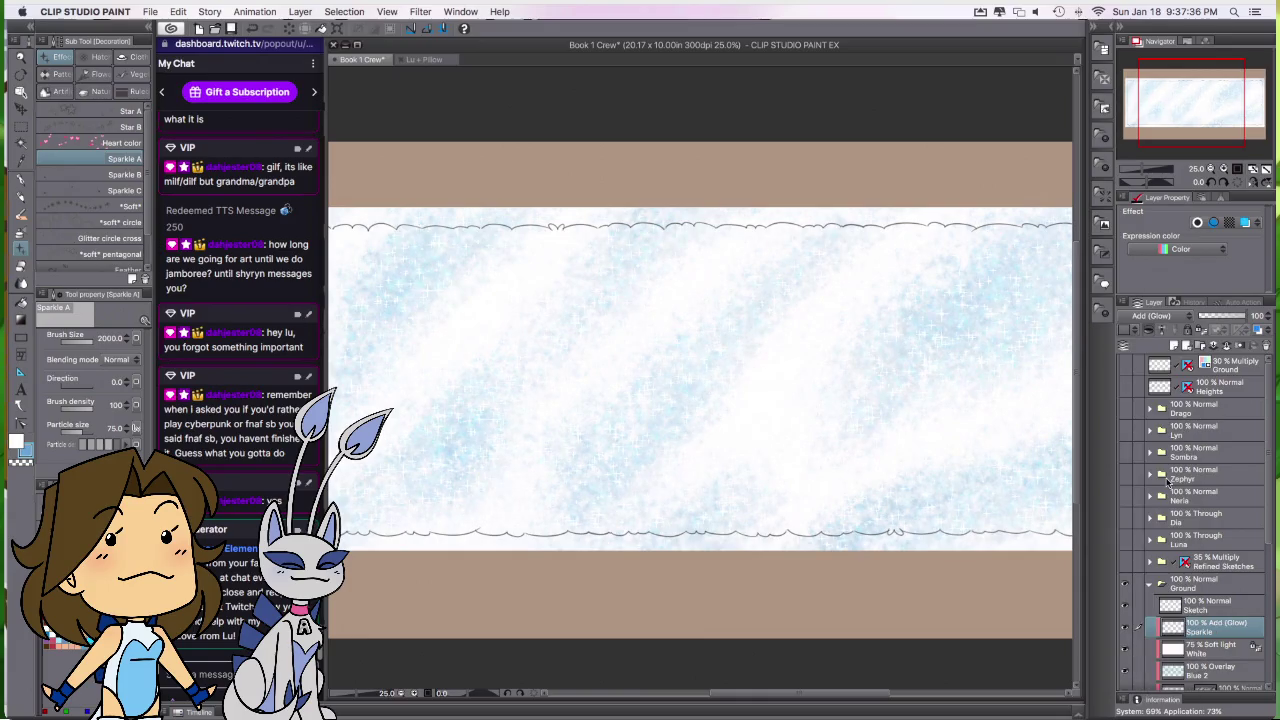
key("super+z")
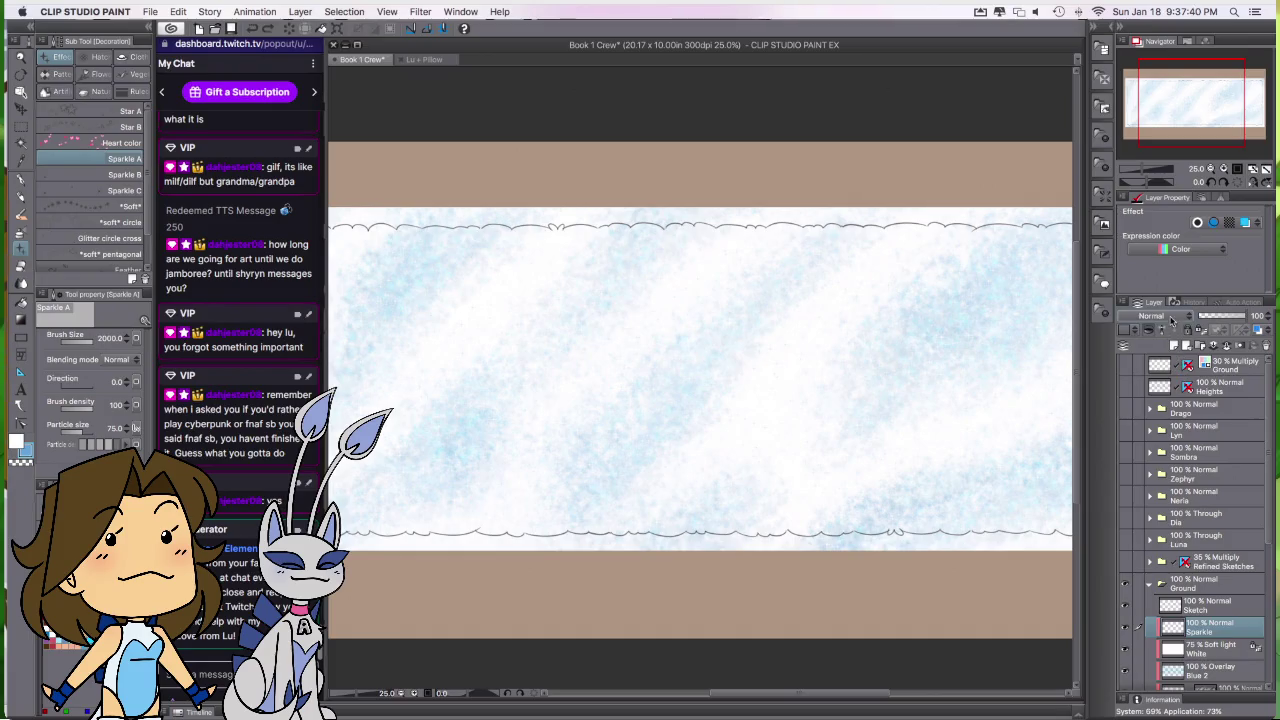
left_click(1165, 317)
left_click(1164, 516)
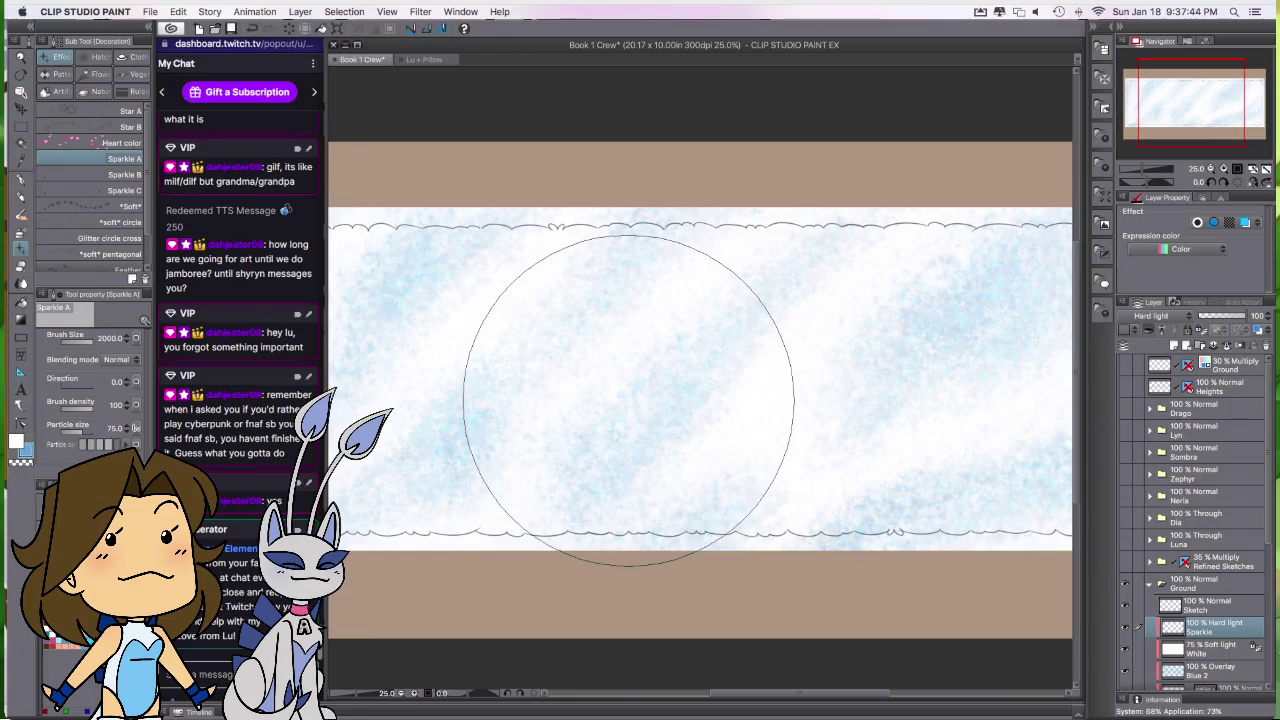
Step: Compare Hard light with Normal on the Sparkle layer and settle on Normal
scroll(628, 400, "up", 2)
scroll(628, 400, "up", 2)
scroll(628, 400, "up", 1)
scroll(628, 400, "up", 1)
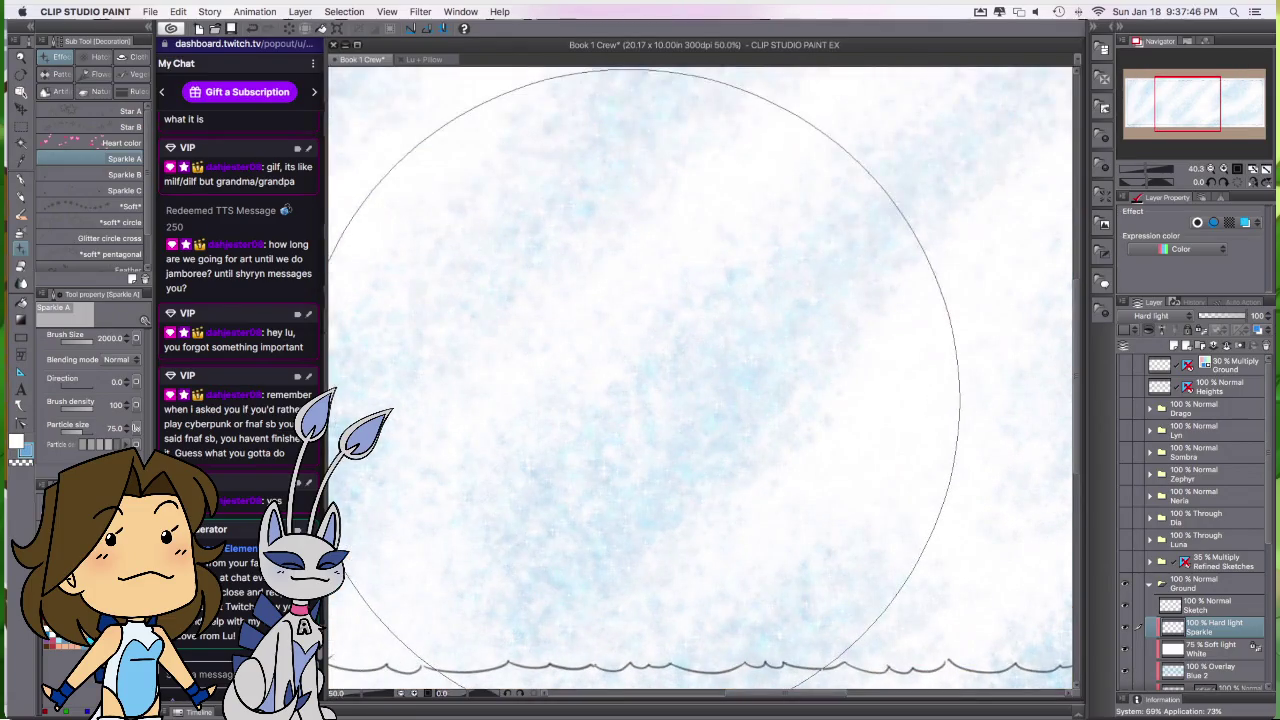
scroll(628, 400, "up", 1)
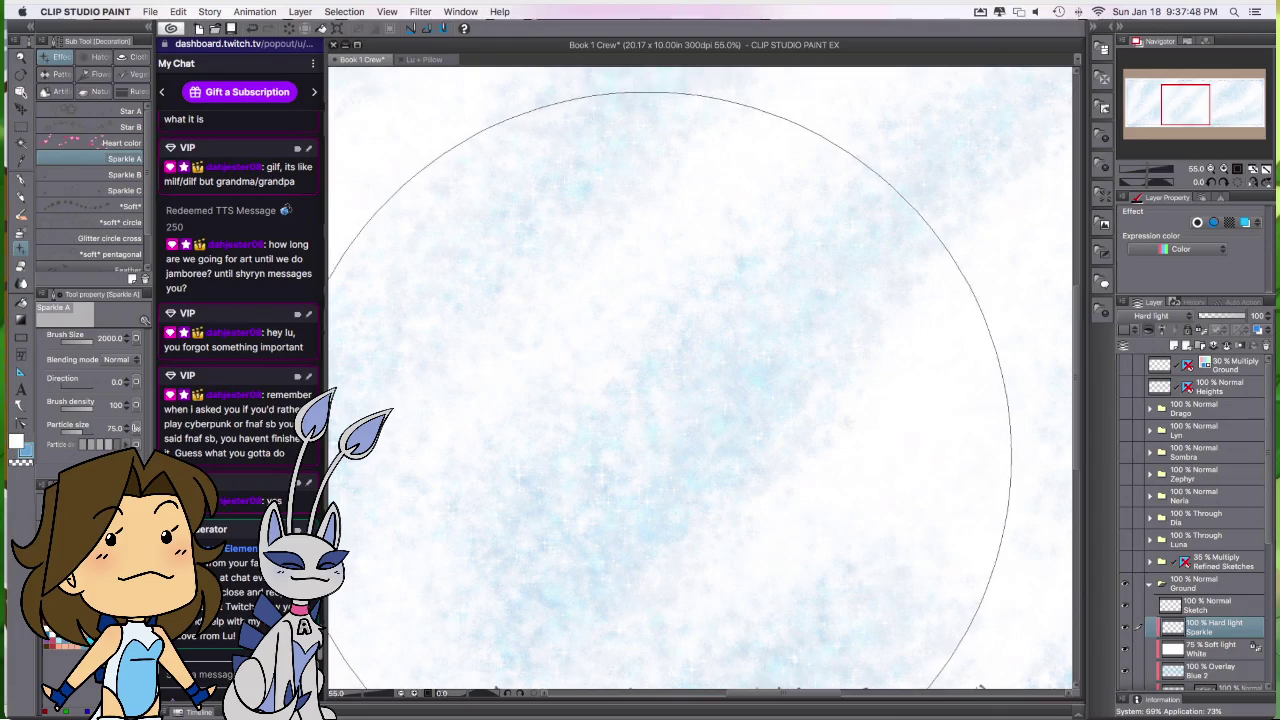
left_click(1160, 316)
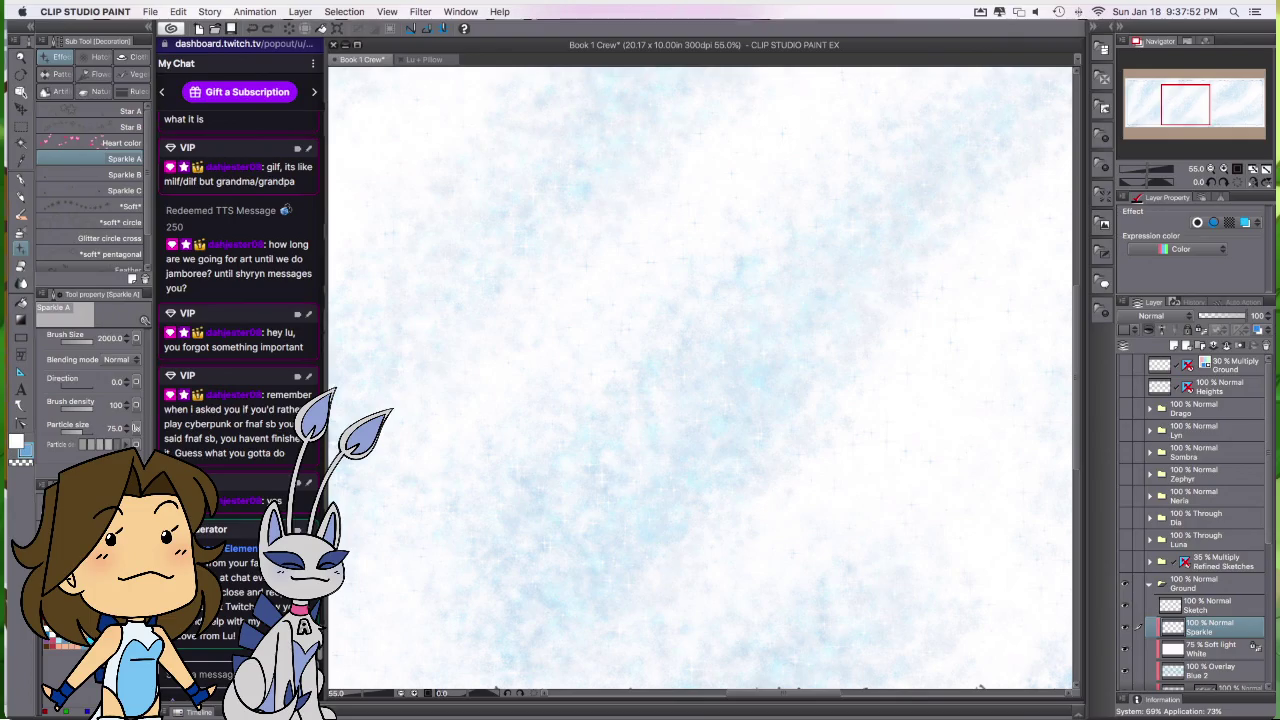
key("super+z")
key("super+y")
key("super+z")
key("super+y")
Step: Raise the soft-light White layer's opacity to 100
scroll(720, 420, "down", 2)
scroll(720, 420, "down", 2)
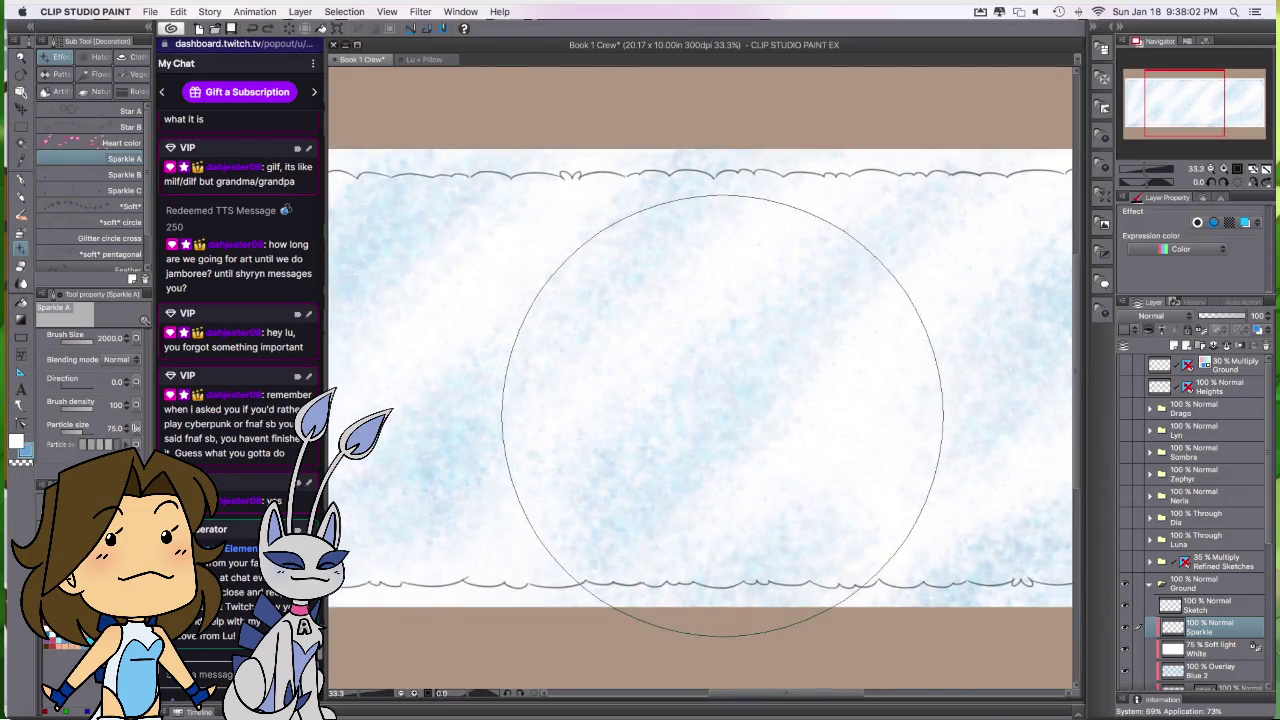
scroll(721, 418, "down", 2)
scroll(722, 415, "down", 2)
scroll(730, 420, "down", 1)
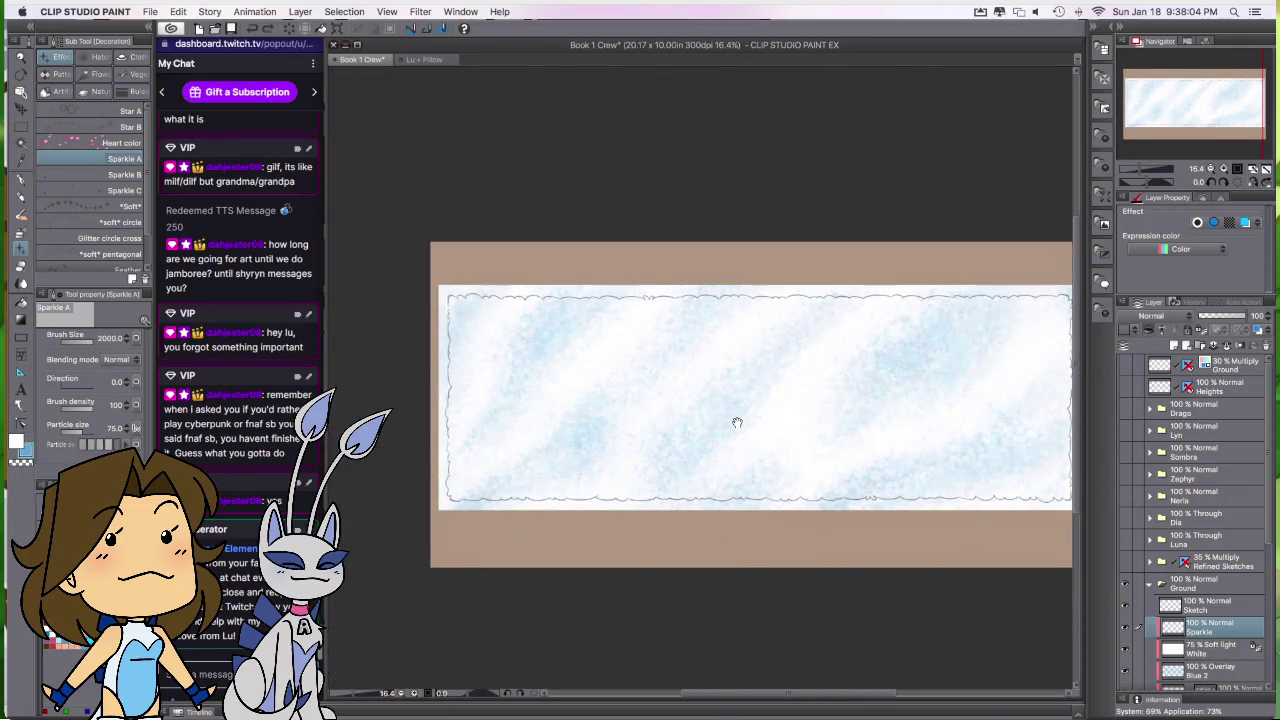
scroll(665, 410, "up", 1)
scroll(670, 385, "down", 2)
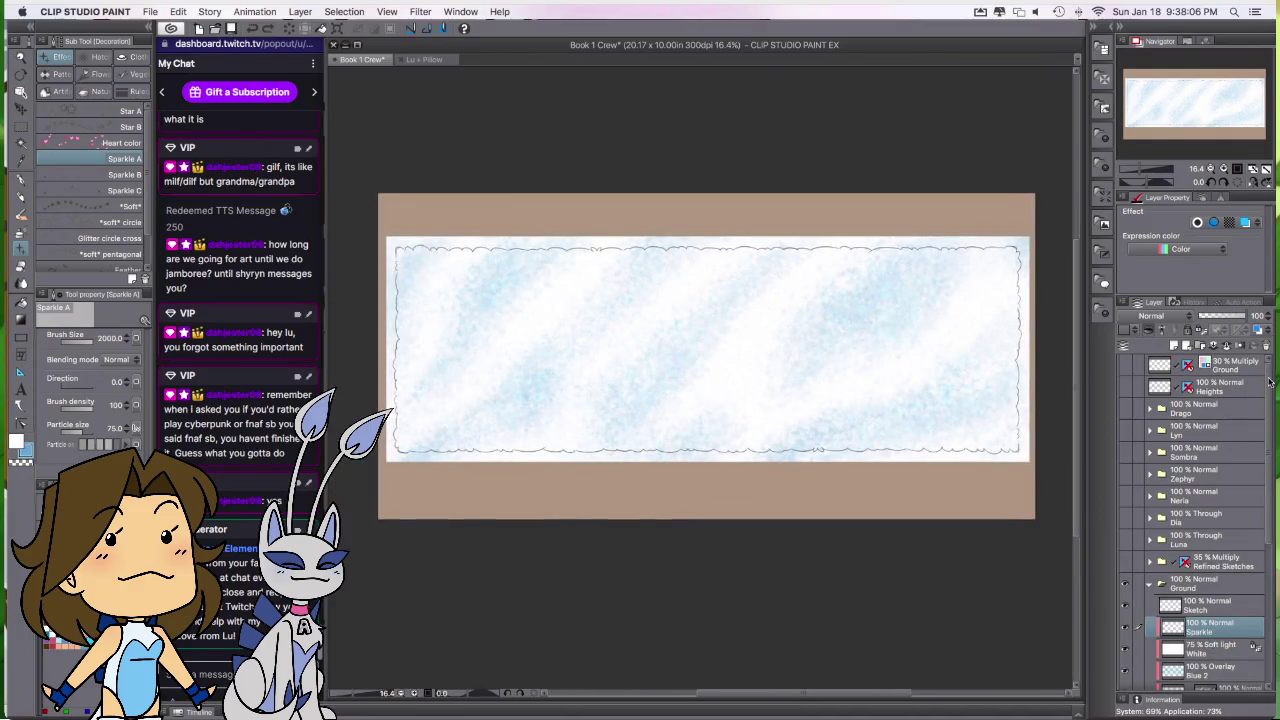
left_click(1205, 648)
left_click(1274, 316)
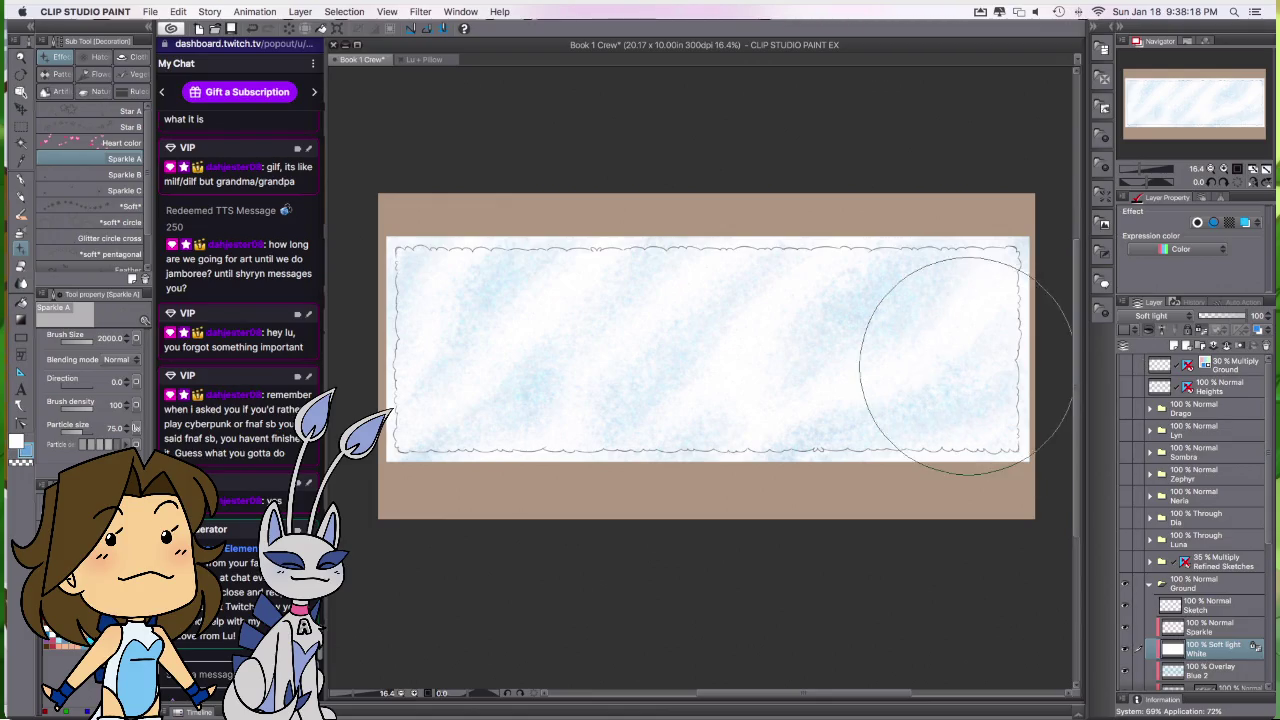
Step: Add a new Sketch 2 layer directly above the Sketch layer
scroll(477, 335, "up", 1)
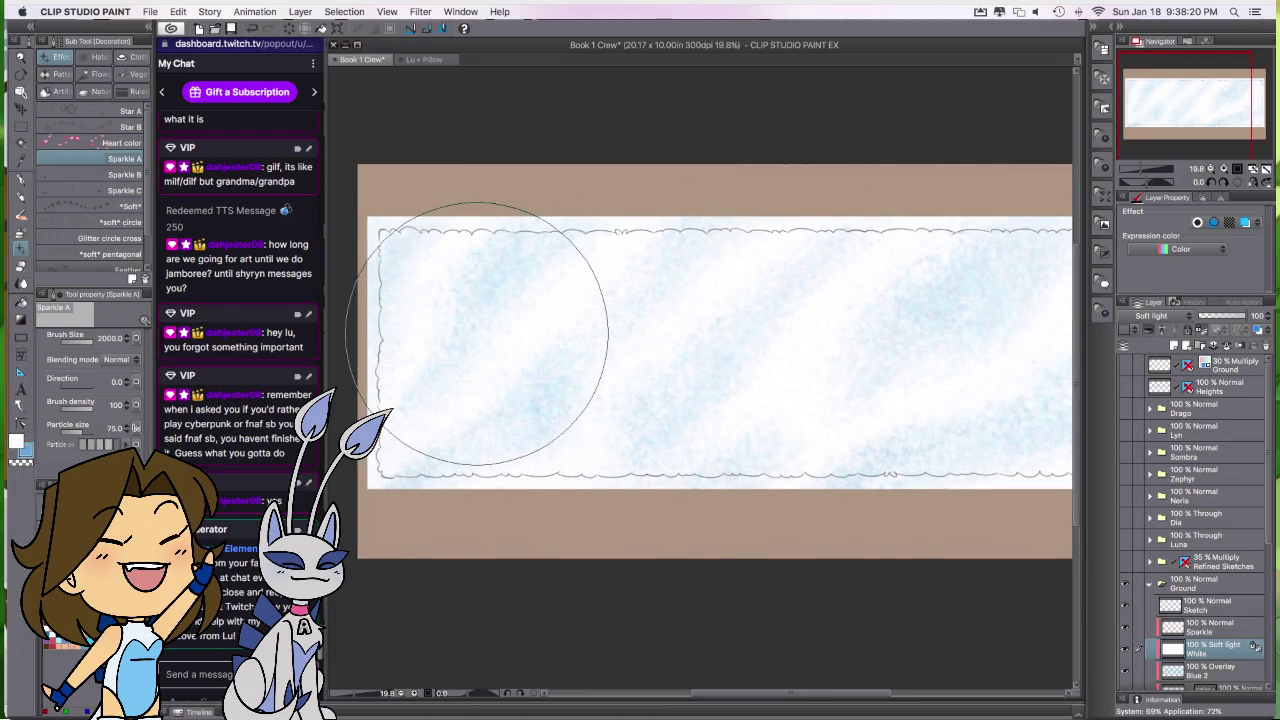
scroll(477, 335, "up", 1)
left_click_drag(478, 335, 581, 334)
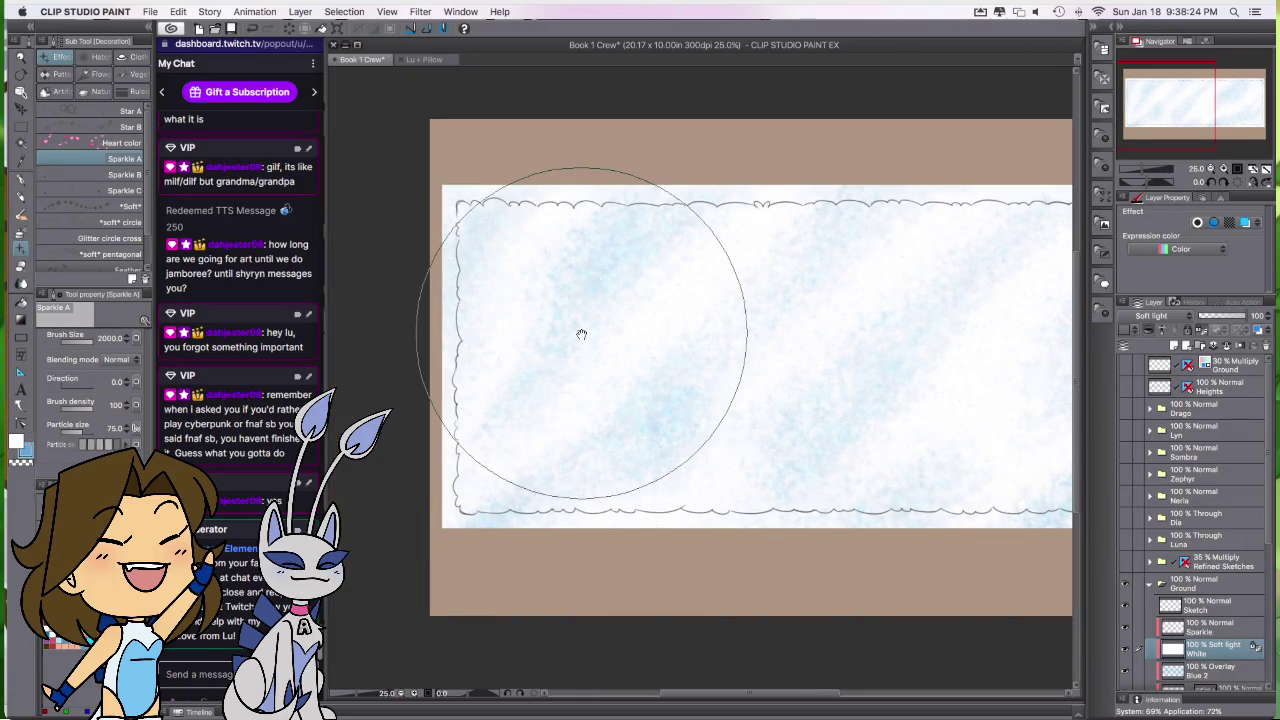
left_click(1210, 603)
key("ctrl+v")
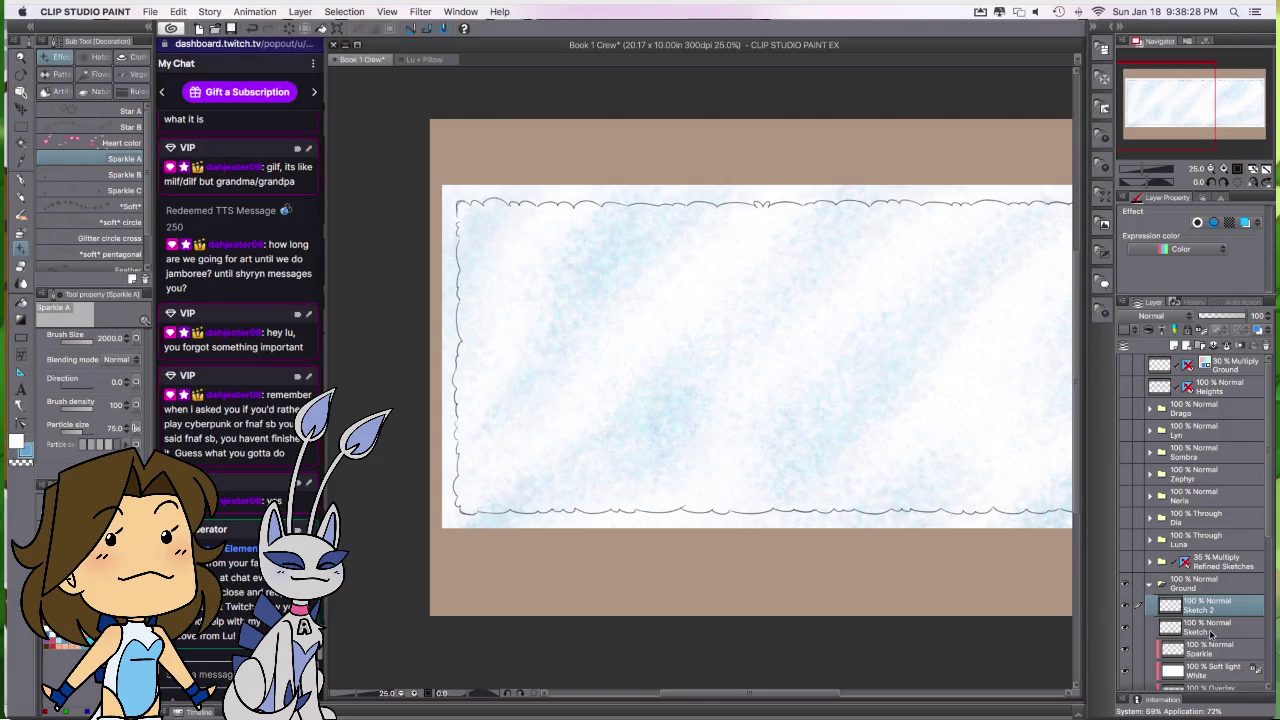
Step: Hide the snowy background fill and fade the Sketch layer to 35% opacity
left_click(1208, 632)
scroll(1180, 640, "down", 3)
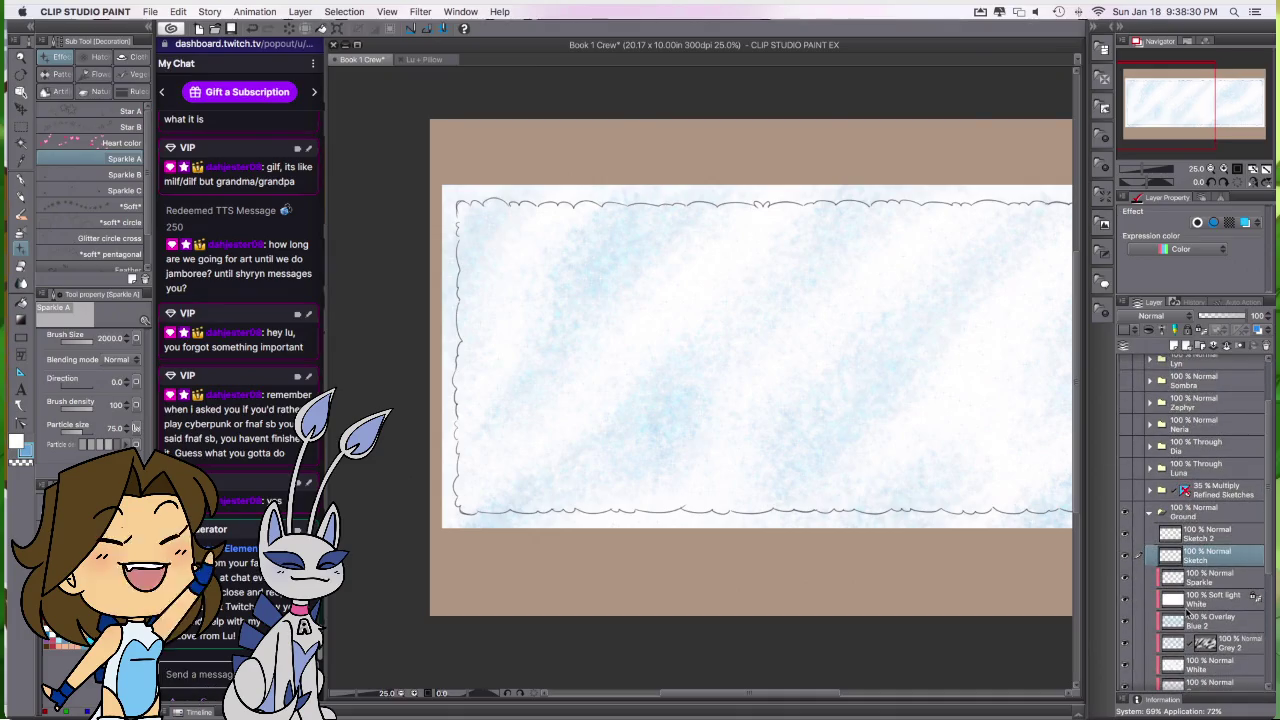
scroll(1165, 655, "down", 3)
left_click(1125, 655)
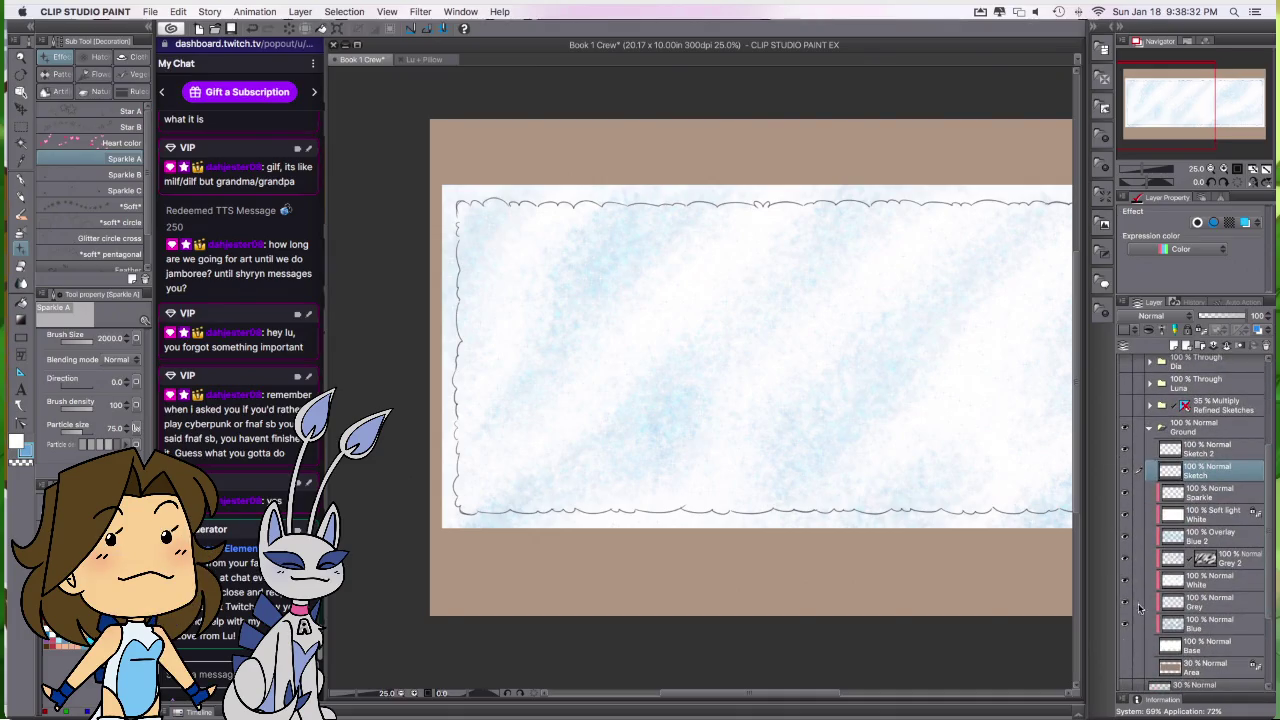
left_click_drag(1227, 318, 1207, 317)
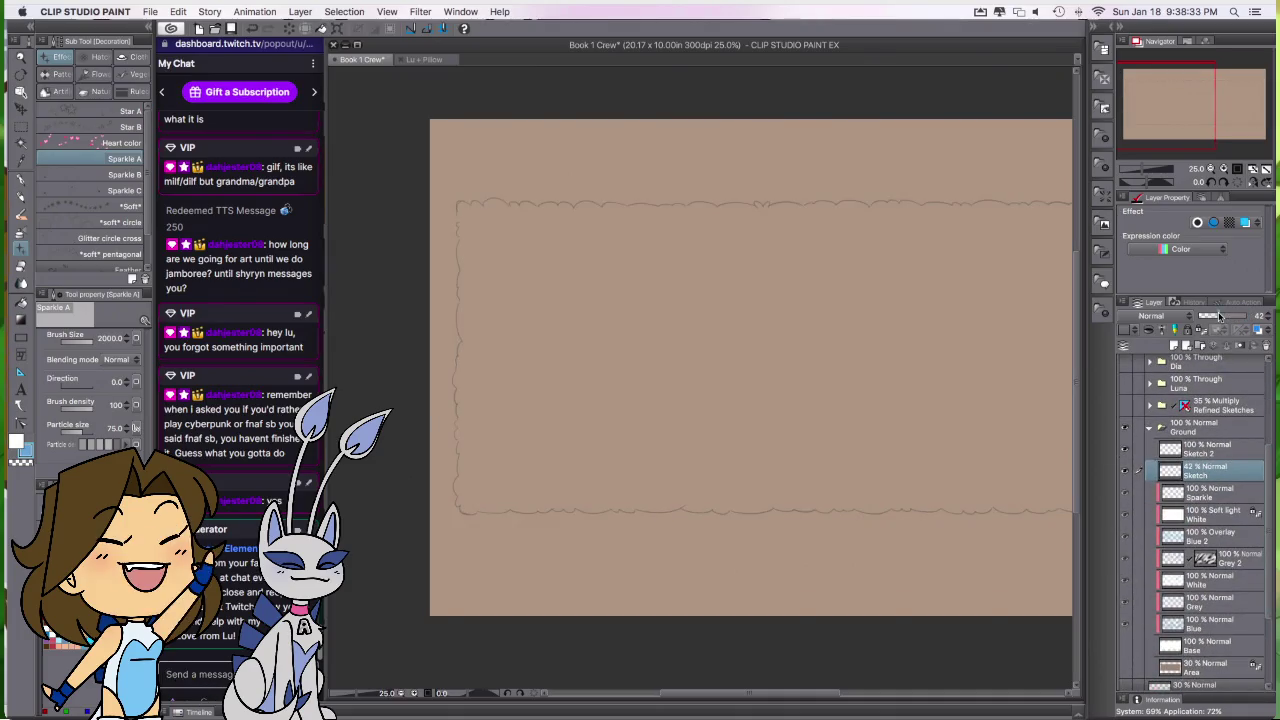
left_click(1269, 322)
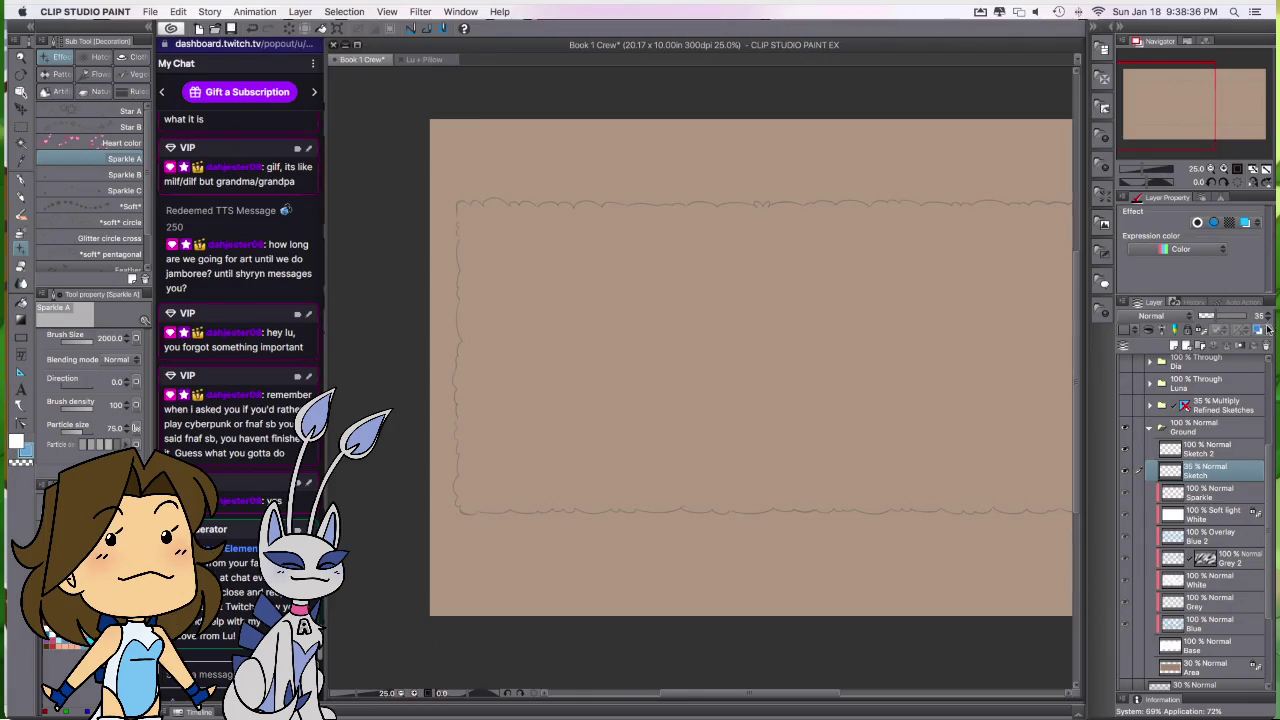
Step: On the Sketch 2 layer, switch the colour to black and pick the textured pen
left_click(1218, 450)
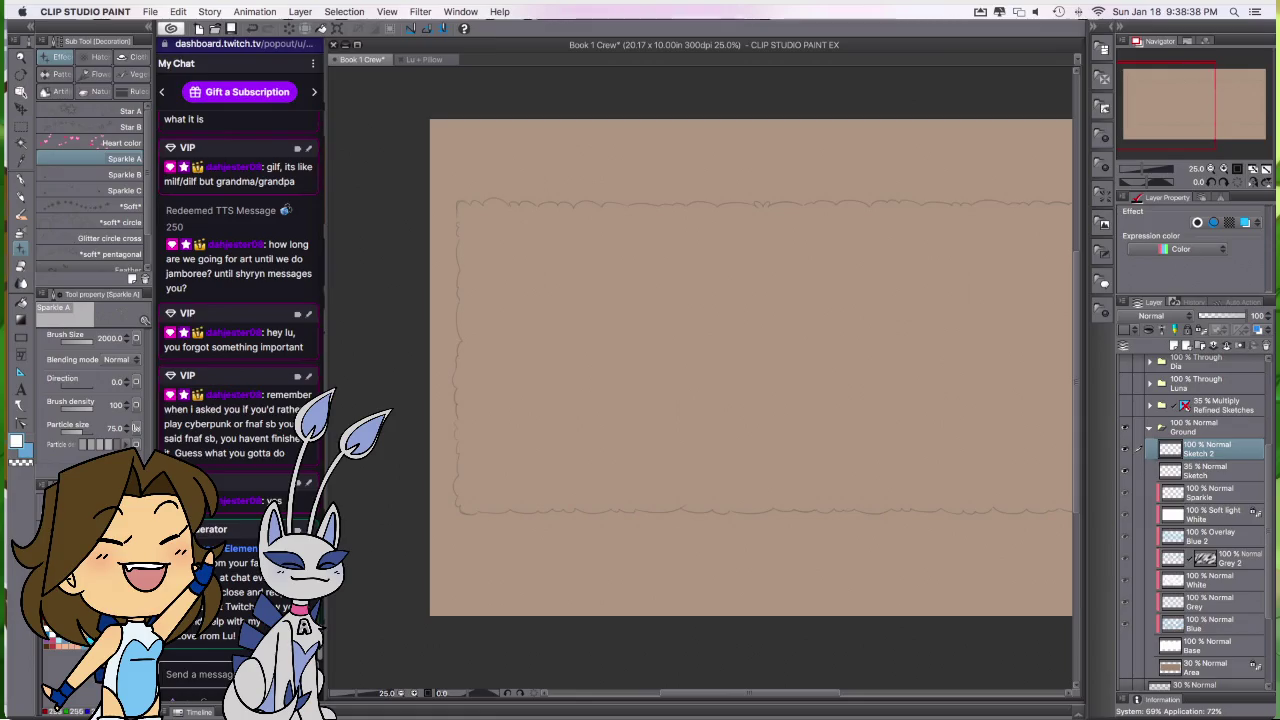
key("x")
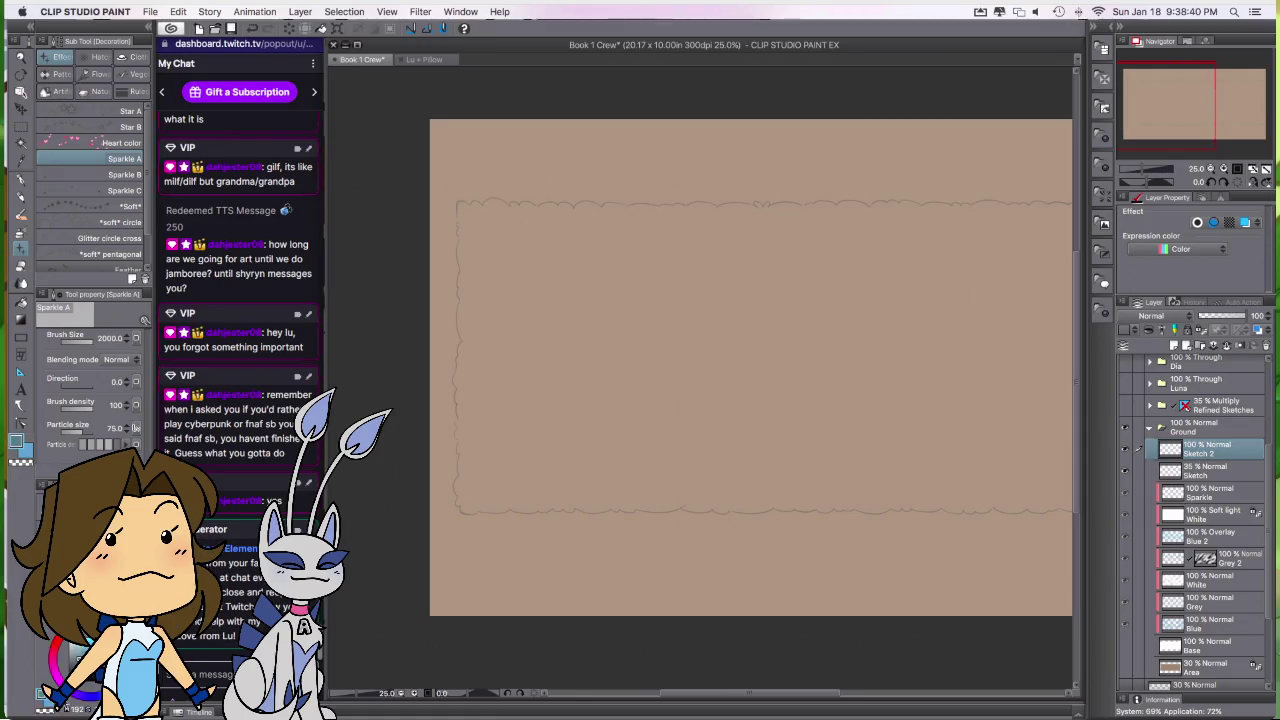
left_click_drag(718, 450, 763, 545)
key("p")
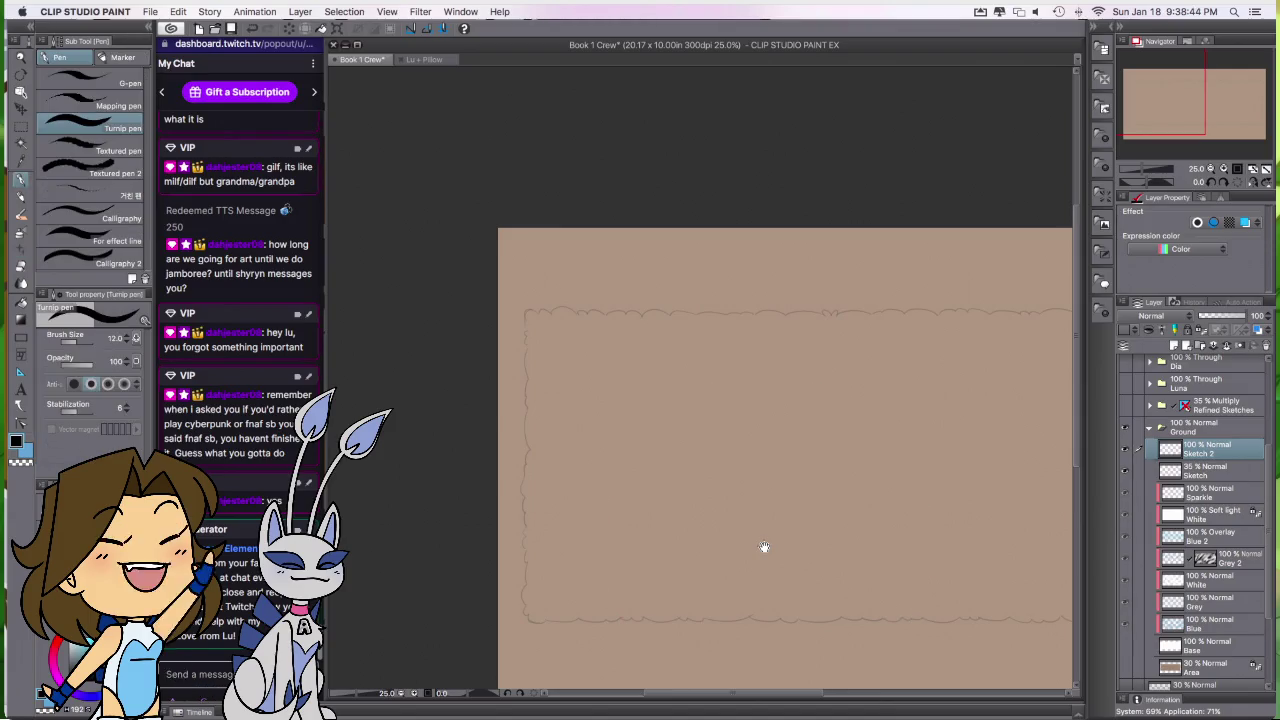
key("p")
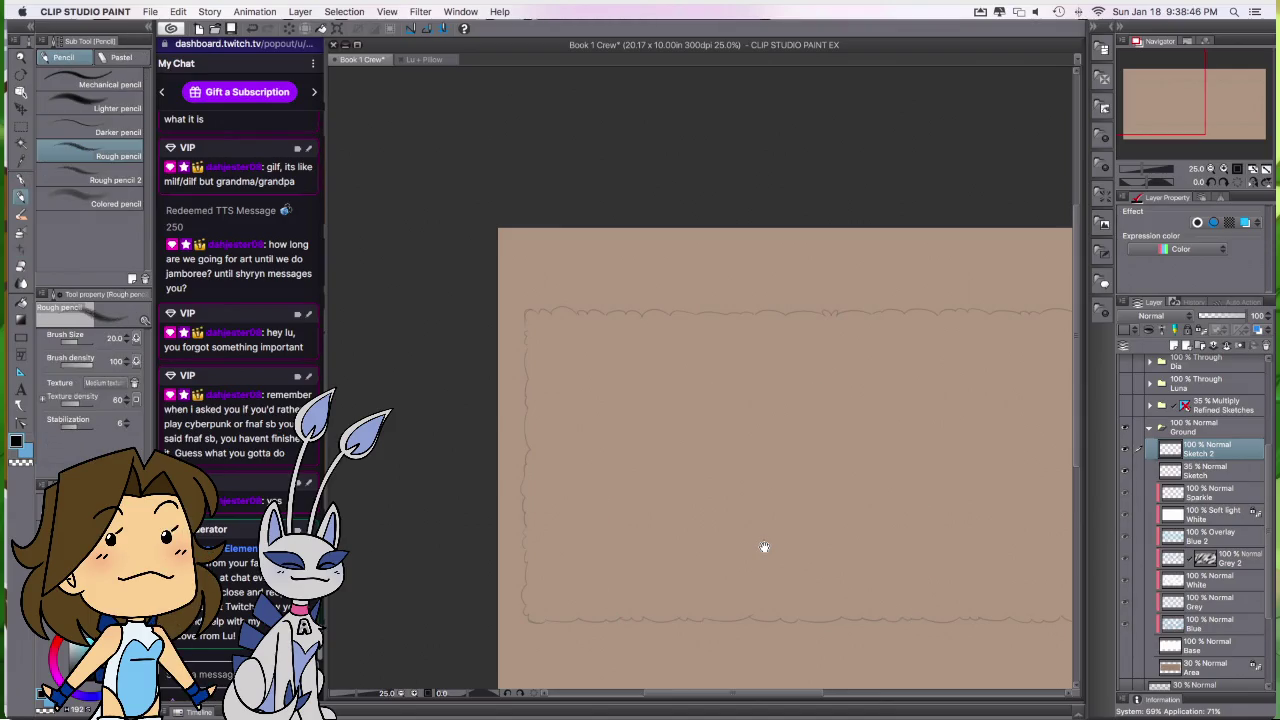
key("p")
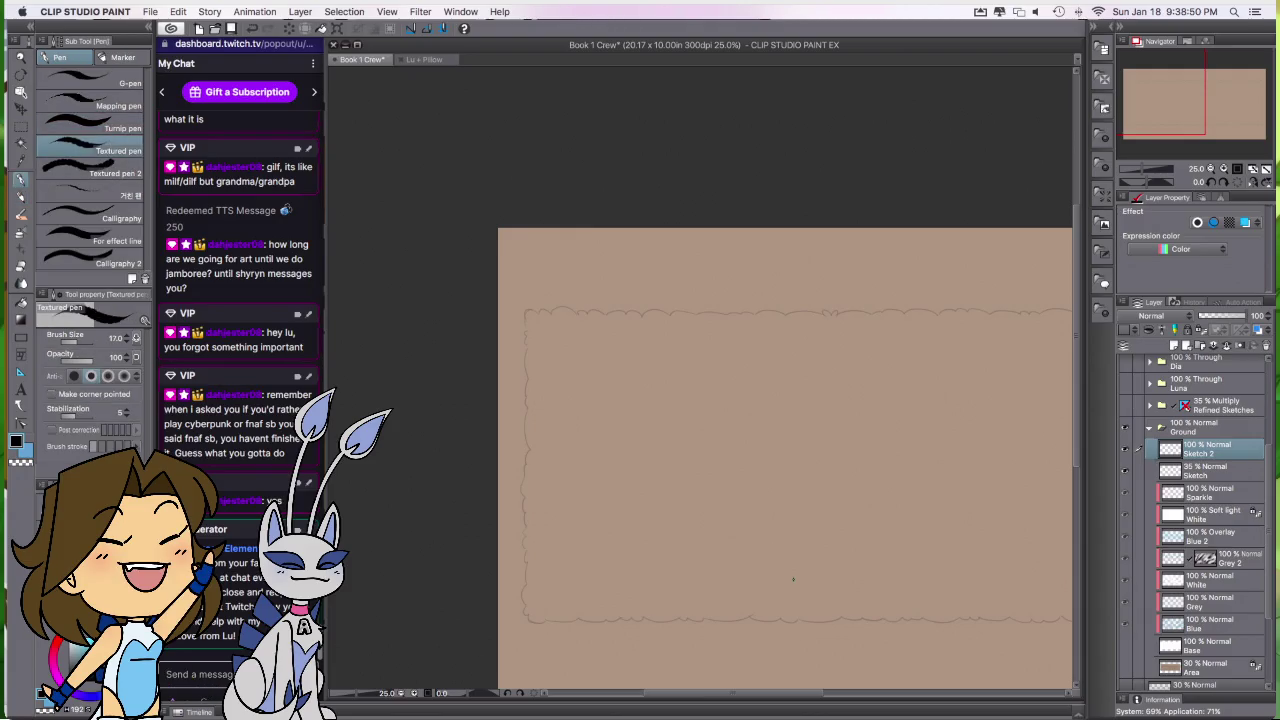
Step: Choose the Symmetrical ruler tool
mouse_move(945, 565)
left_mouse_down()
mouse_move(820, 471)
mouse_move(768, 494)
left_mouse_up()
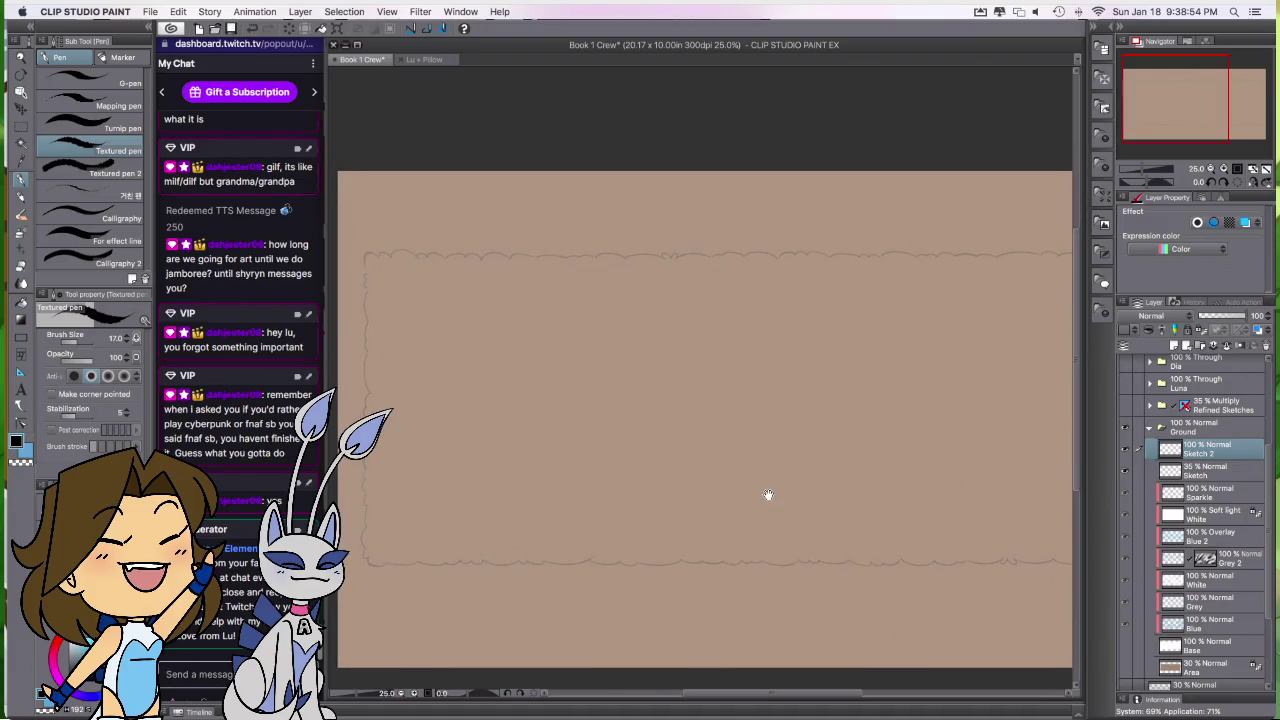
key("u")
left_click(110, 251)
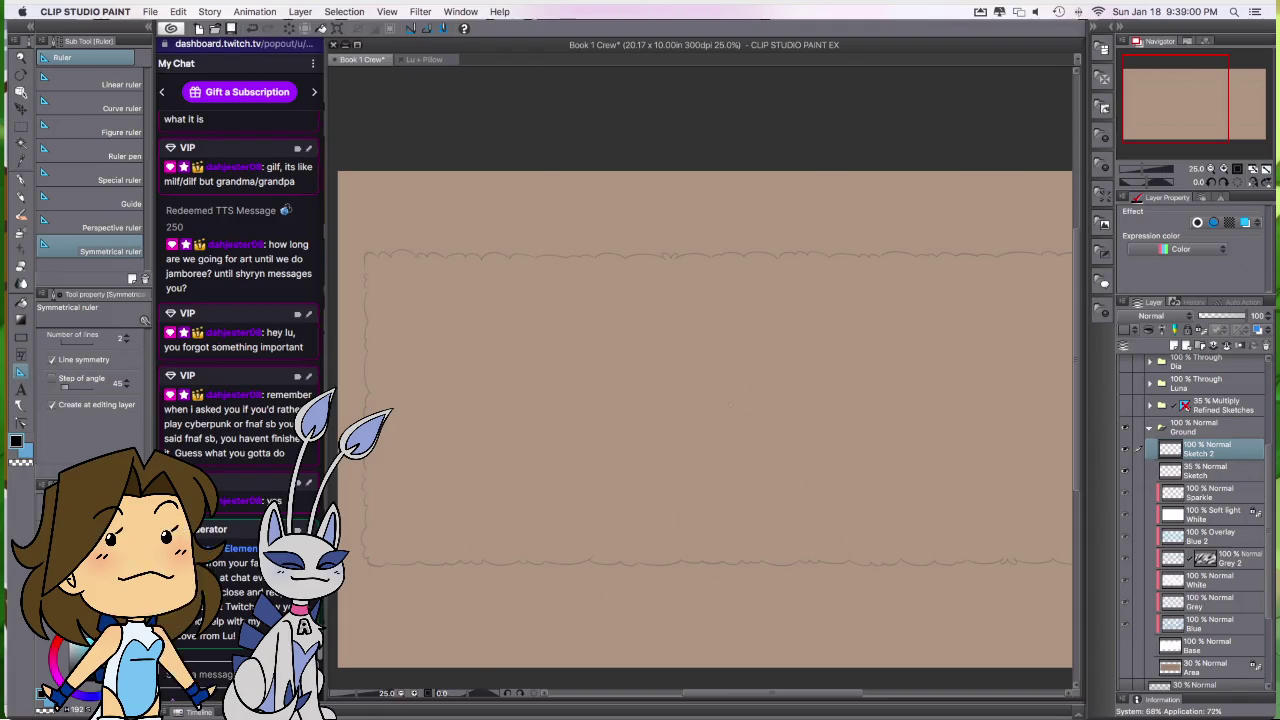
Step: Place a first symmetry ruler and test a mirrored stroke, then undo both
mouse_move(365, 253)
left_mouse_down()
mouse_move(906, 596)
mouse_move(892, 560)
left_mouse_up()
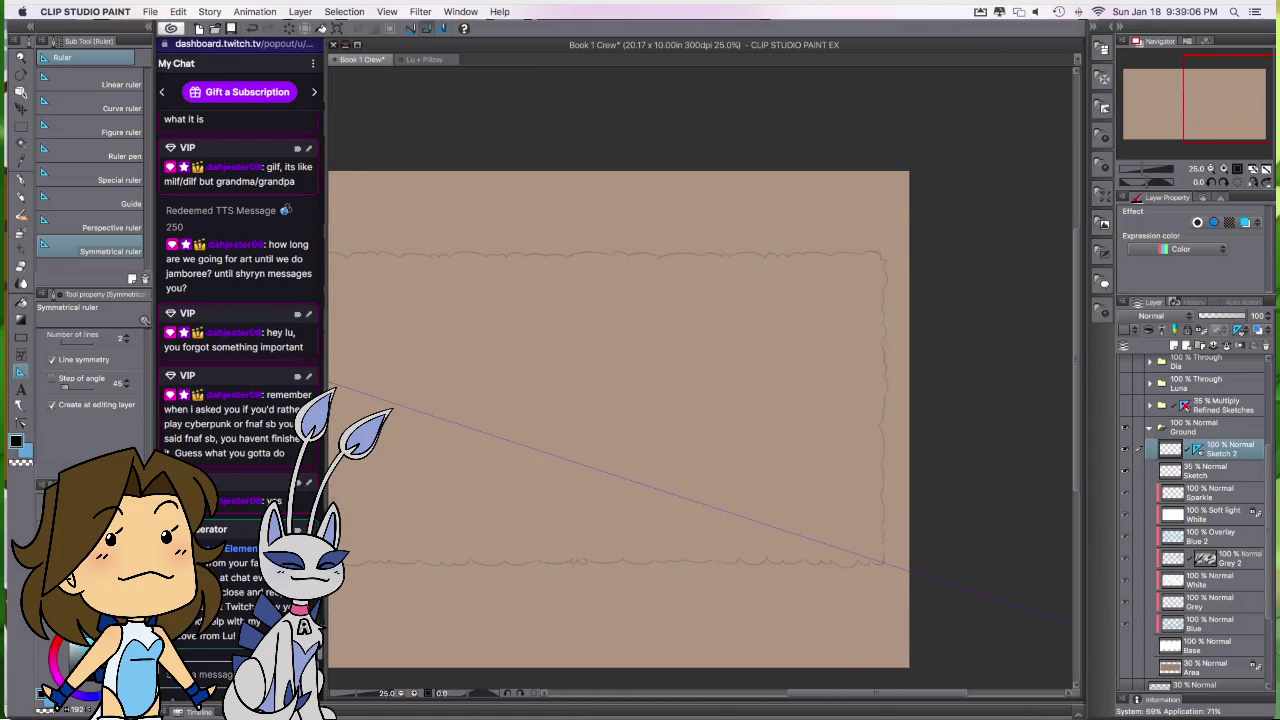
key("p")
left_click_drag(876, 460, 874, 505)
key("ctrl+z")
key("ctrl+z")
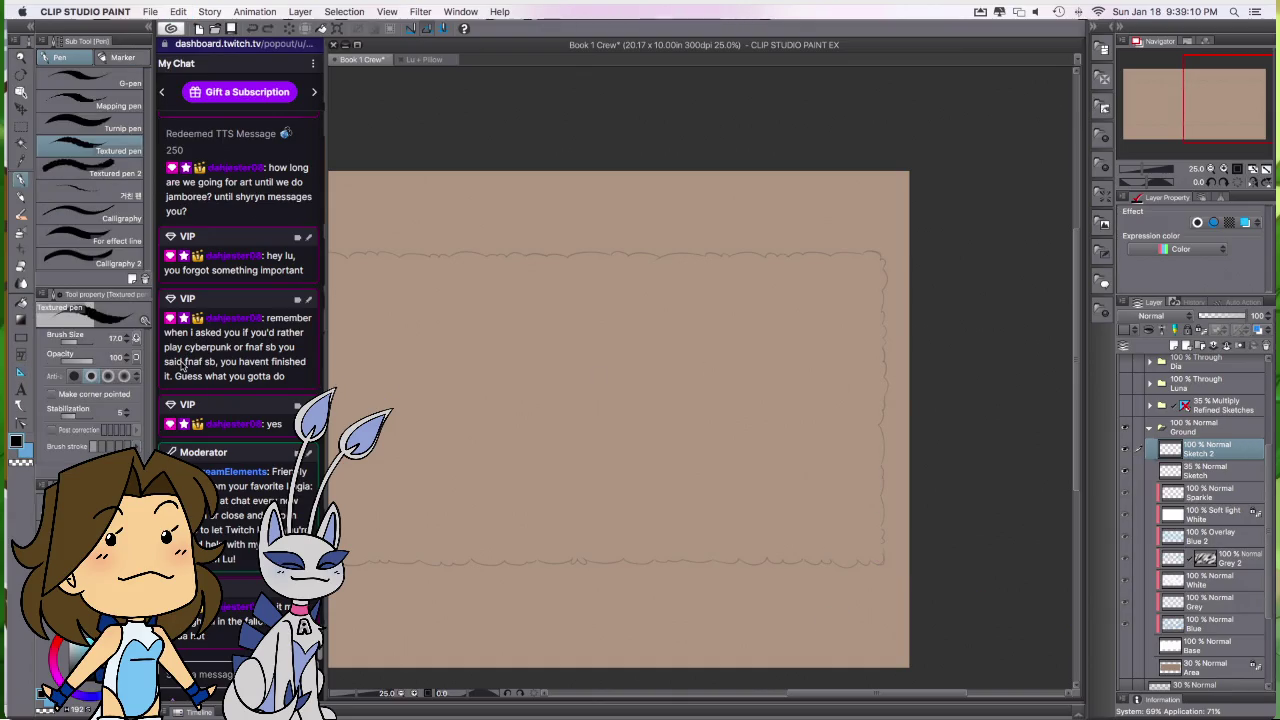
Step: With line symmetry off, lay a diagonal ruler from upper-left to lower-right, slightly lowered
key("u")
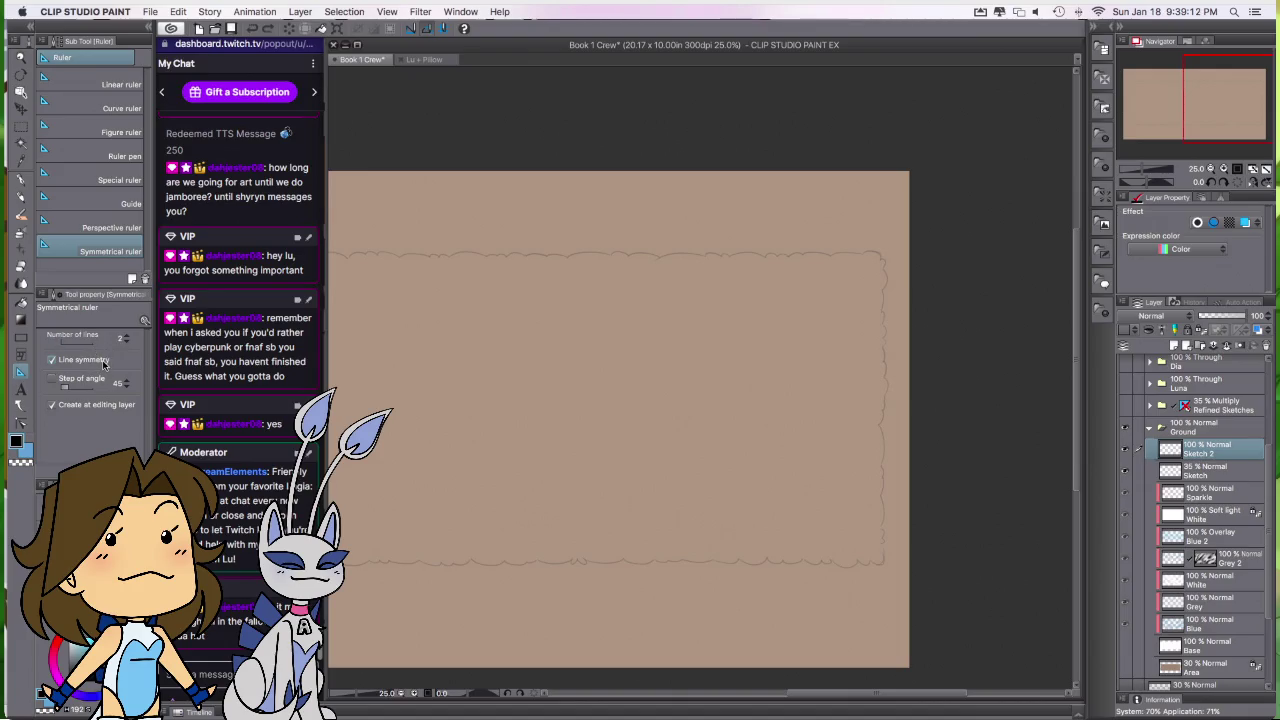
left_click(103, 362)
left_click_drag(864, 480, 991, 509)
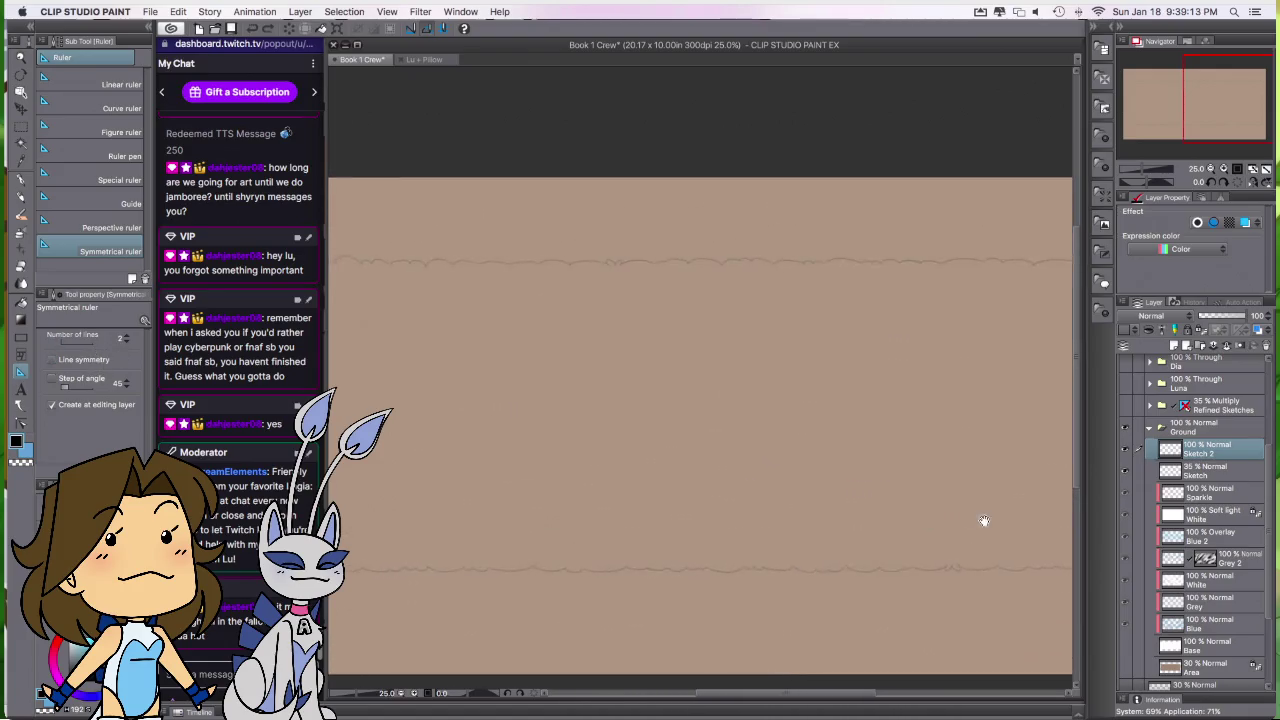
left_click_drag(389, 271, 1028, 583)
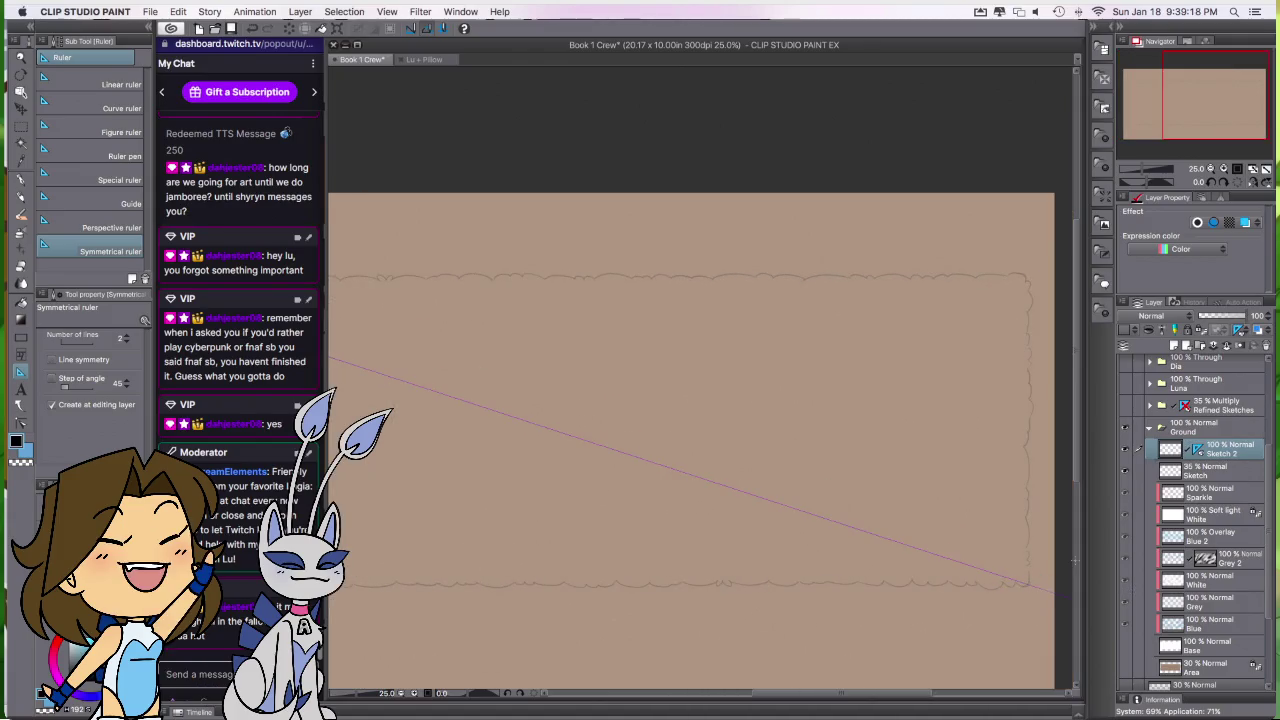
scroll(653, 414, "left", 3)
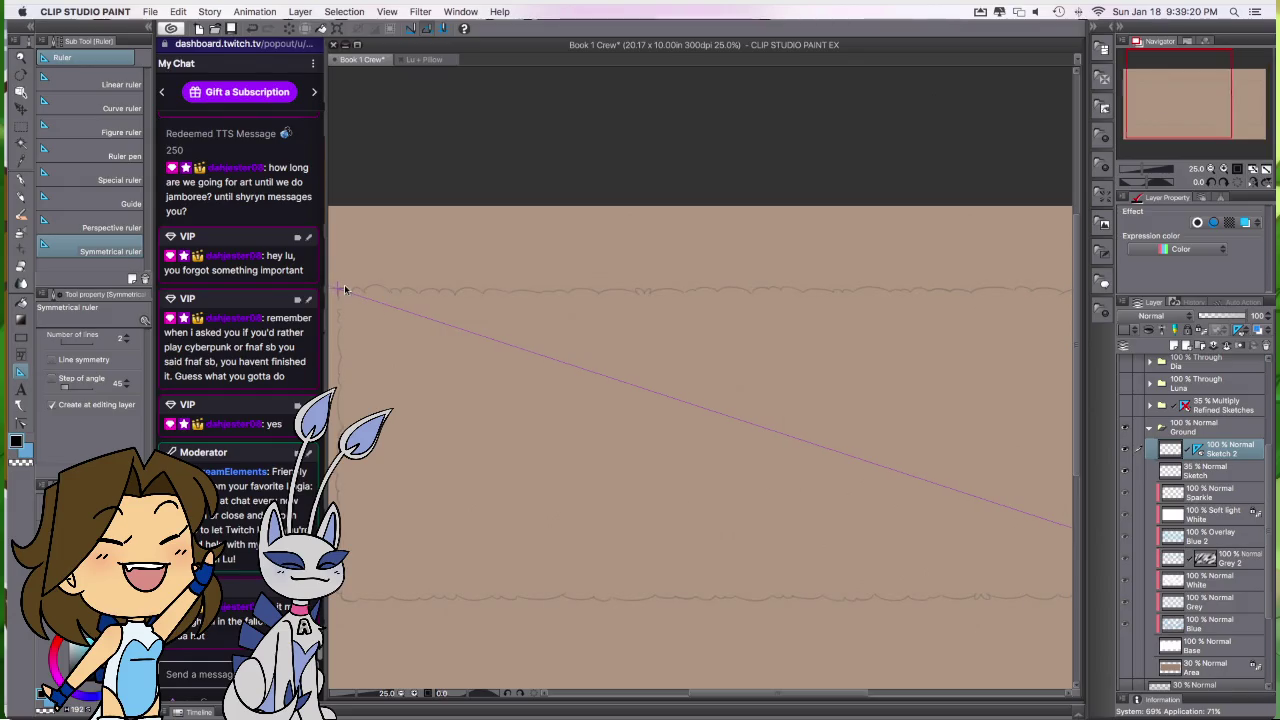
mouse_move(880, 469)
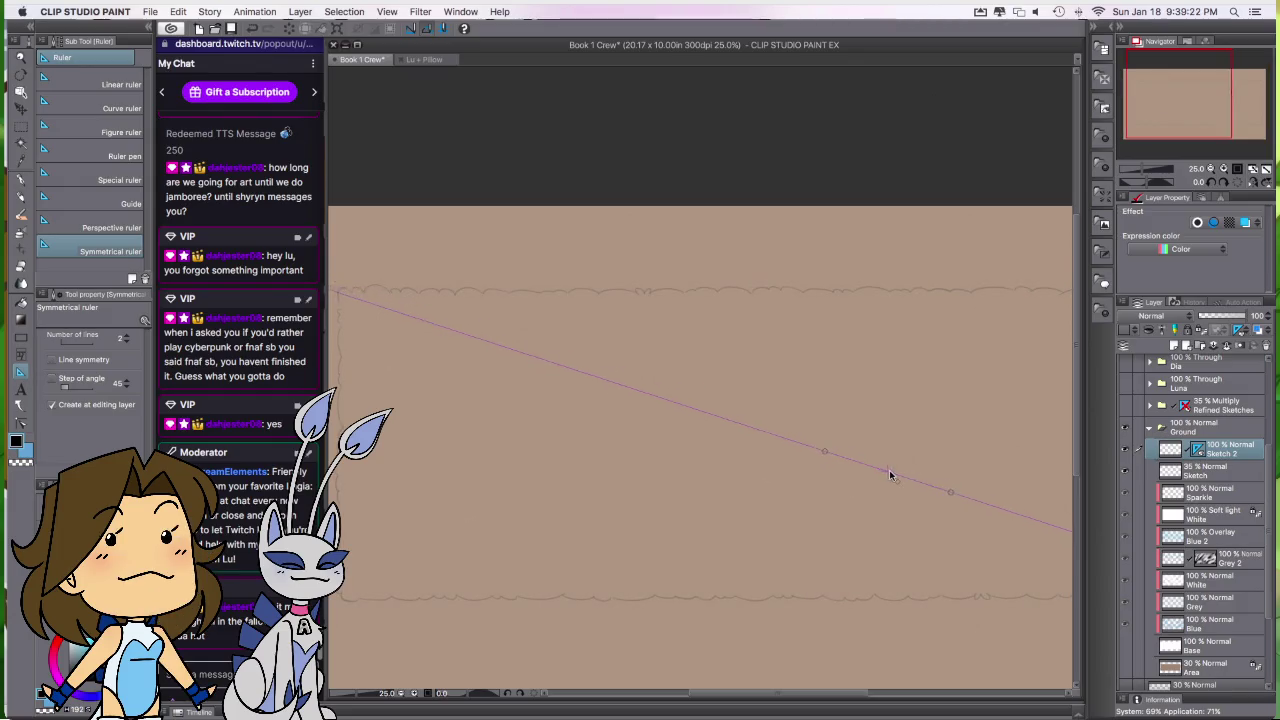
mouse_move(875, 466)
left_mouse_down()
mouse_move(818, 459)
mouse_move(808, 436)
left_mouse_up()
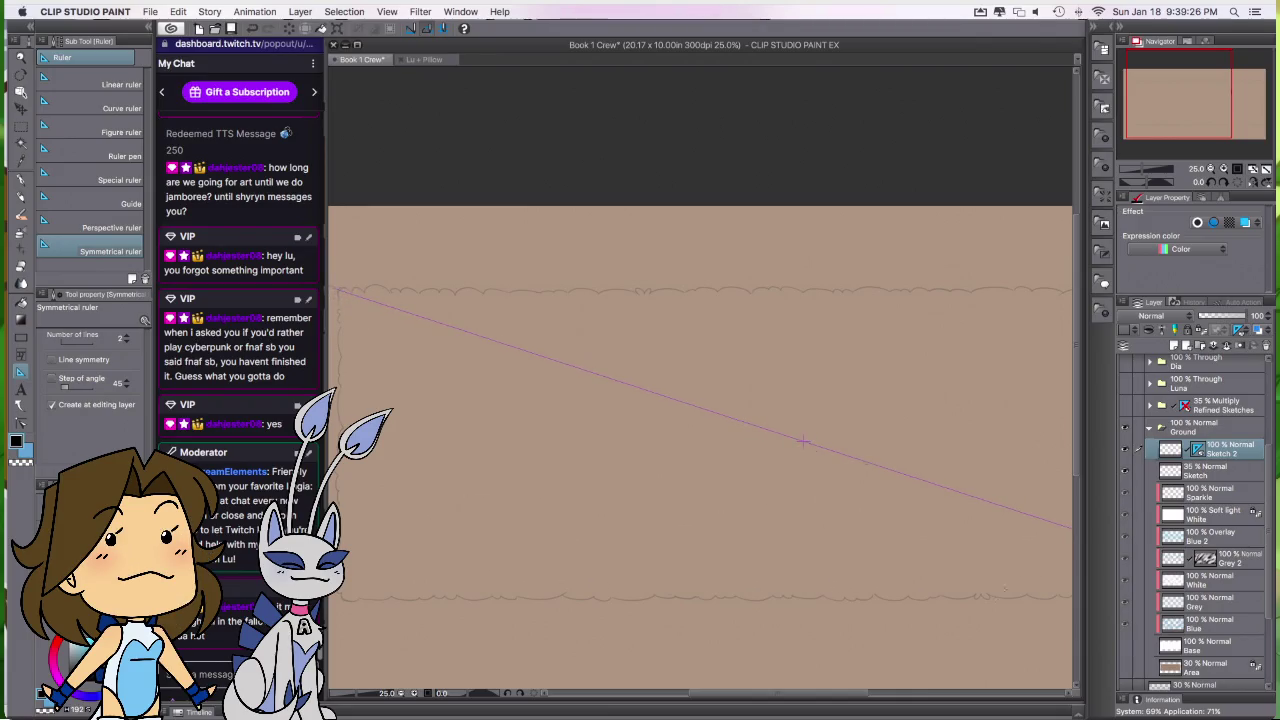
Step: With the pen selected, check the diagonal ruler's adjustment handles
key("p")
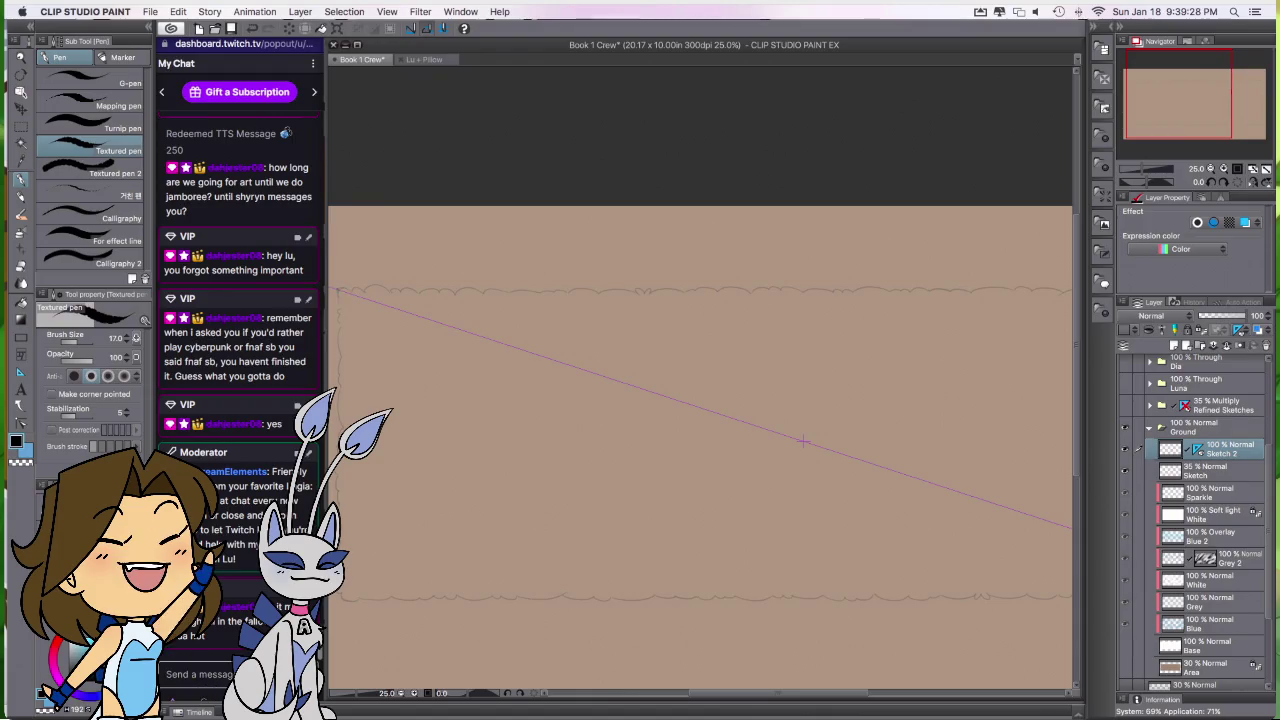
left_click_drag(860, 608, 639, 593)
mouse_move(746, 600)
left_mouse_down()
mouse_move(660, 597)
mouse_move(803, 584)
left_mouse_up()
scroll(743, 584, "down", 1)
scroll(804, 584, "down", 1)
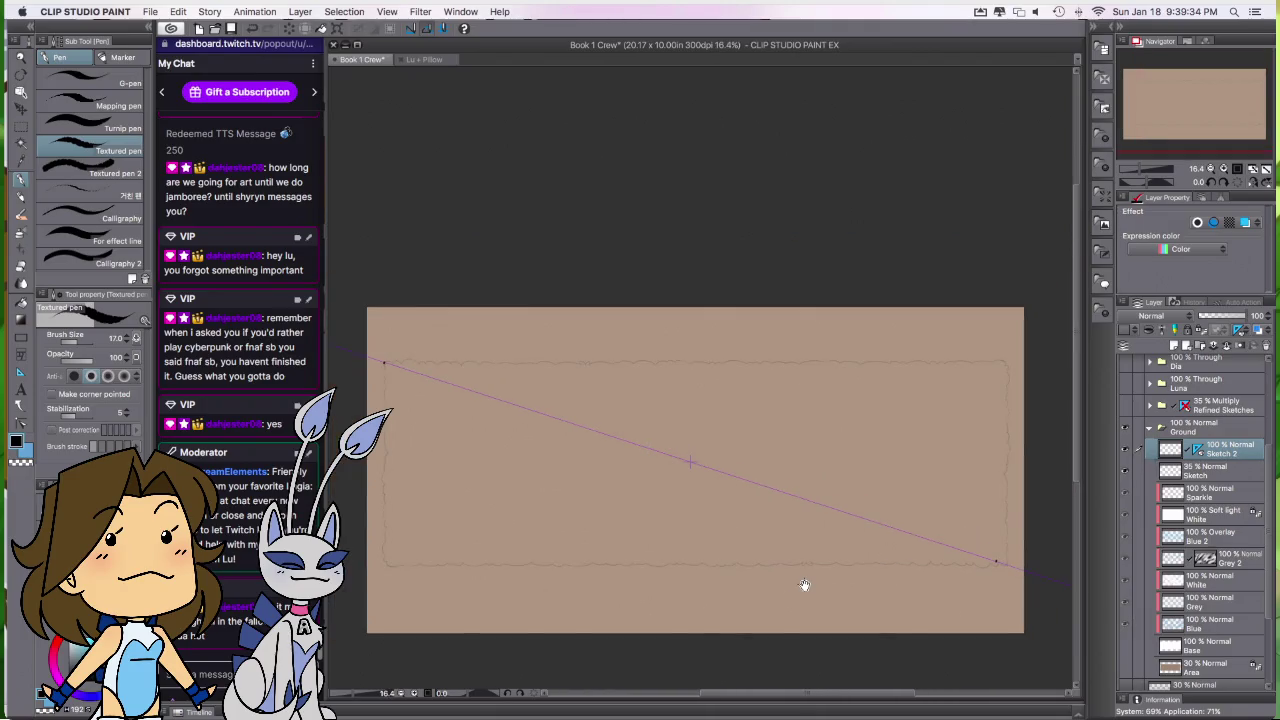
left_click(690, 465)
left_click(698, 468)
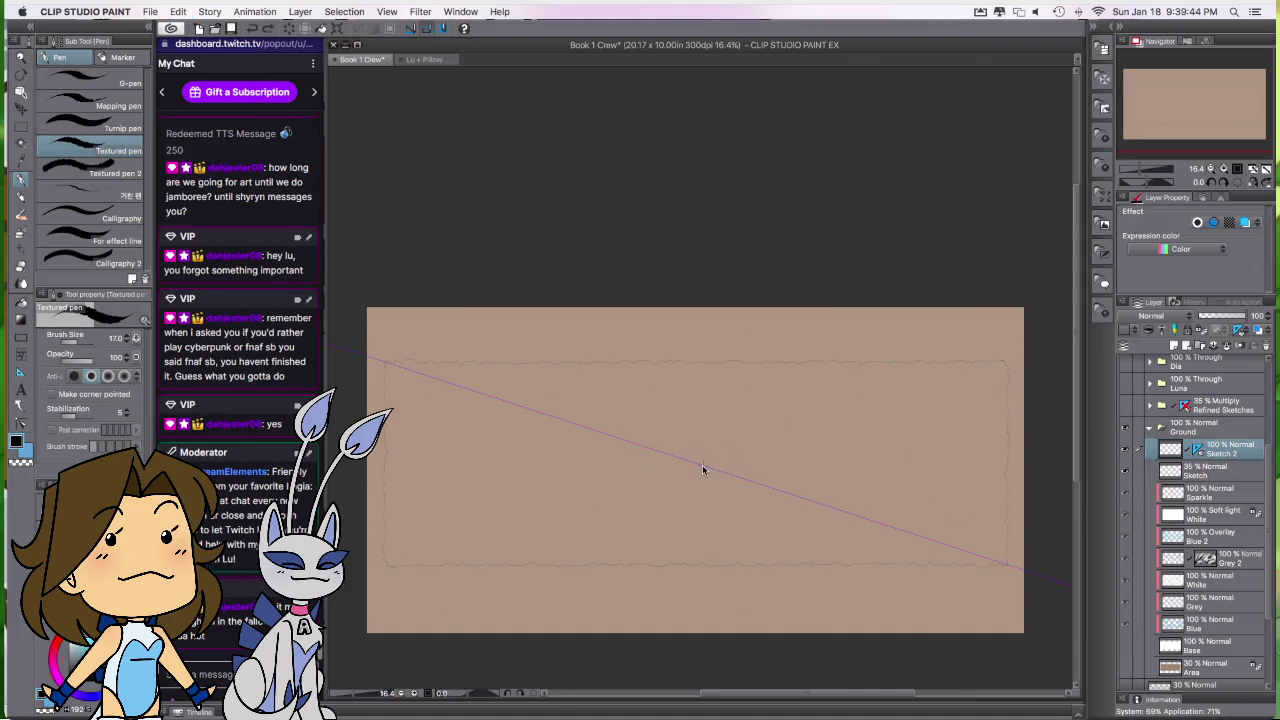
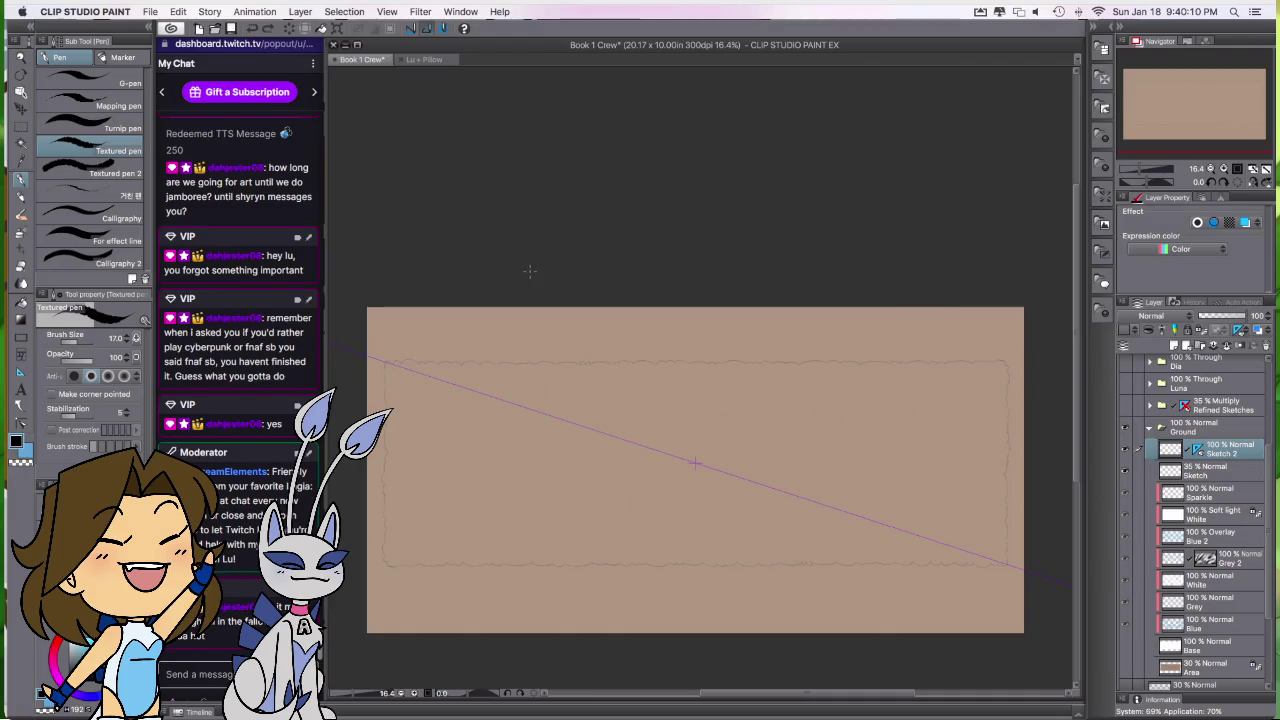
Step: Trace a white textured-pen outline down the banner's left edge to the bottom
scroll(341, 362, "up", 1)
scroll(341, 362, "up", 3)
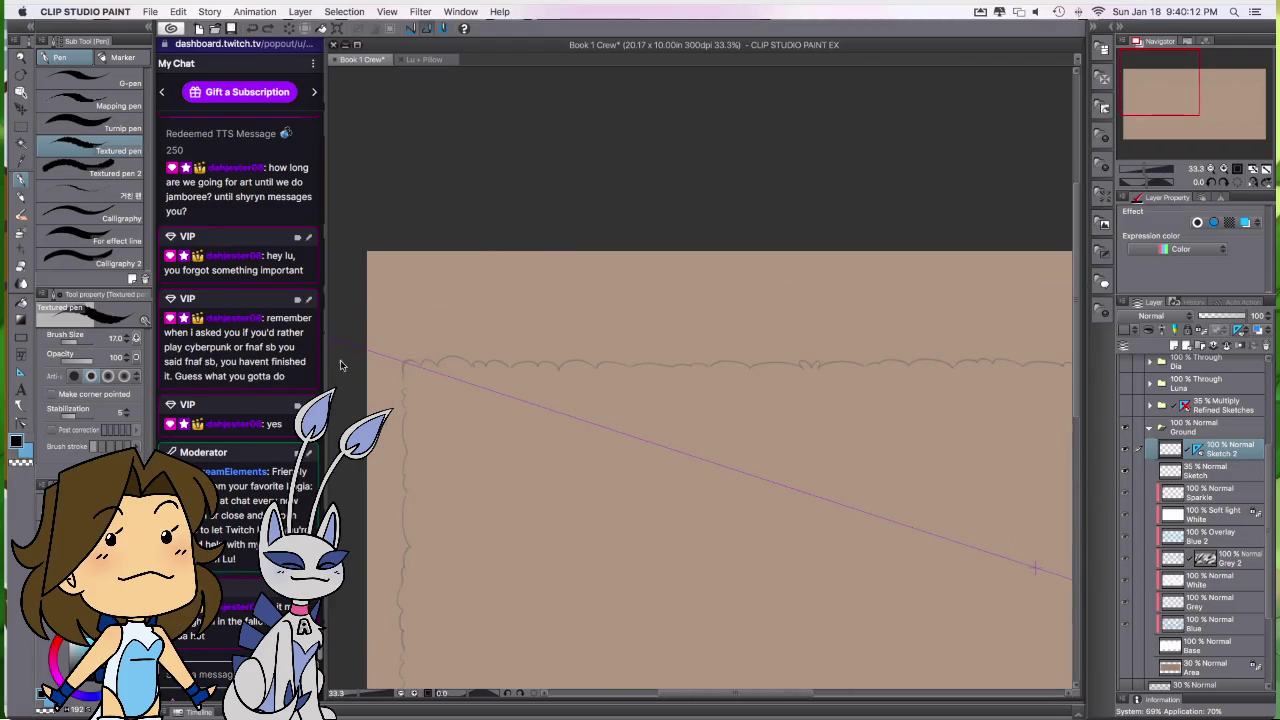
scroll(526, 554, "left", 5)
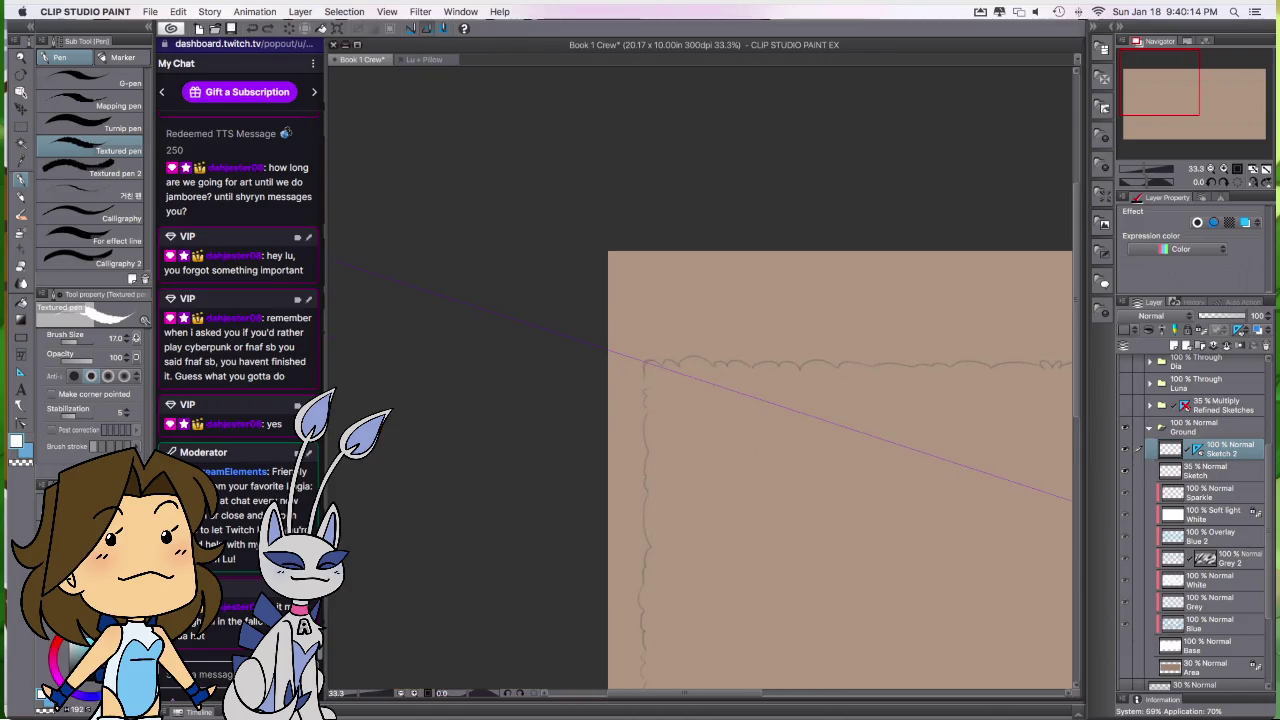
left_click_drag(645, 376, 645, 409)
left_click_drag(644, 458, 642, 500)
mouse_move(643, 552)
left_mouse_down()
mouse_move(642, 682)
mouse_move(711, 384)
left_mouse_up()
left_click_drag(675, 451, 674, 473)
key("super+z")
key("c")
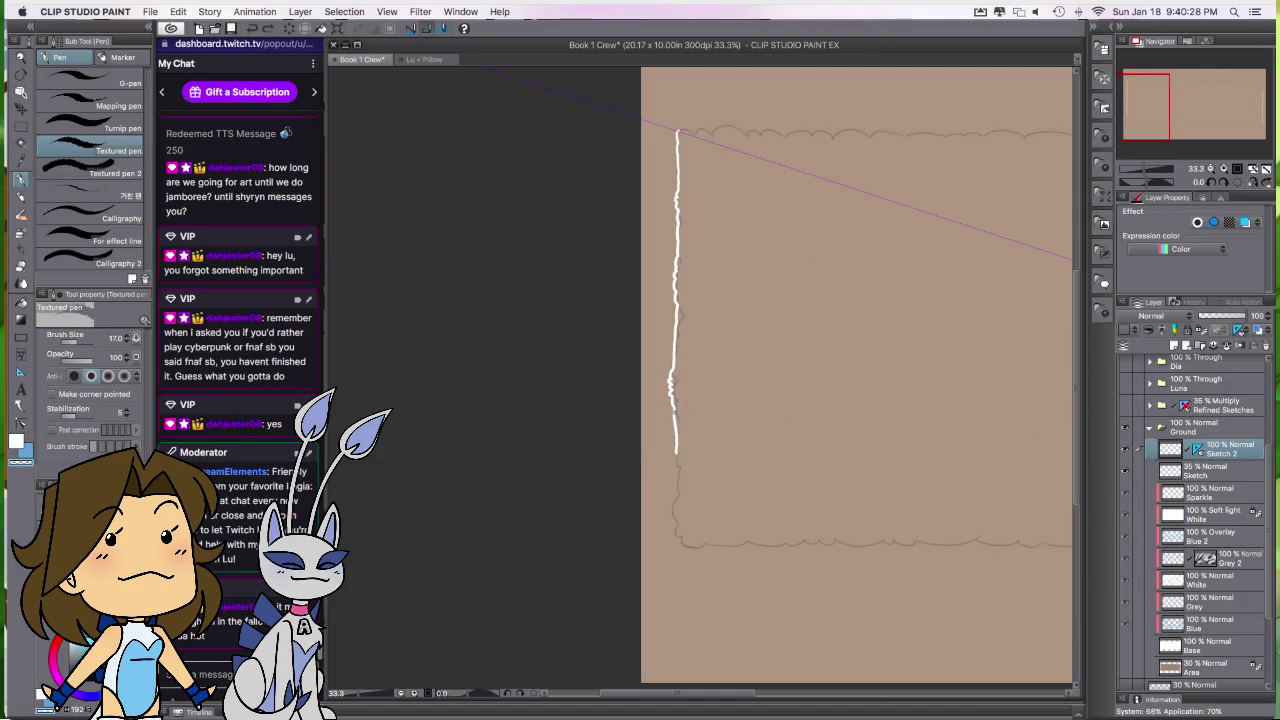
left_click_drag(672, 418, 673, 434)
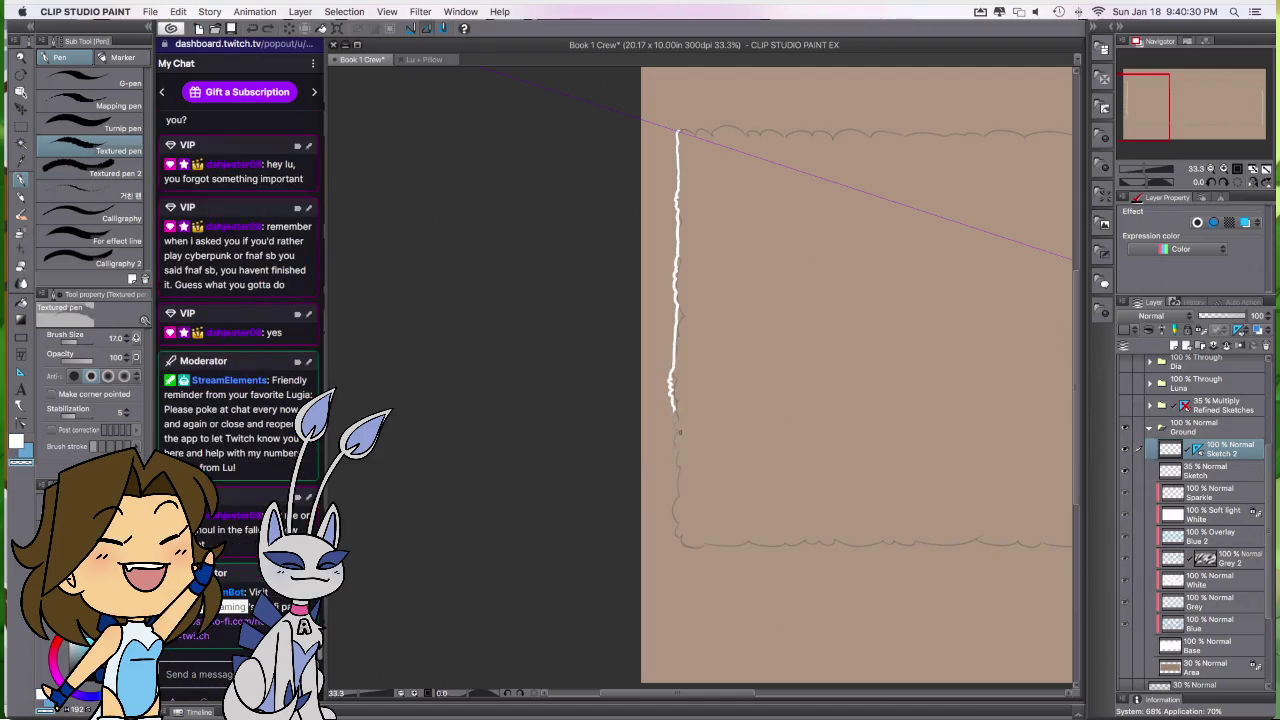
key("super+z")
key("c")
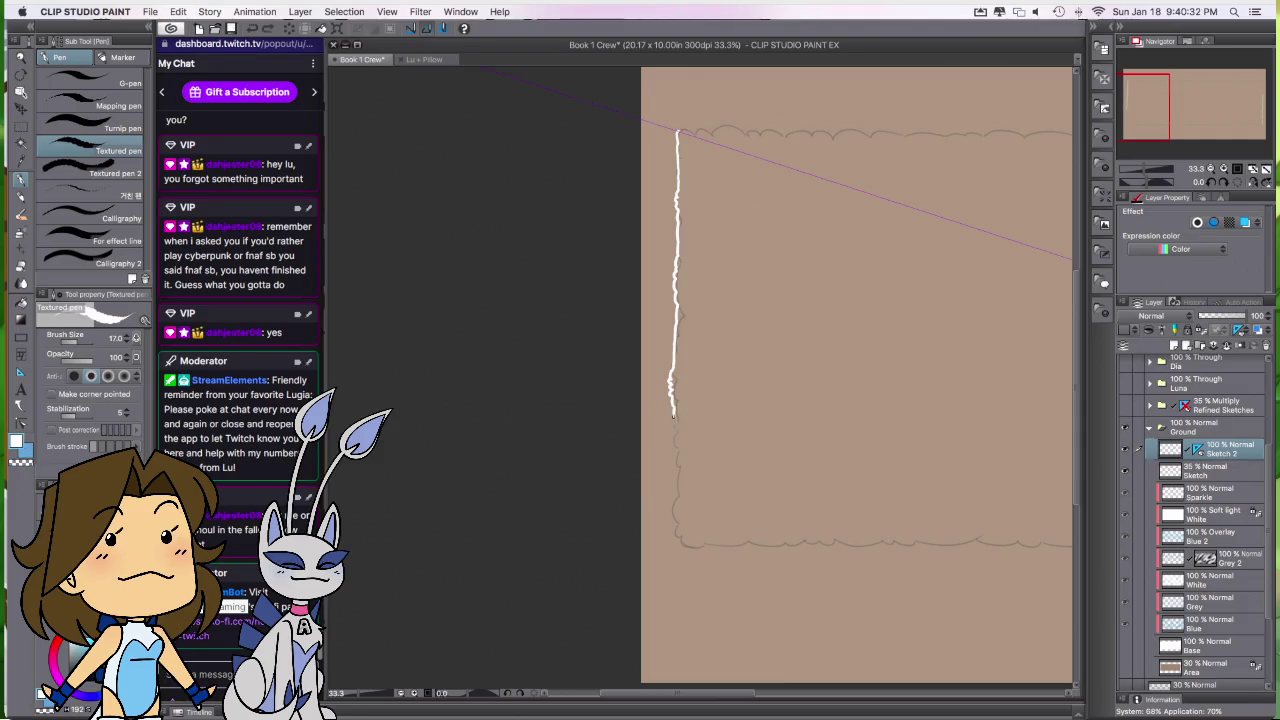
left_click_drag(670, 516, 680, 541)
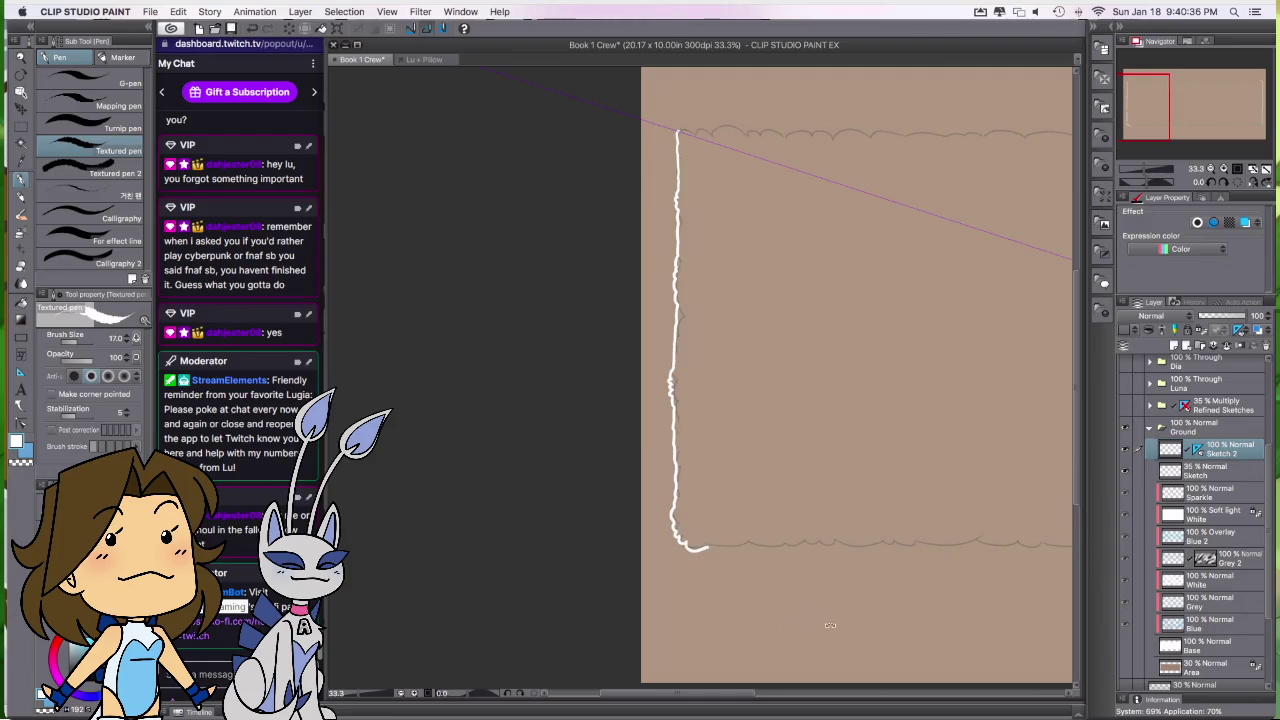
Step: Tilt the canvas and continue the white outline along the bottom, mirrored along the top
left_click_drag(830, 625, 675, 657)
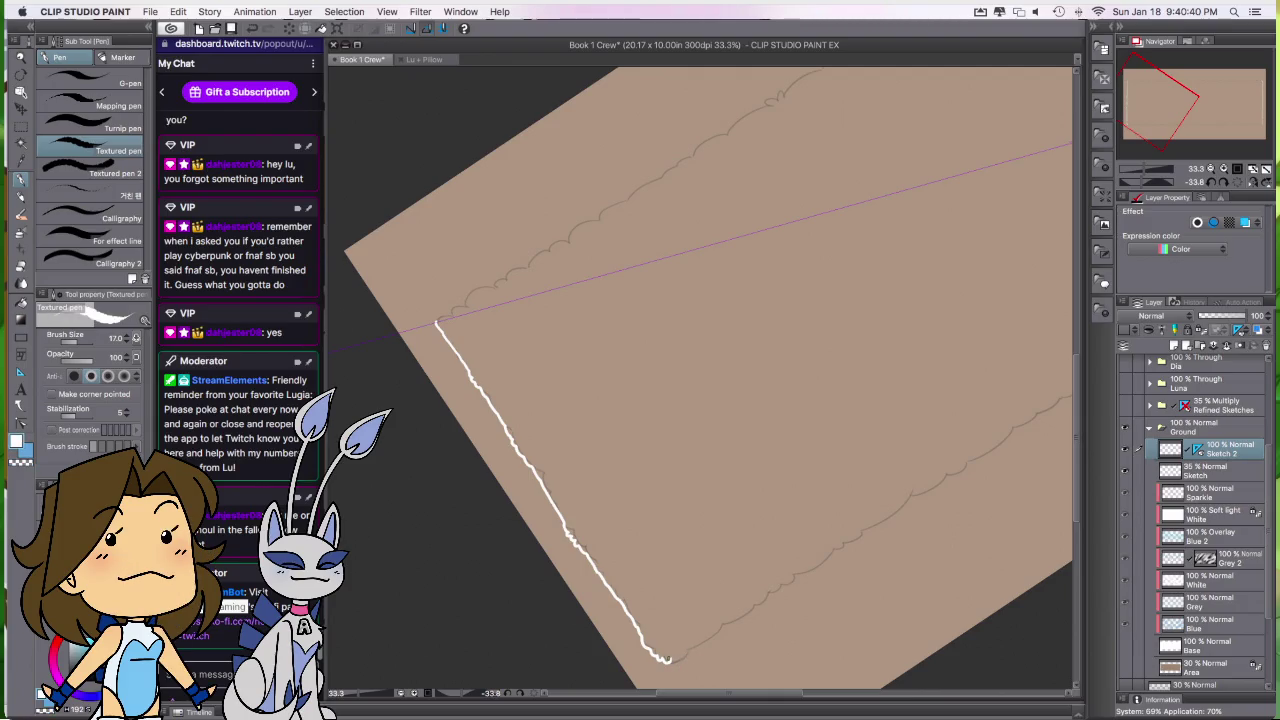
key("ctrl+z")
key("ctrl+z")
left_click_drag(782, 588, 877, 522)
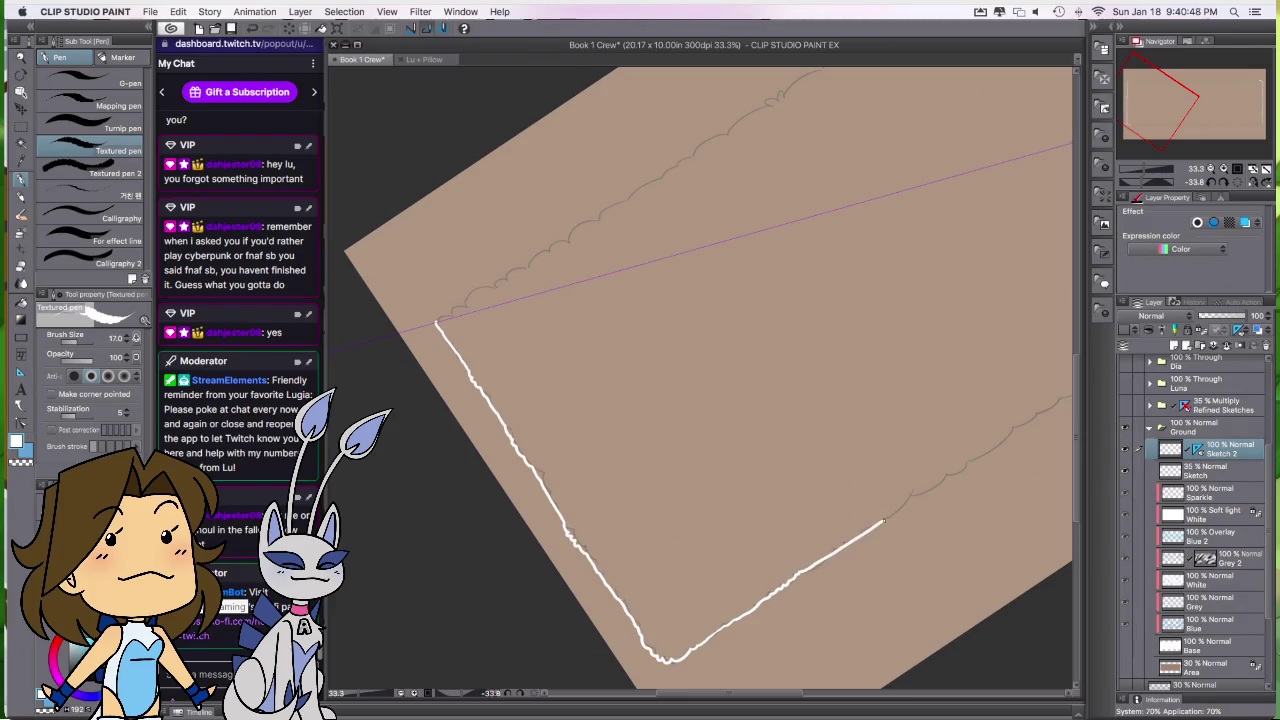
left_click_drag(950, 476, 994, 443)
scroll(923, 543, "up", 3)
scroll(923, 543, "right", 4)
left_click_drag(808, 578, 815, 565)
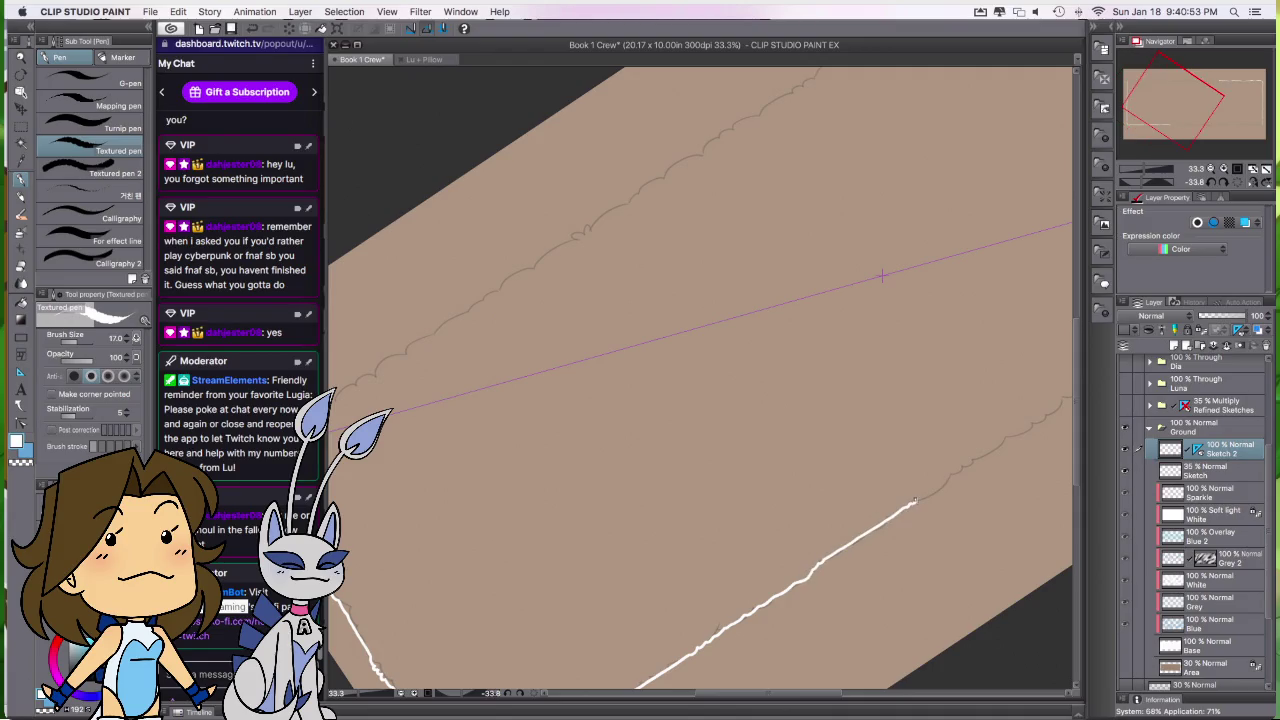
mouse_move(935, 488)
left_mouse_down()
mouse_move(1029, 425)
mouse_move(858, 557)
left_mouse_up()
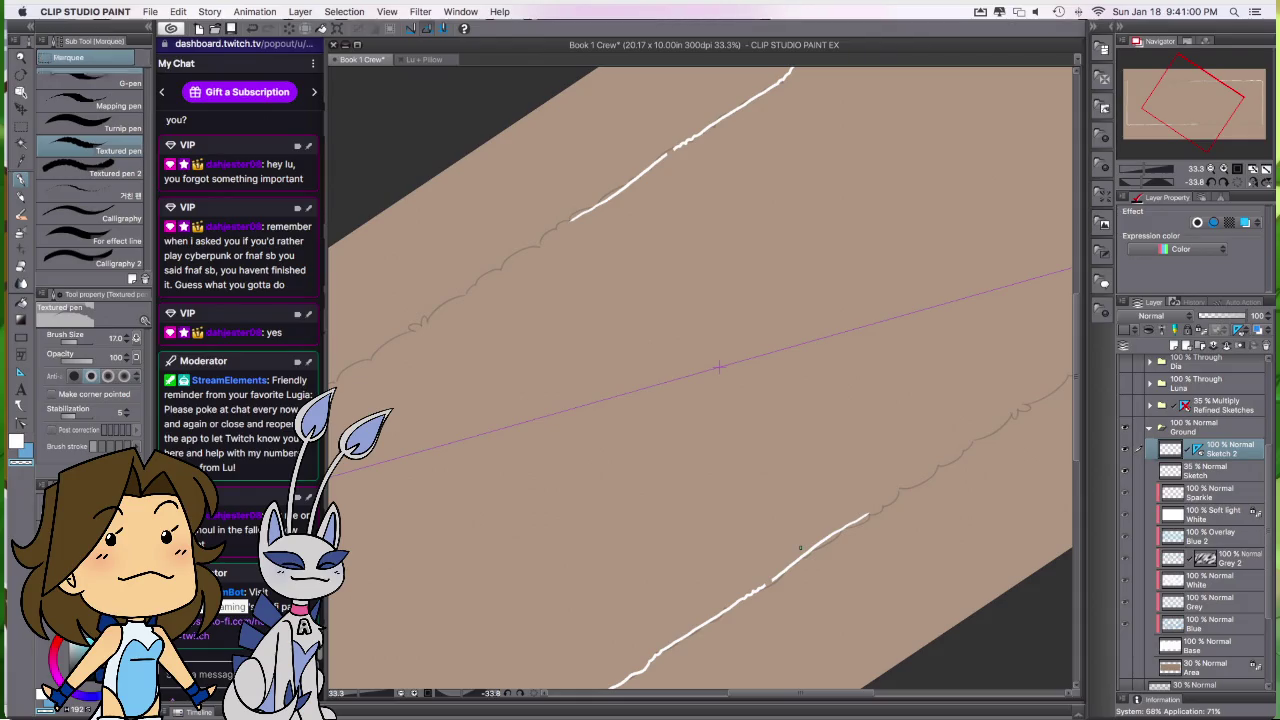
Step: Lasso the messy stroke ends at the outline joins and delete them
key("m")
mouse_move(766, 578)
left_mouse_down()
mouse_move(860, 541)
mouse_move(906, 478)
left_mouse_up()
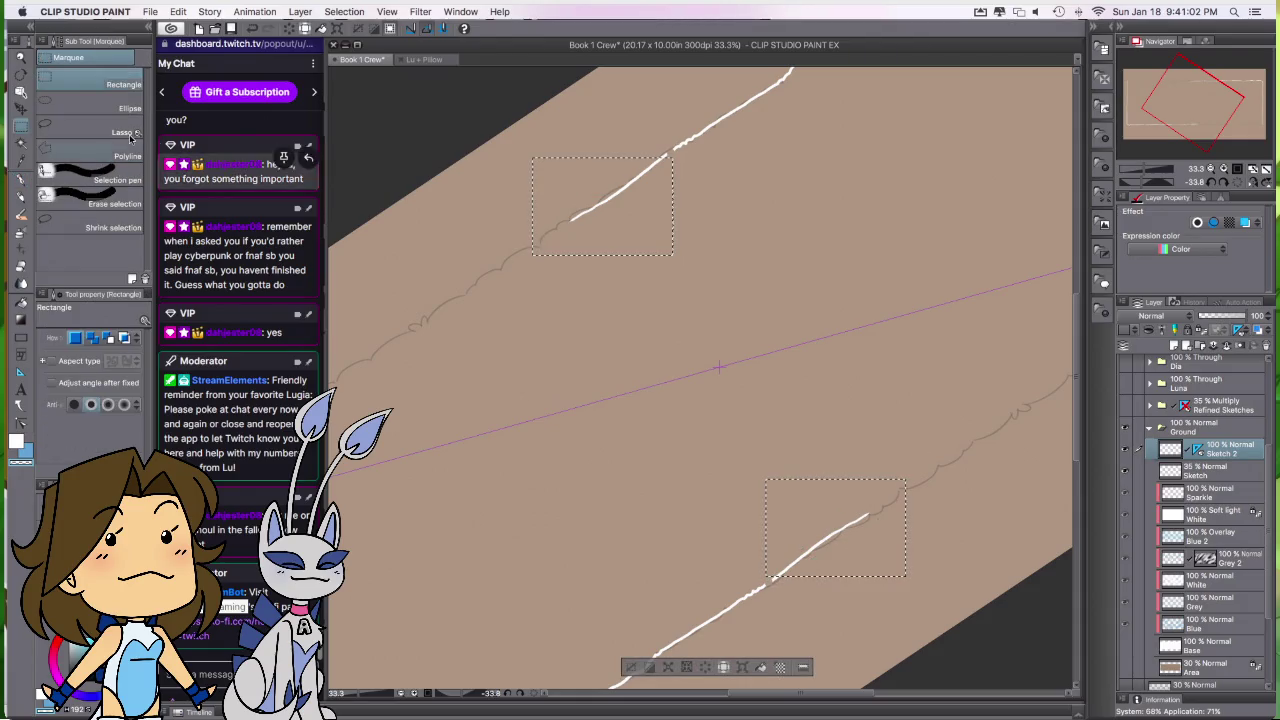
key("m")
key("ctrl+z")
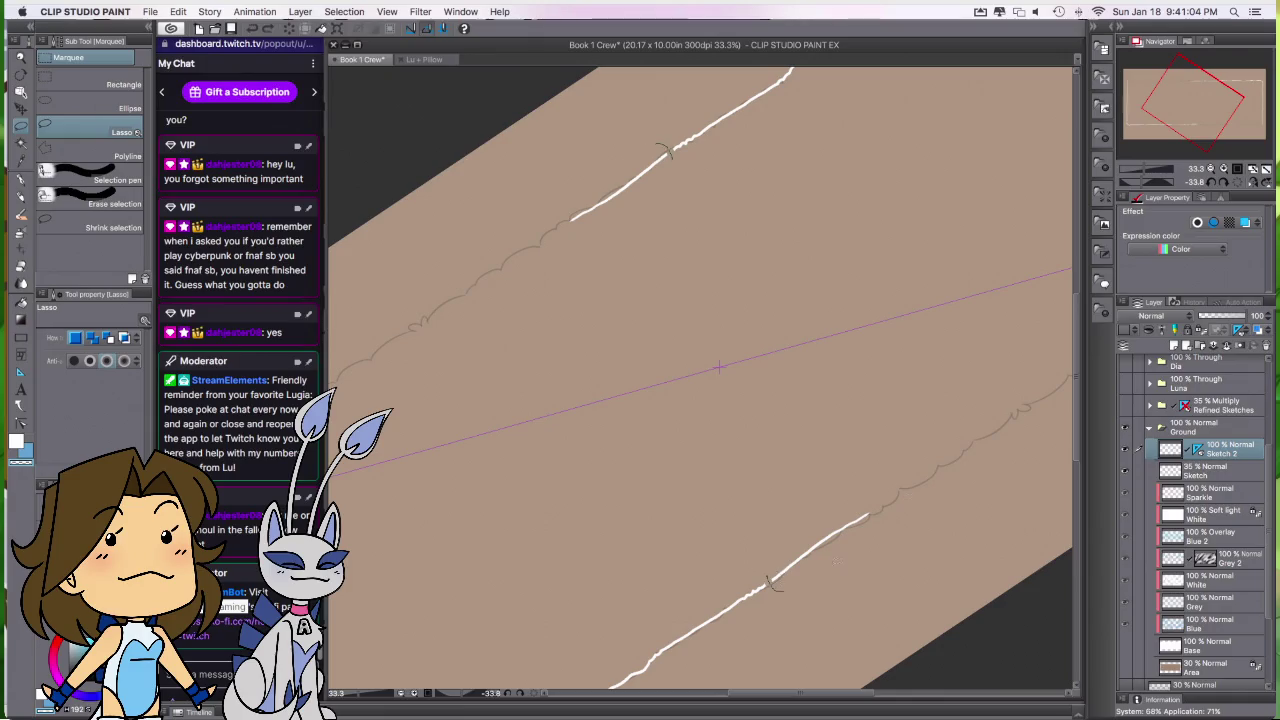
left_click_drag(900, 490, 870, 483)
key("Delete")
key("ctrl+d")
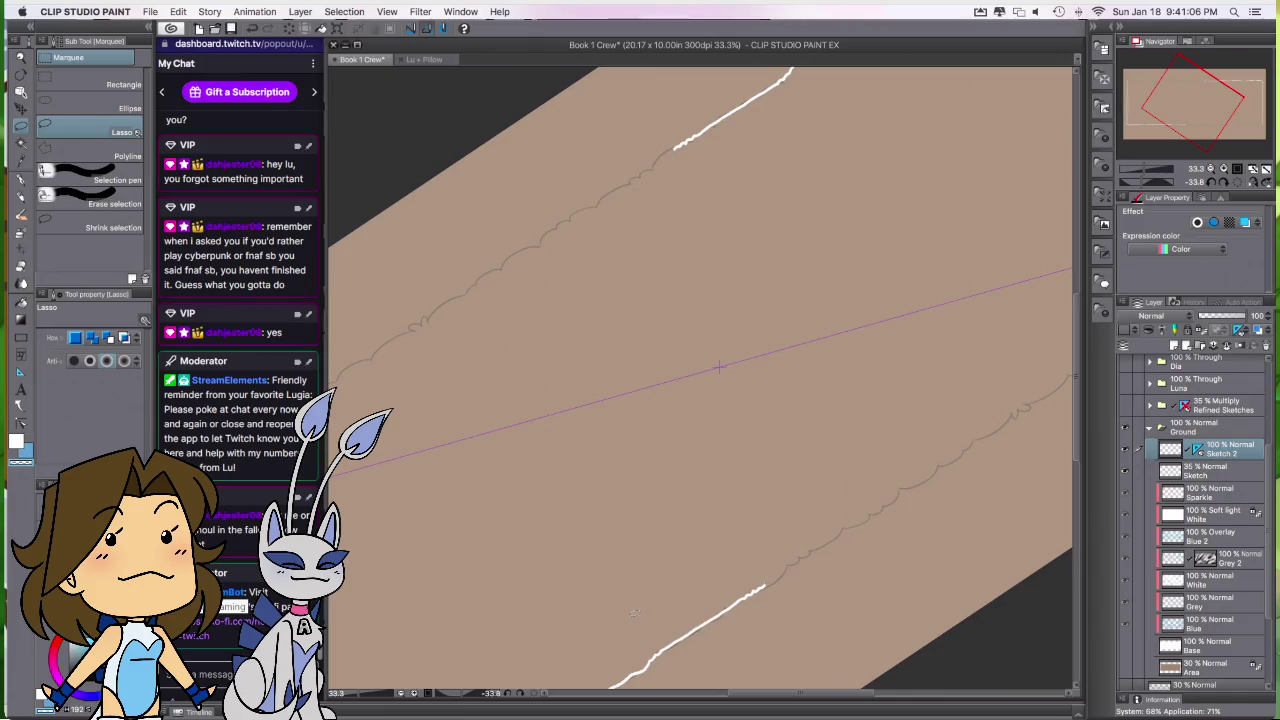
Step: Redraw the bottom outline across the gap and carry it up to the corner
key("p")
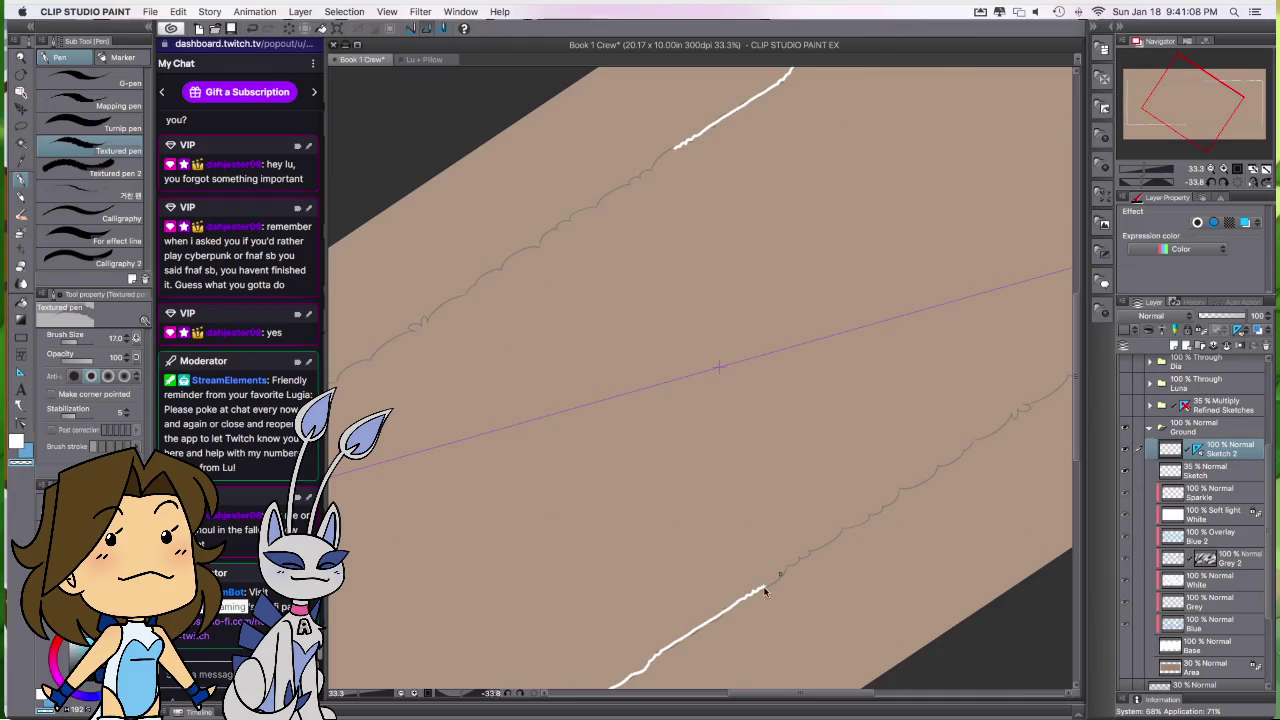
mouse_move(766, 585)
left_mouse_down()
mouse_move(1034, 398)
mouse_move(803, 462)
left_mouse_up()
key("ctrl+z")
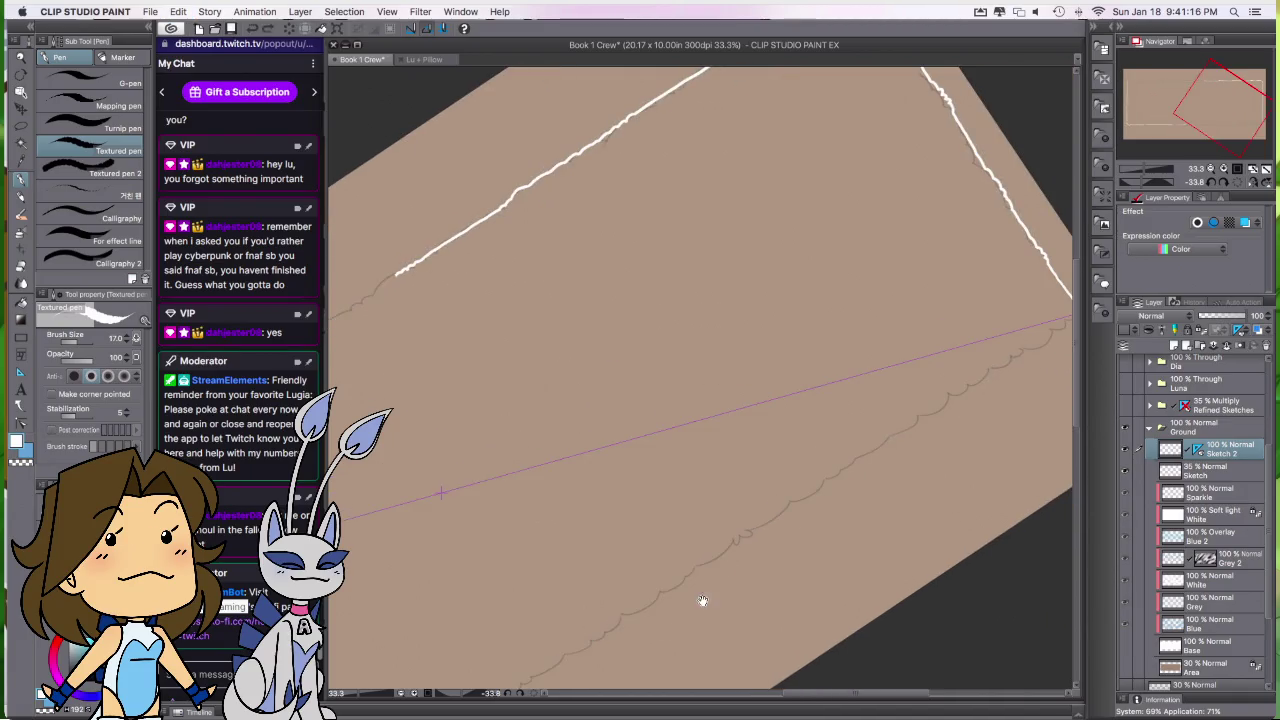
left_click_drag(655, 637, 745, 557)
left_click_drag(579, 628, 914, 400)
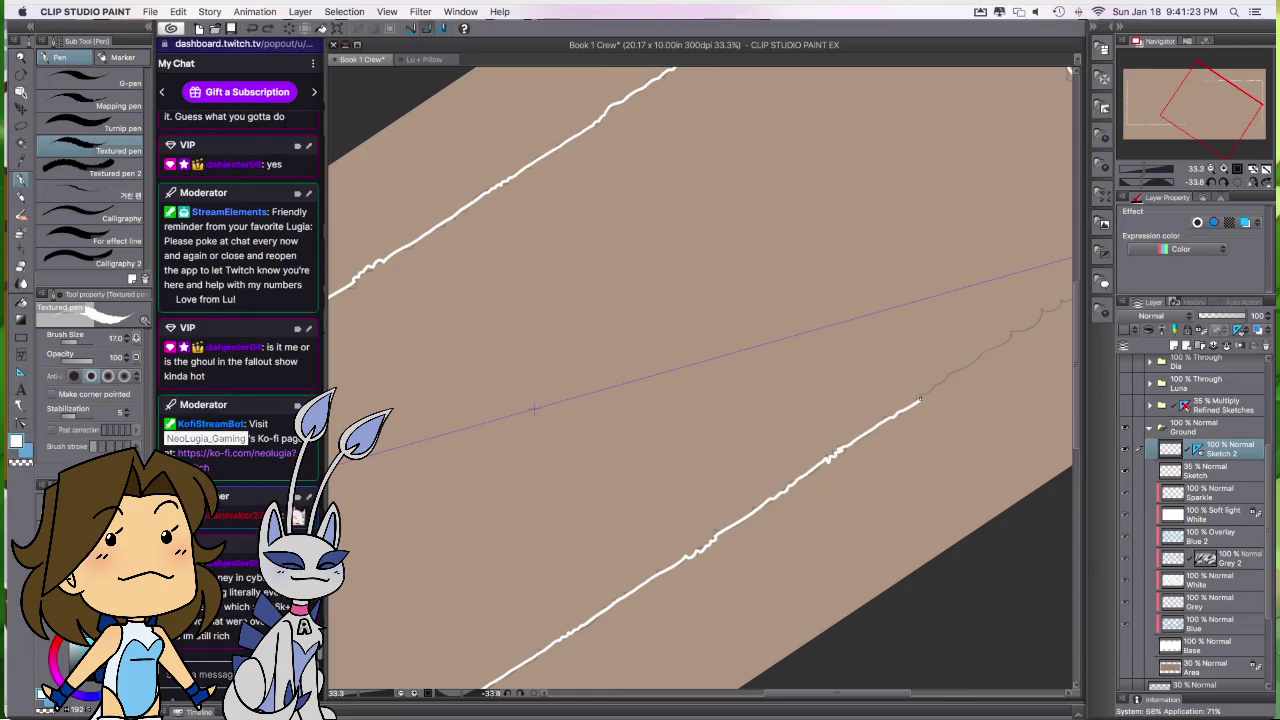
left_click_drag(884, 441, 814, 521)
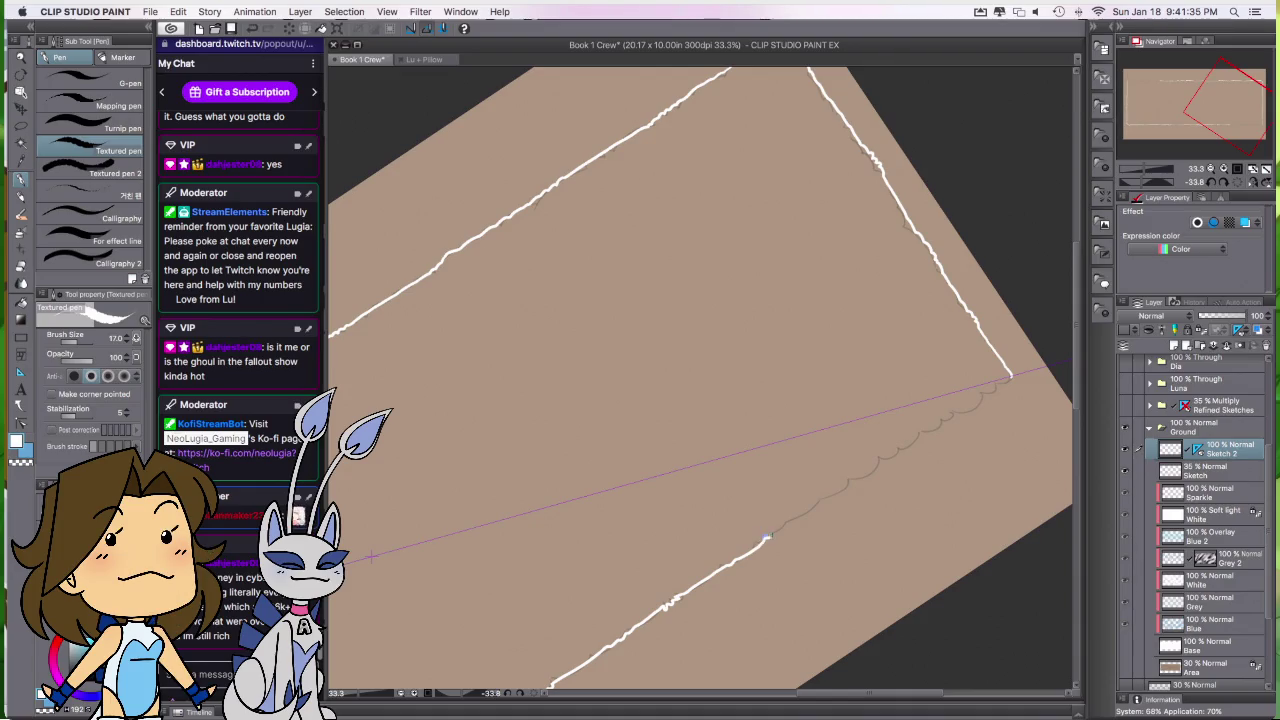
left_click_drag(787, 526, 857, 478)
left_click_drag(932, 430, 1001, 384)
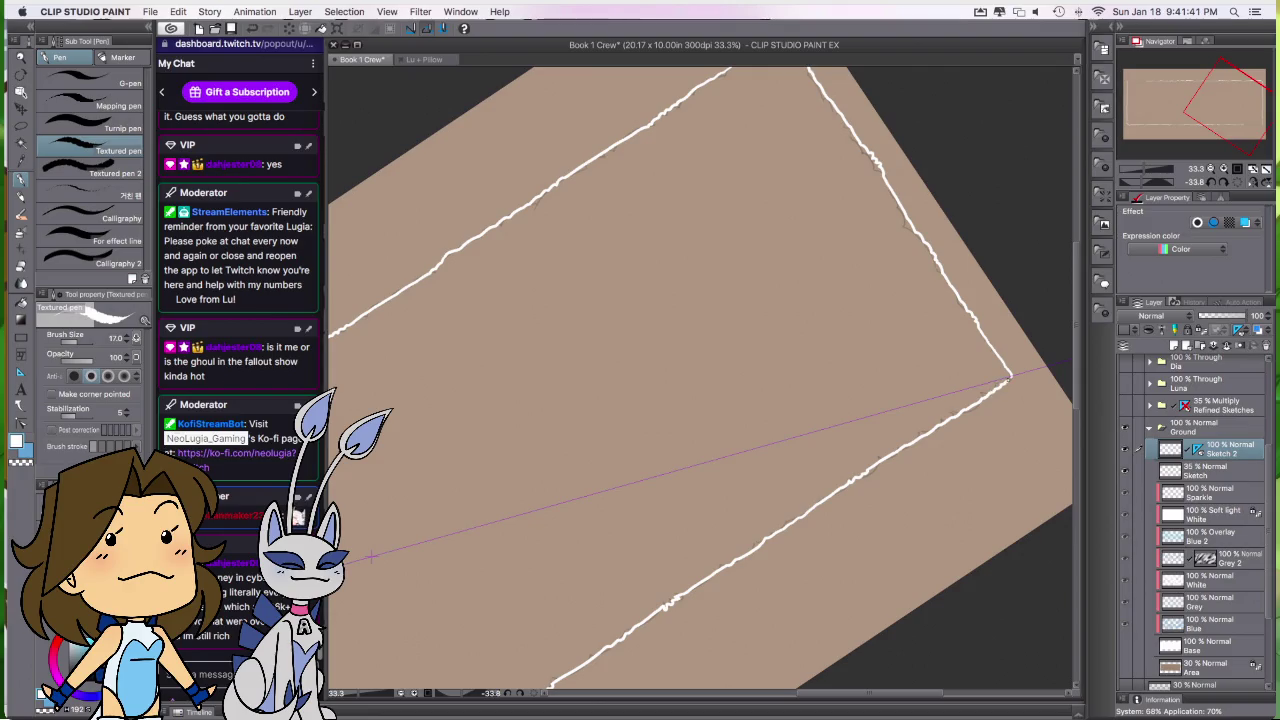
mouse_move(849, 574)
left_mouse_down()
mouse_move(771, 586)
mouse_move(693, 530)
mouse_move(880, 508)
left_mouse_up()
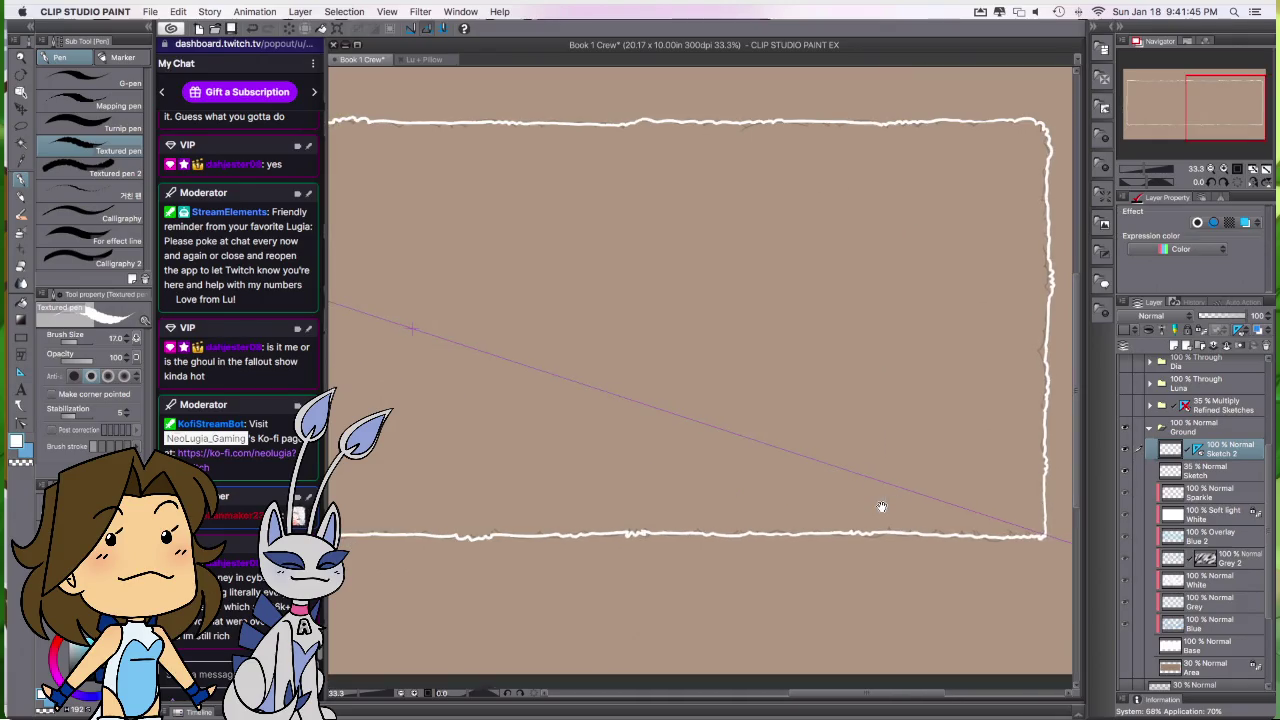
Step: Rotate the view and erase the rough frame corner with transparent colour
scroll(866, 503, "down", 3)
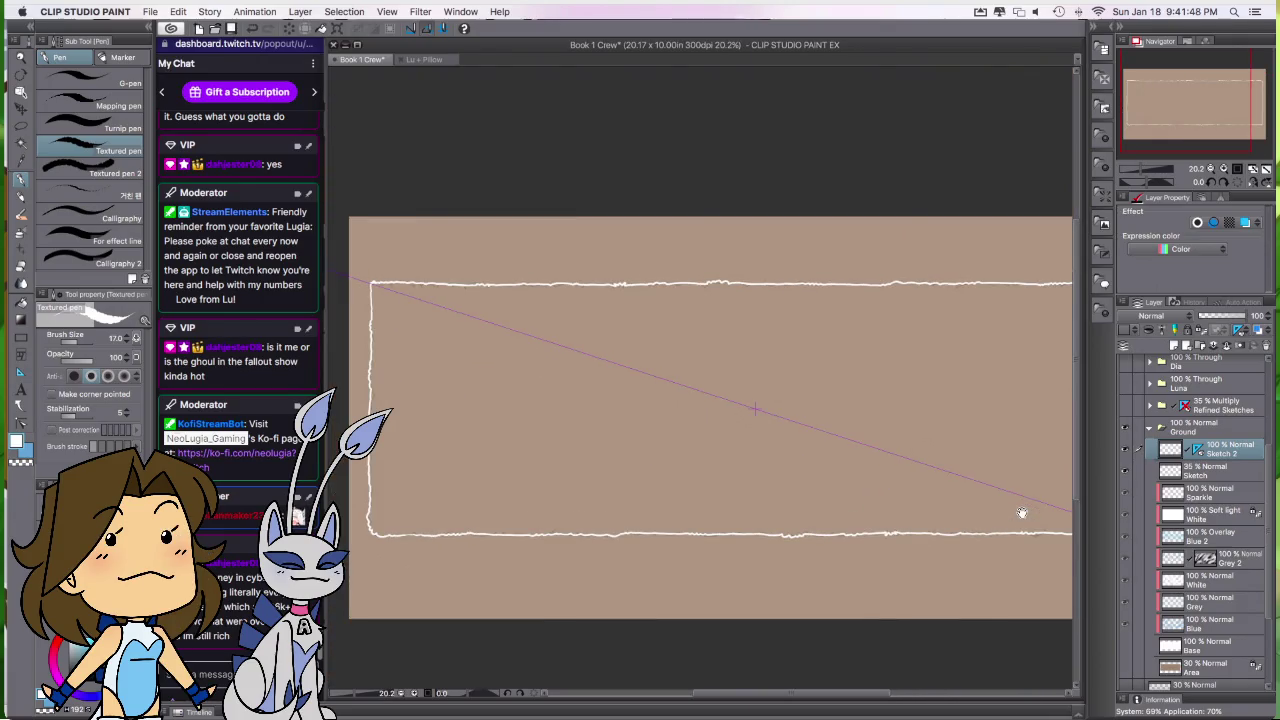
scroll(1020, 514, "up", 2)
left_click_drag(1020, 514, 740, 541)
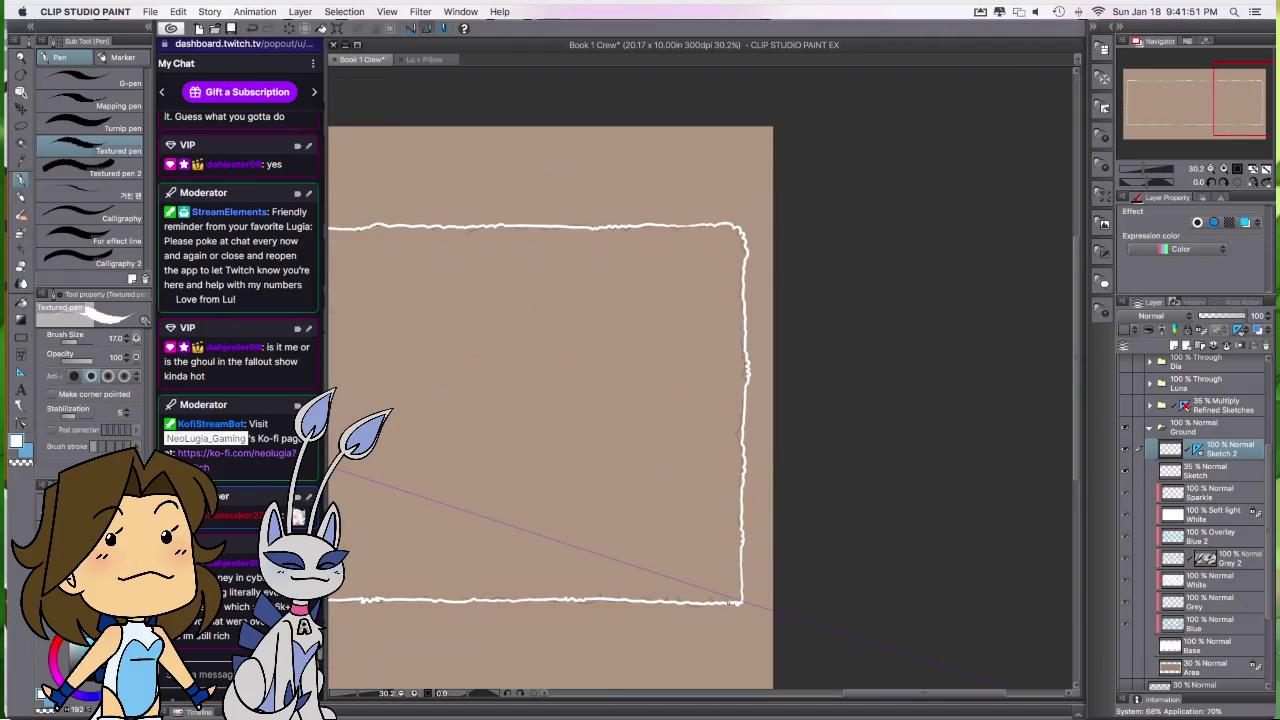
key("ctrl+z")
mouse_move(869, 560)
left_mouse_down()
mouse_move(783, 392)
mouse_move(737, 443)
left_mouse_up()
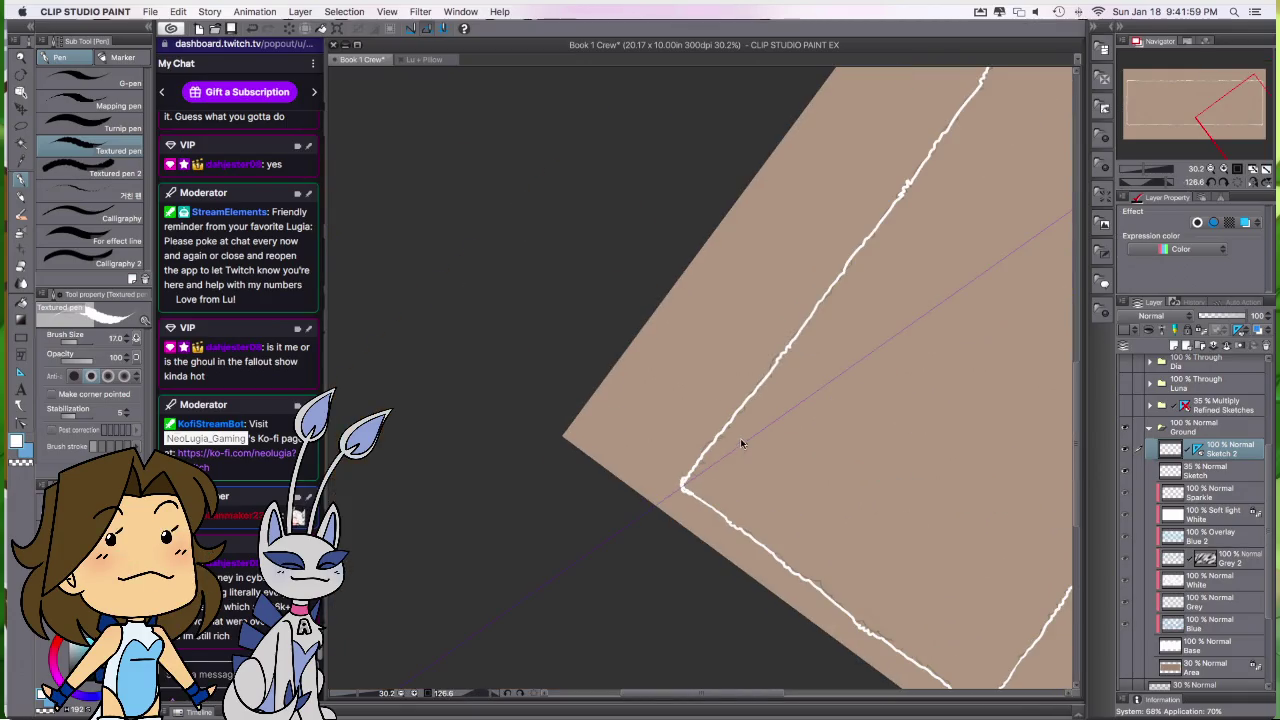
key("c")
left_click_drag(680, 476, 686, 478)
key("c")
Step: Reset the canvas rotation, centre the whole frame in view, and switch to Auto select
left_click_drag(919, 531, 874, 397)
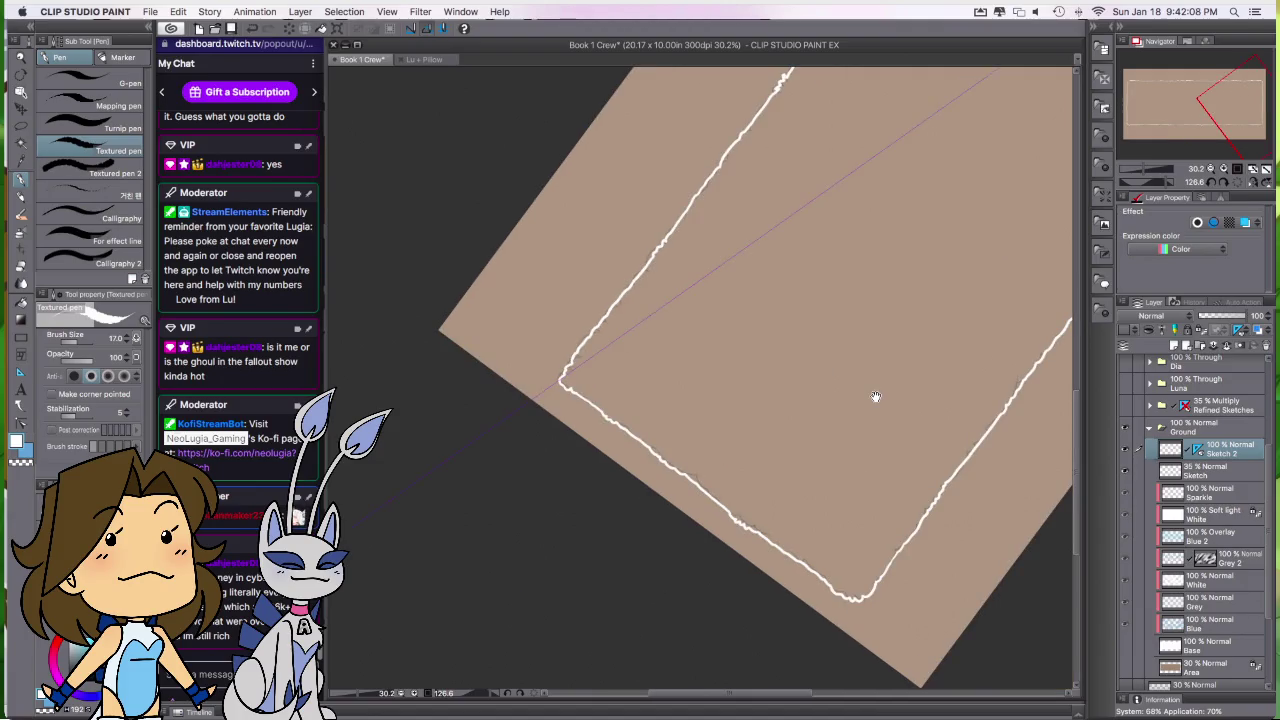
key("at")
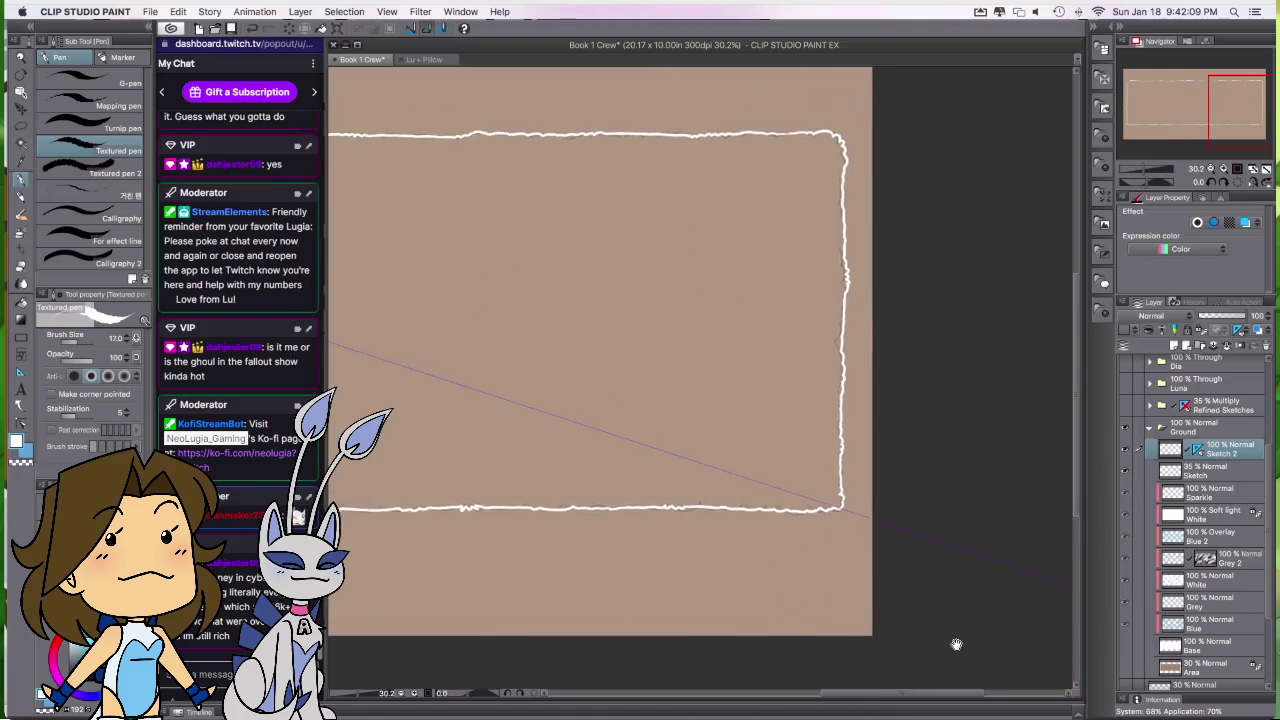
scroll(962, 638, "up", 2)
scroll(614, 436, "down", 3)
left_click_drag(614, 436, 991, 395)
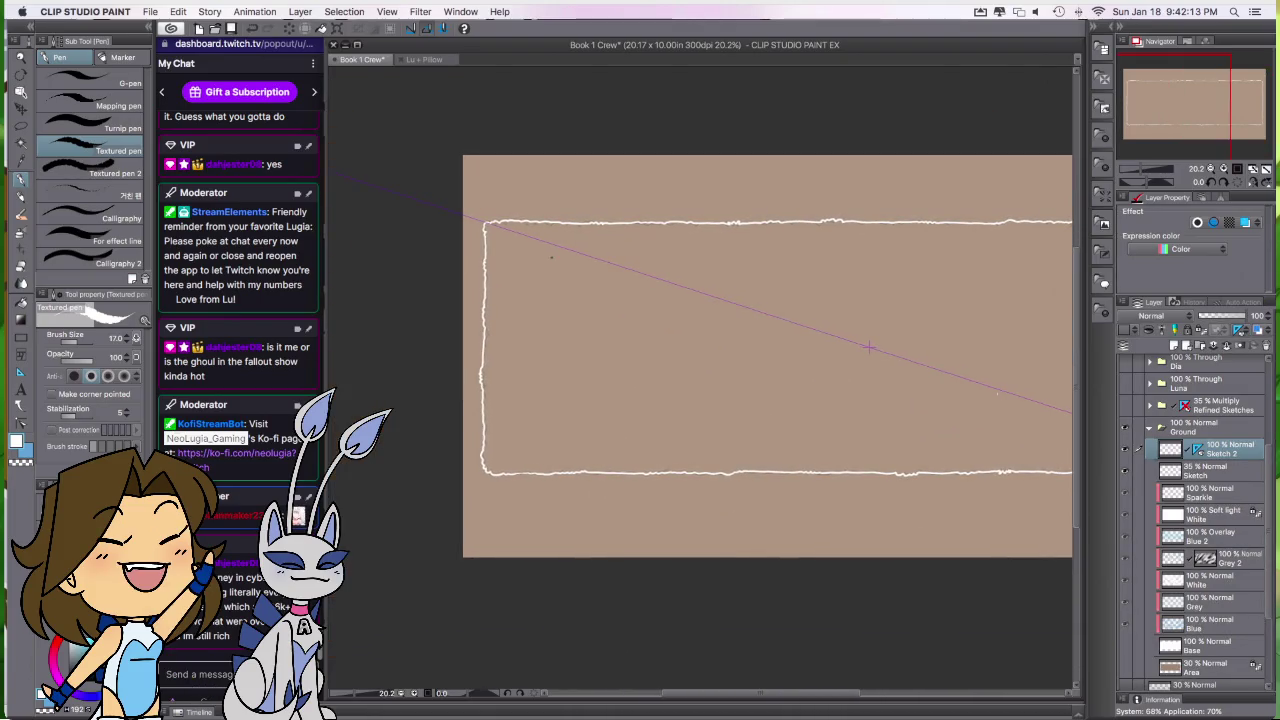
scroll(495, 221, "up", 3)
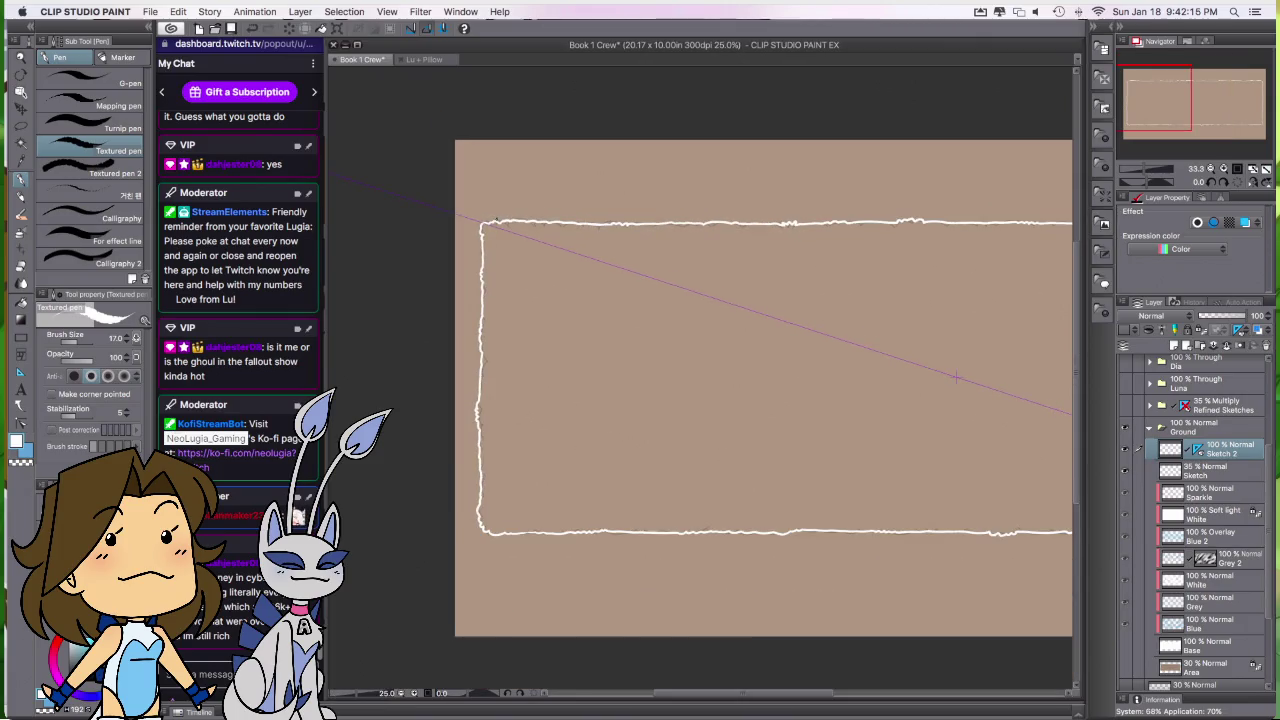
scroll(651, 300, "down", 1)
mouse_move(569, 311)
left_mouse_down()
mouse_move(552, 311)
mouse_move(680, 363)
left_mouse_up()
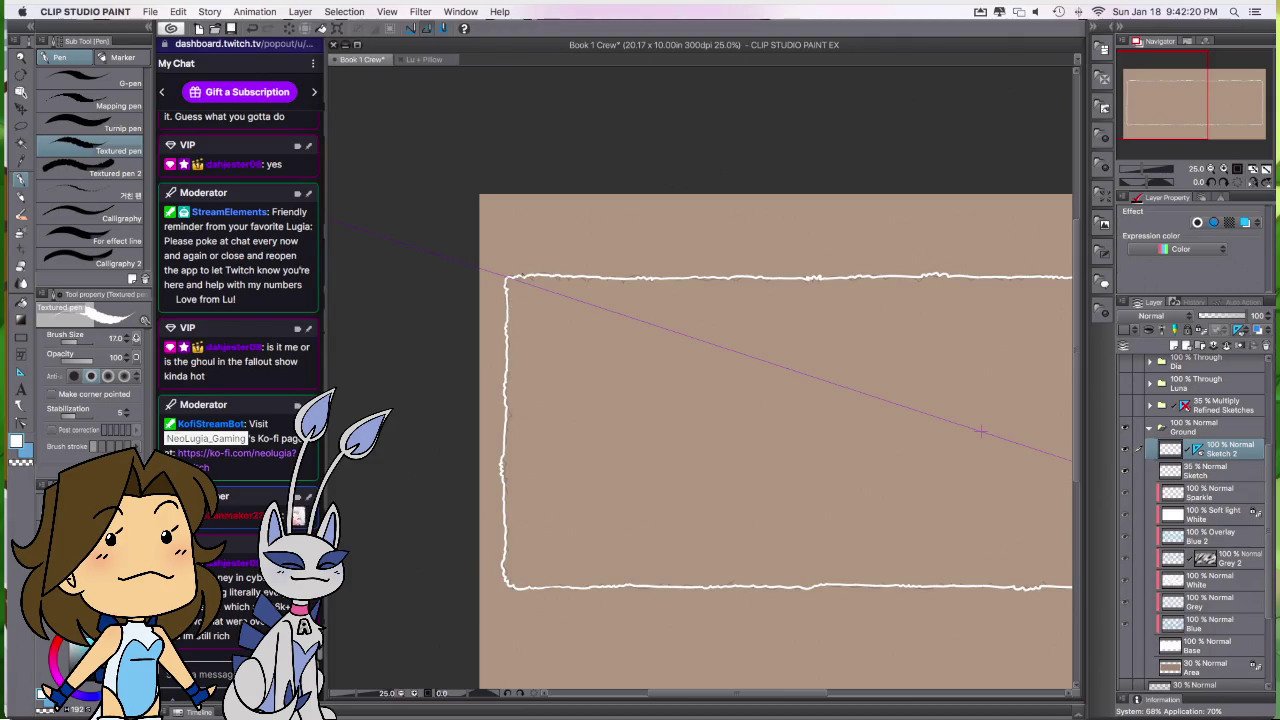
mouse_move(626, 349)
left_mouse_down()
mouse_move(454, 286)
mouse_move(445, 309)
left_mouse_up()
scroll(456, 289, "down", 1)
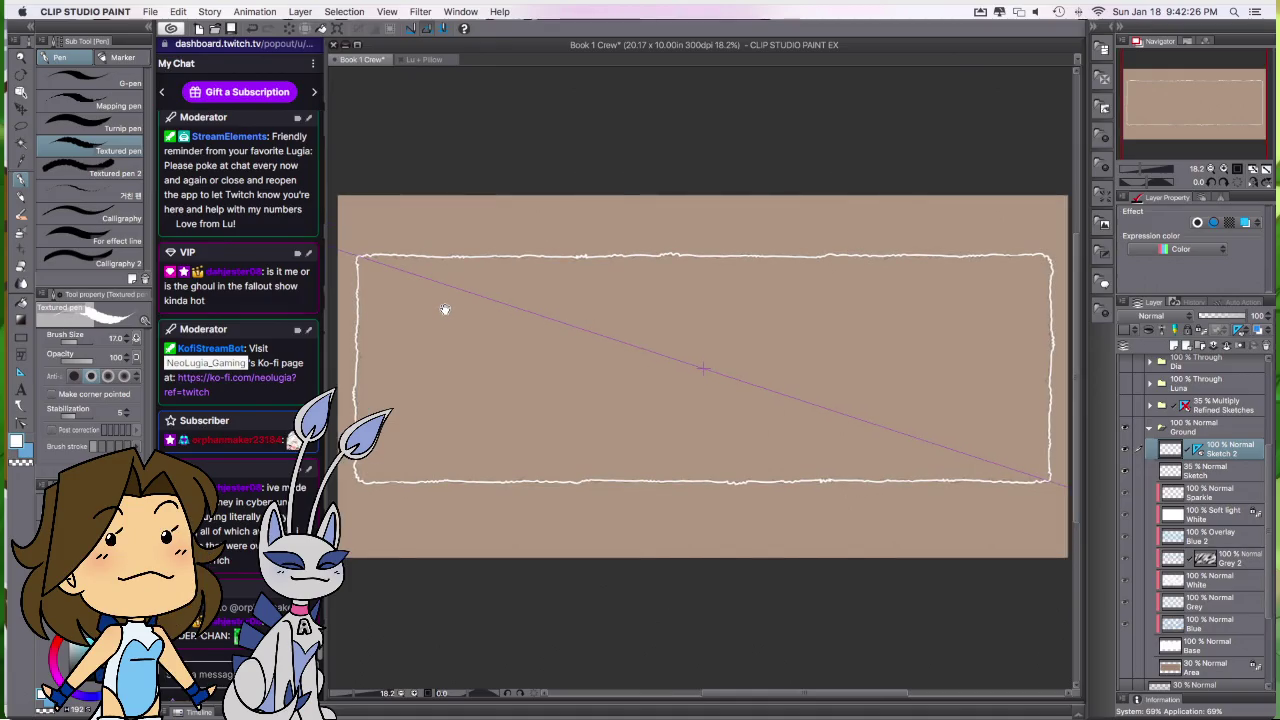
key("w")
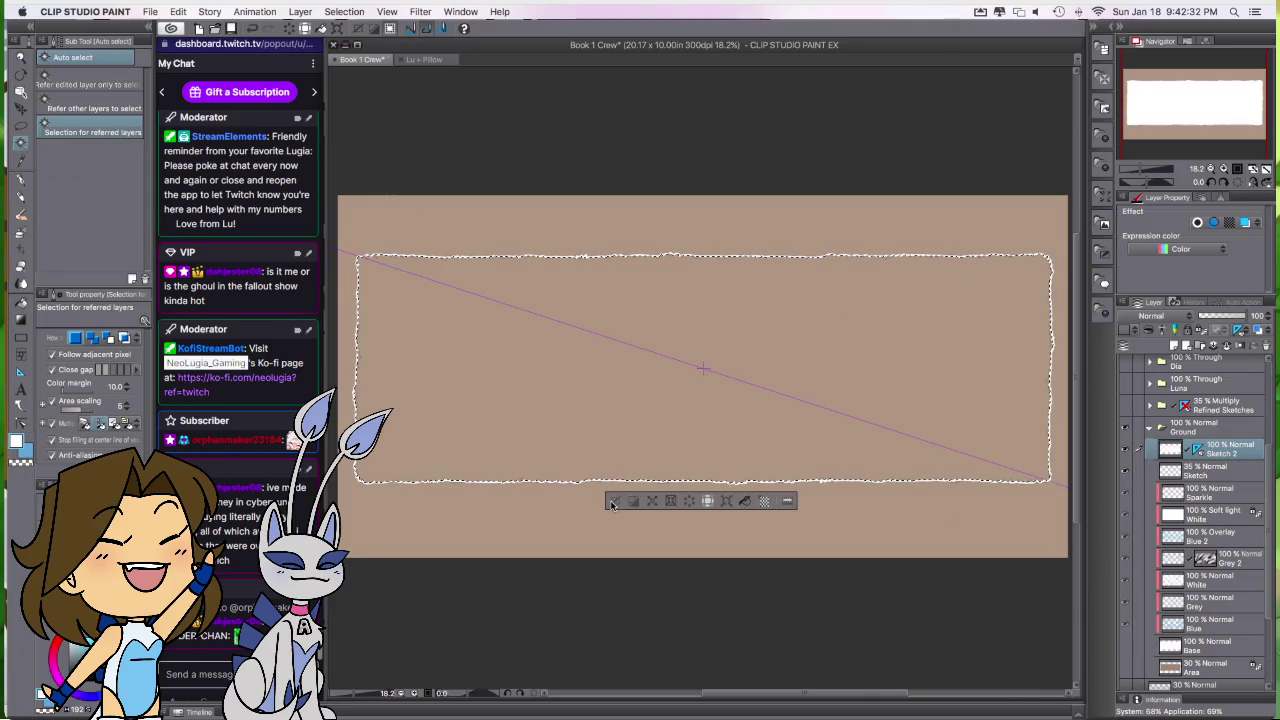
Step: Select and delete the white fill on the Sketch 2 layer, then deselect
left_click(744, 501)
left_click(615, 501)
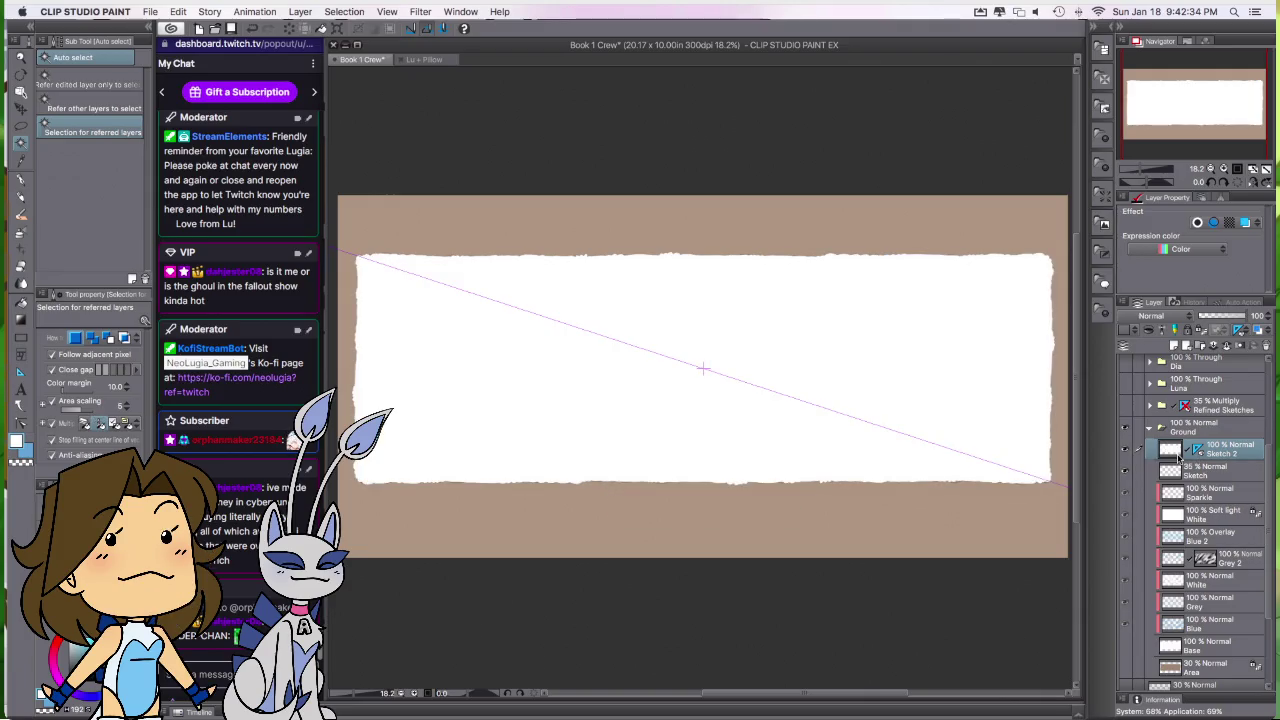
left_click(1170, 451, "super")
key("Delete")
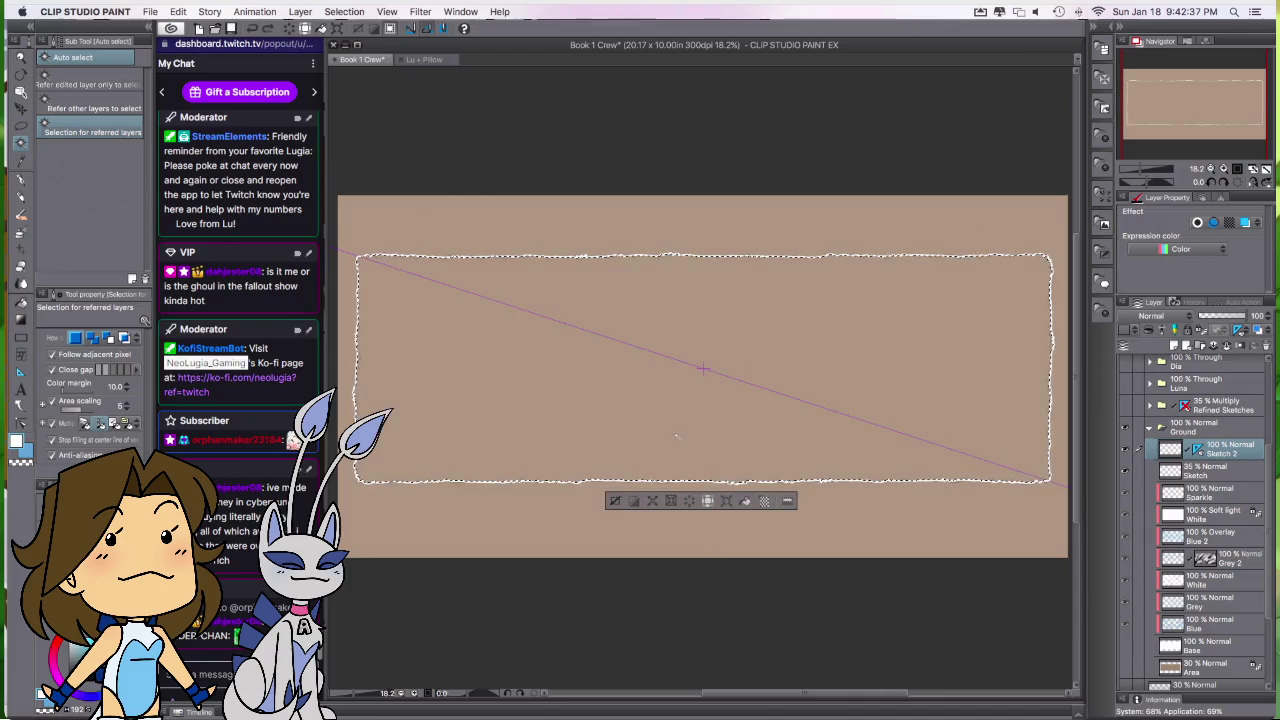
key("super+d")
Step: Rename Sketch 2 to 'Lines' and add a layer mask to the Base layer
double_click(1236, 452)
type("Lines")
key("Return")
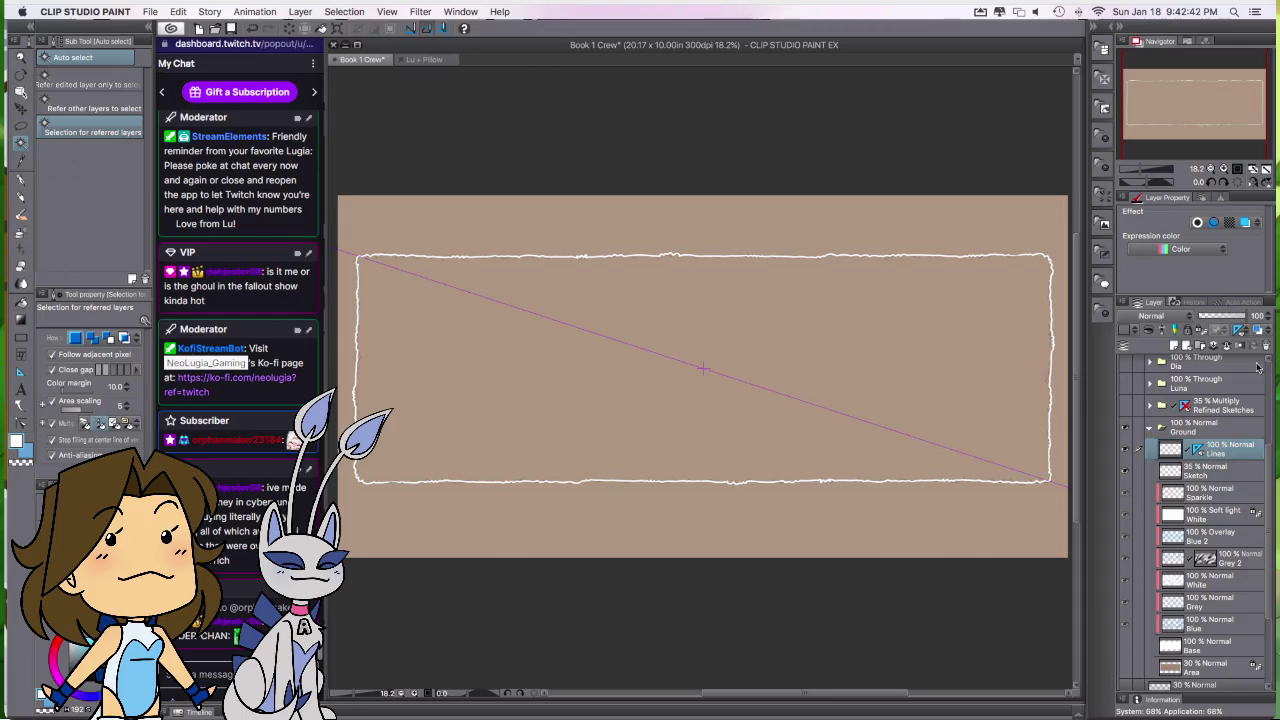
left_click(1170, 645, "super")
left_click(1249, 330)
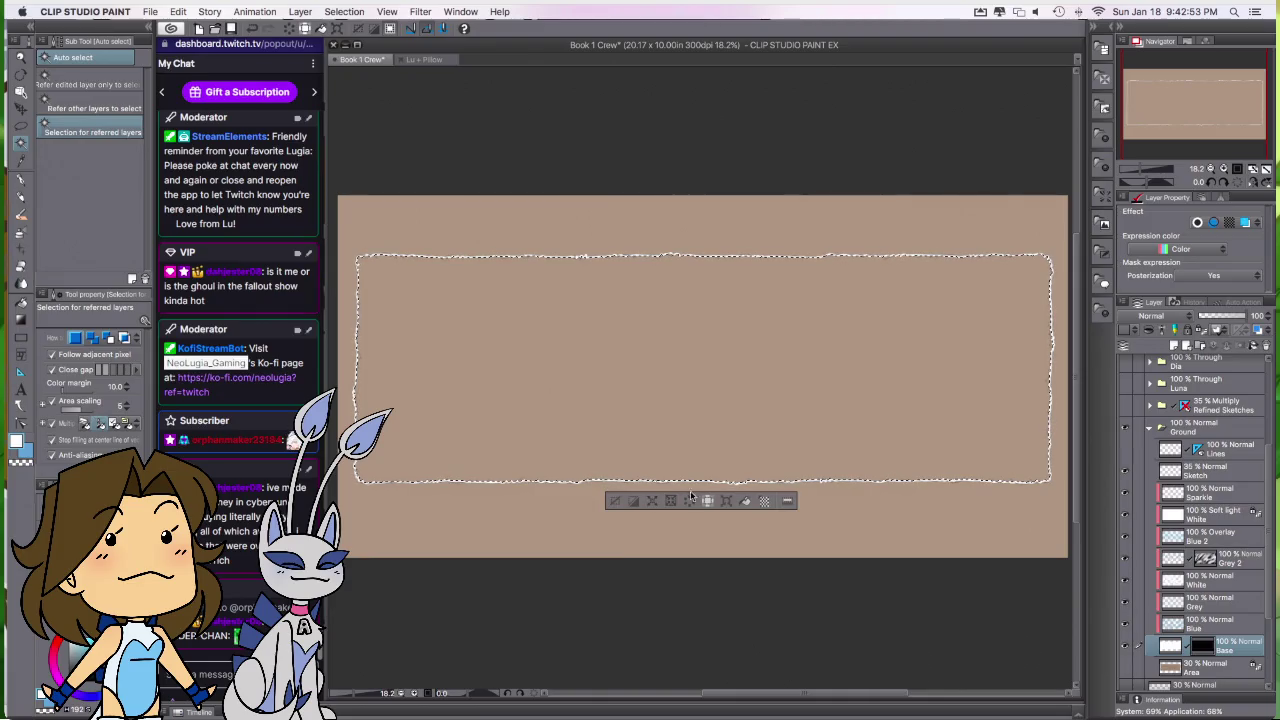
Step: Expand the frame selection by 5 px and fill it with white on the Base layer
left_click(651, 503)
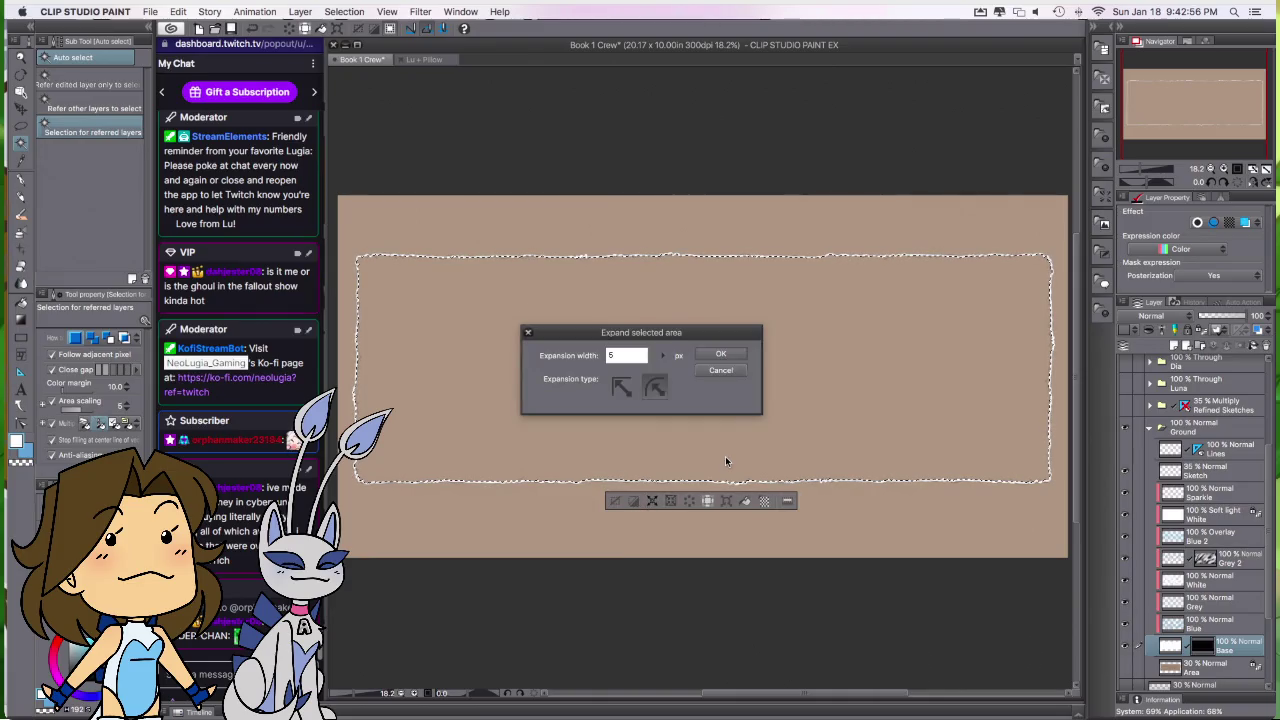
key("Return")
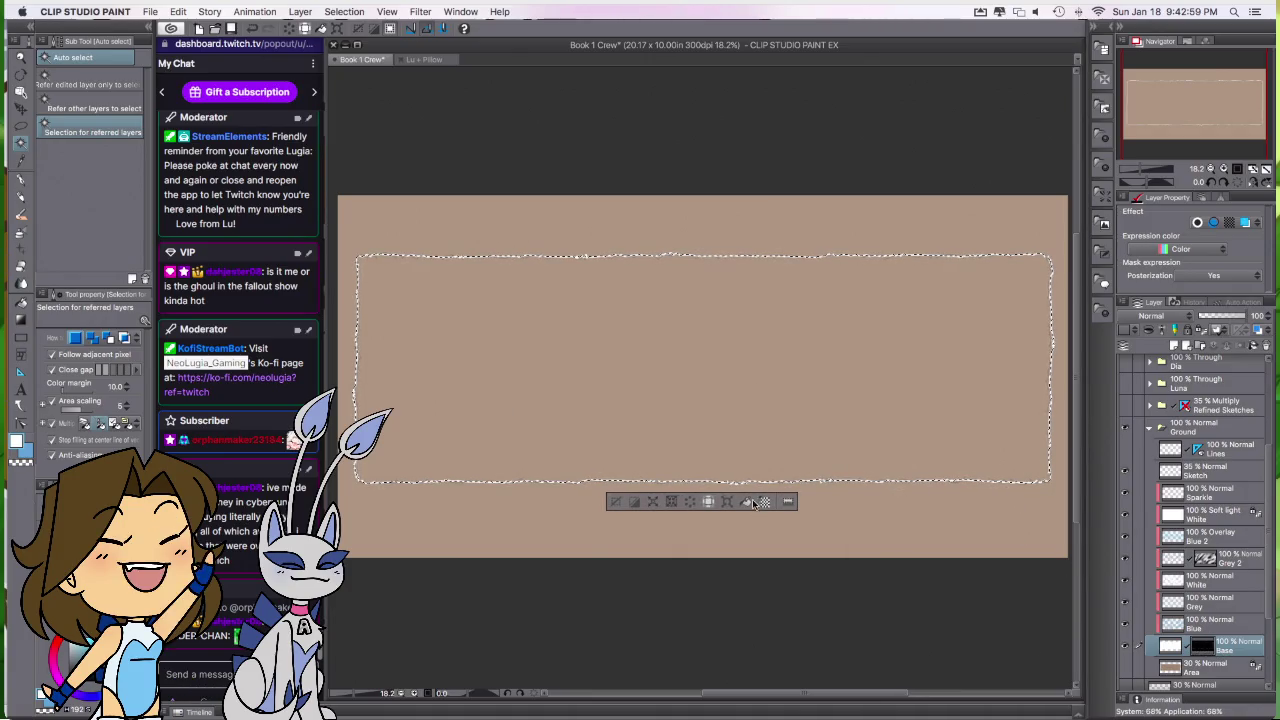
key("alt+BackSpace")
key("ctrl+d")
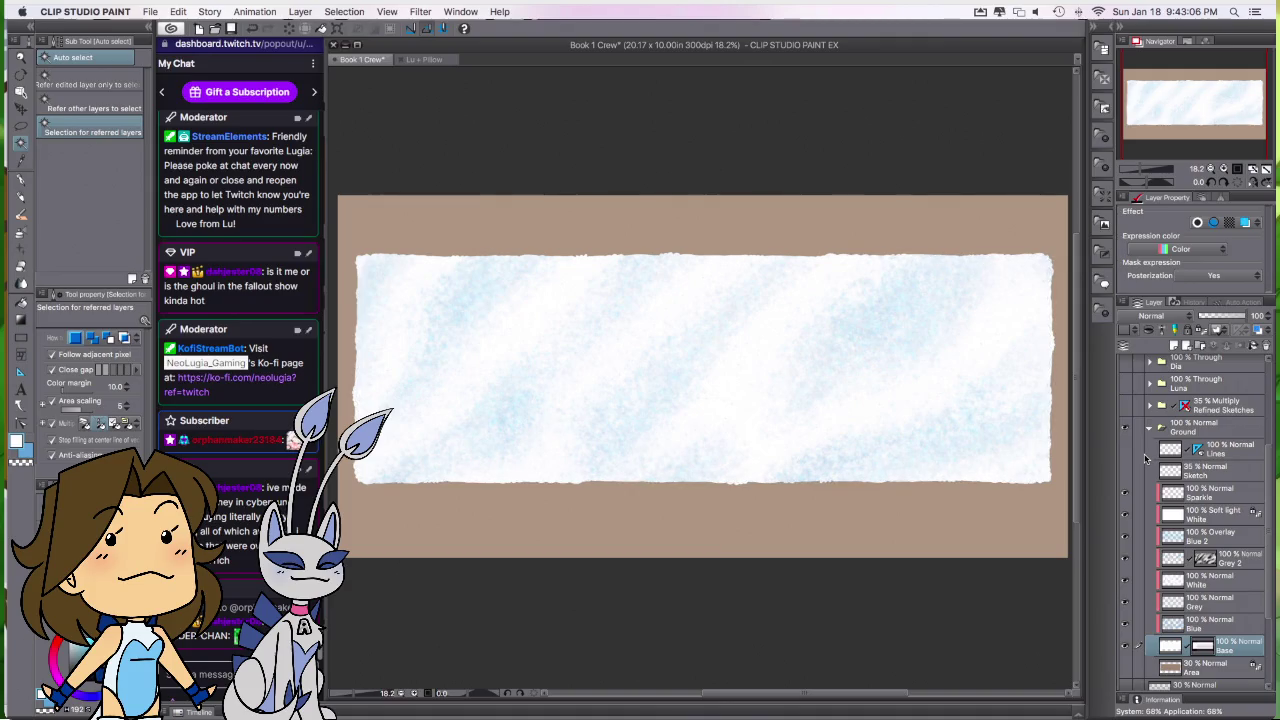
key("ctrl+z")
key("ctrl+z")
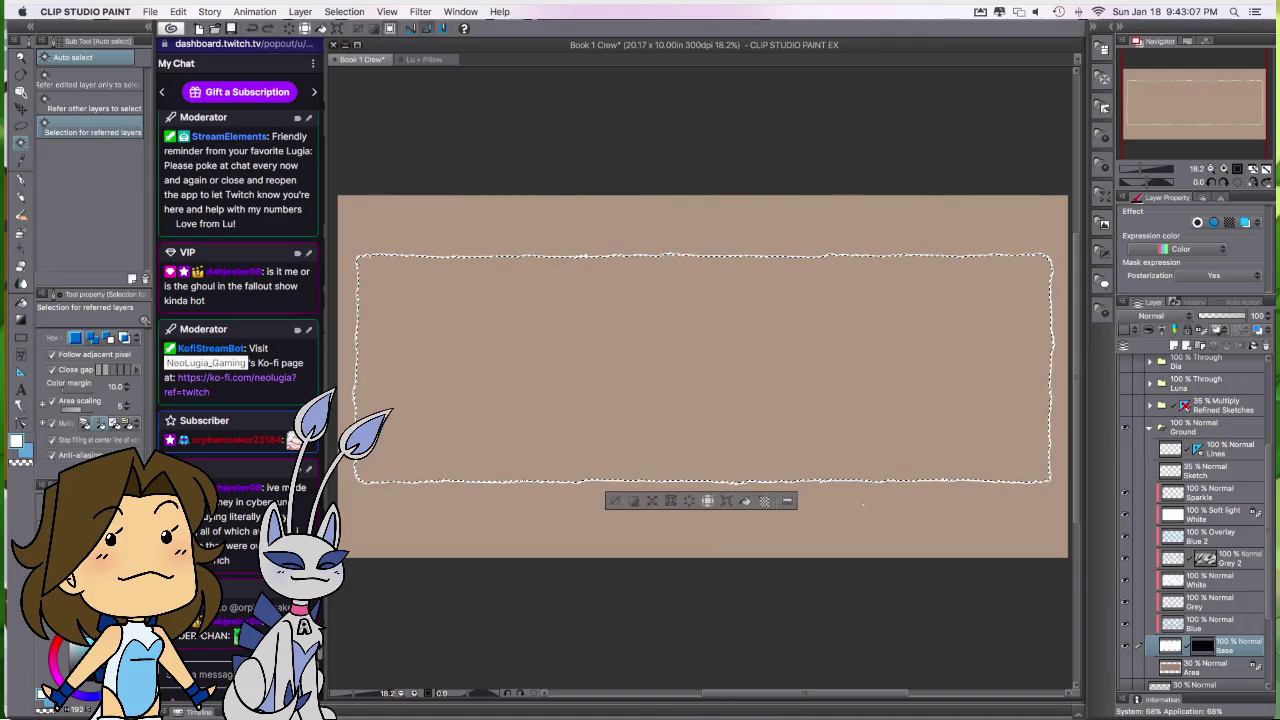
key("ctrl+y")
key("ctrl+y")
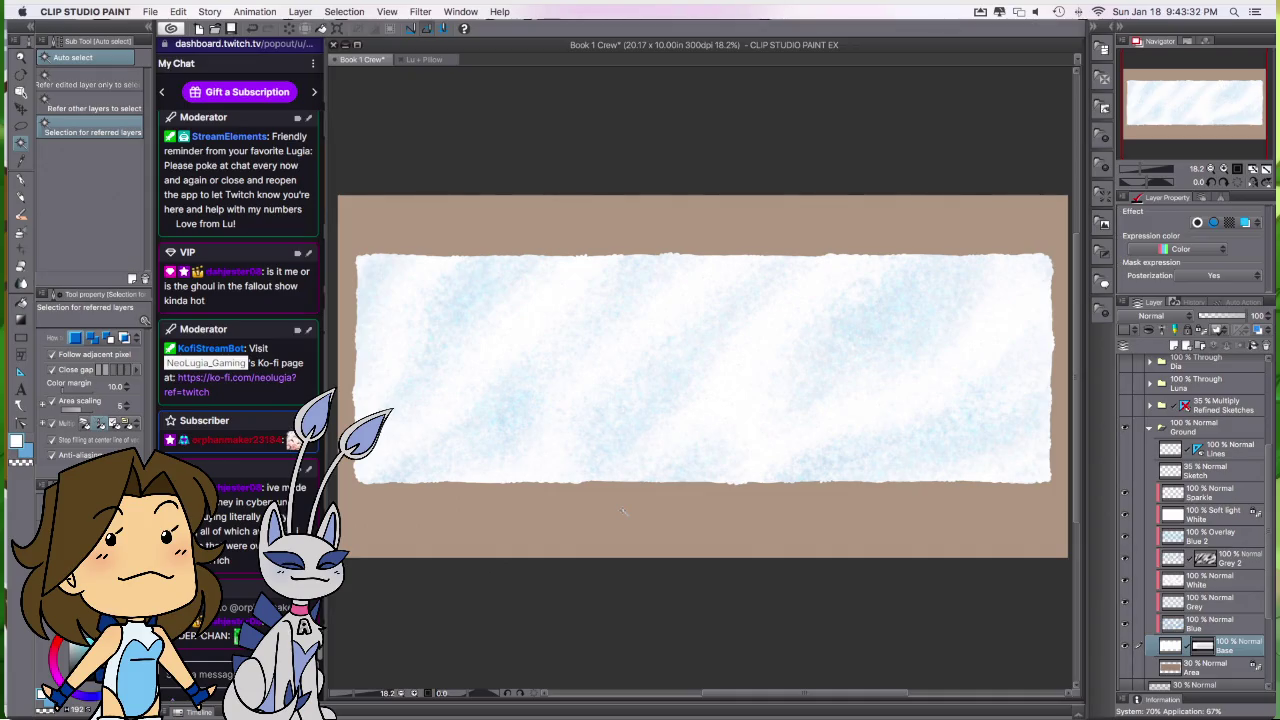
scroll(770, 578, "left", 3)
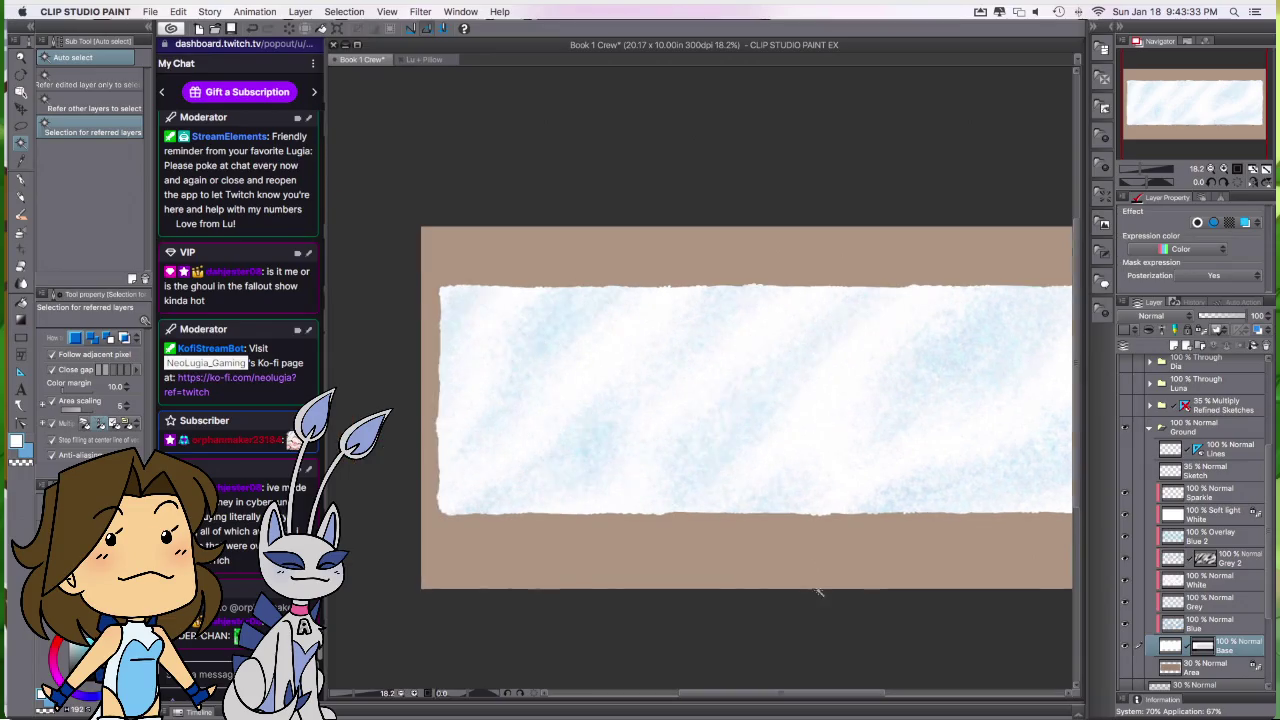
Step: Zoom in to 36.7% and pan around the snowy panel's ragged edges
key("p")
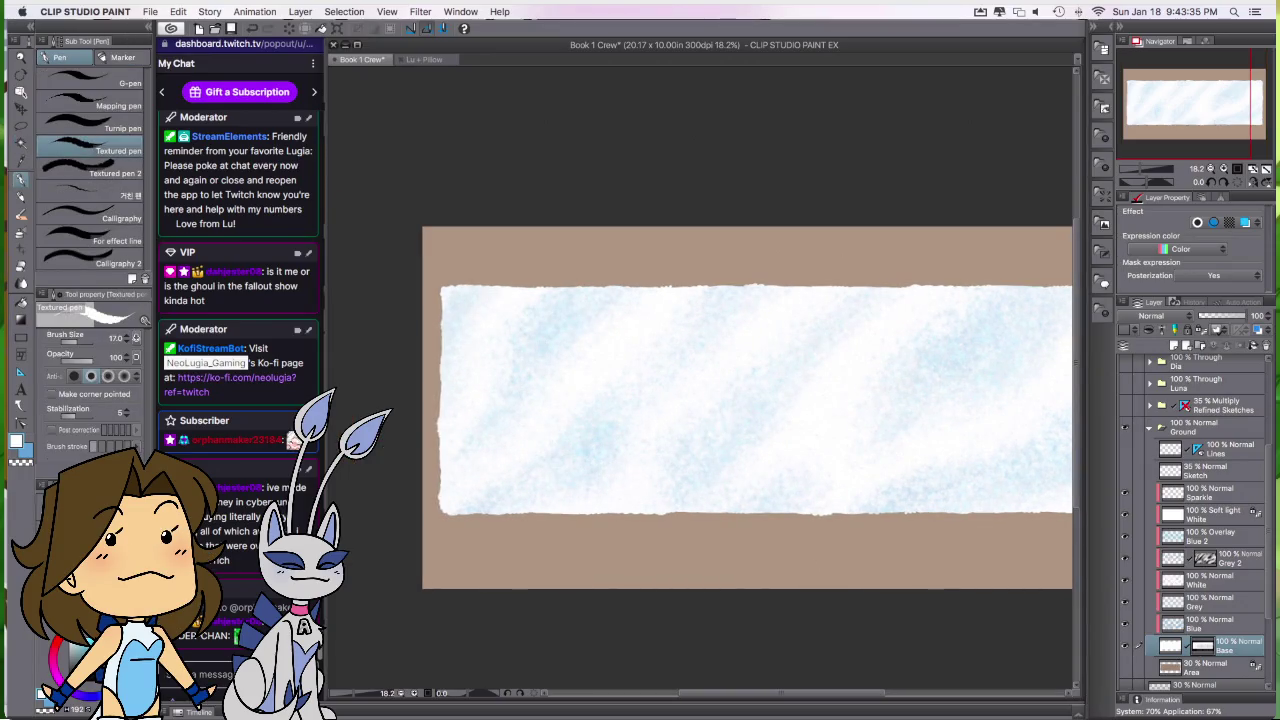
scroll(428, 455, "up", 2)
scroll(428, 455, "up", 2)
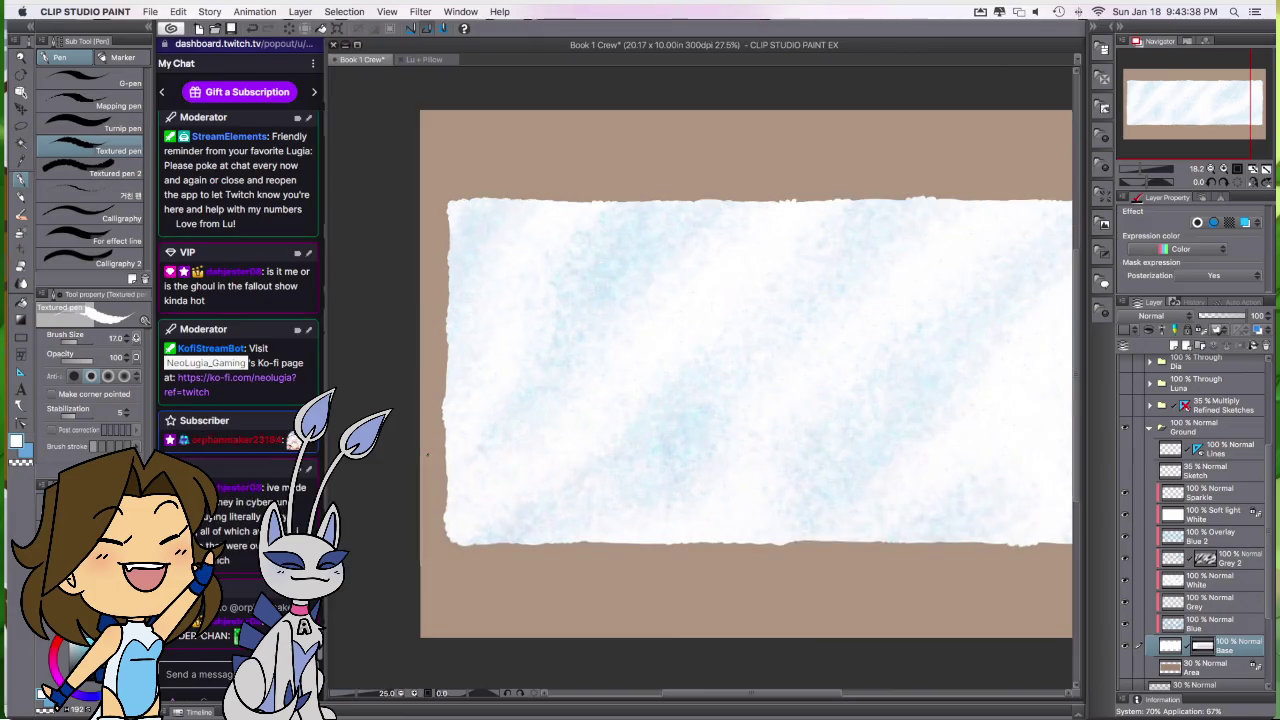
scroll(440, 455, "up", 2)
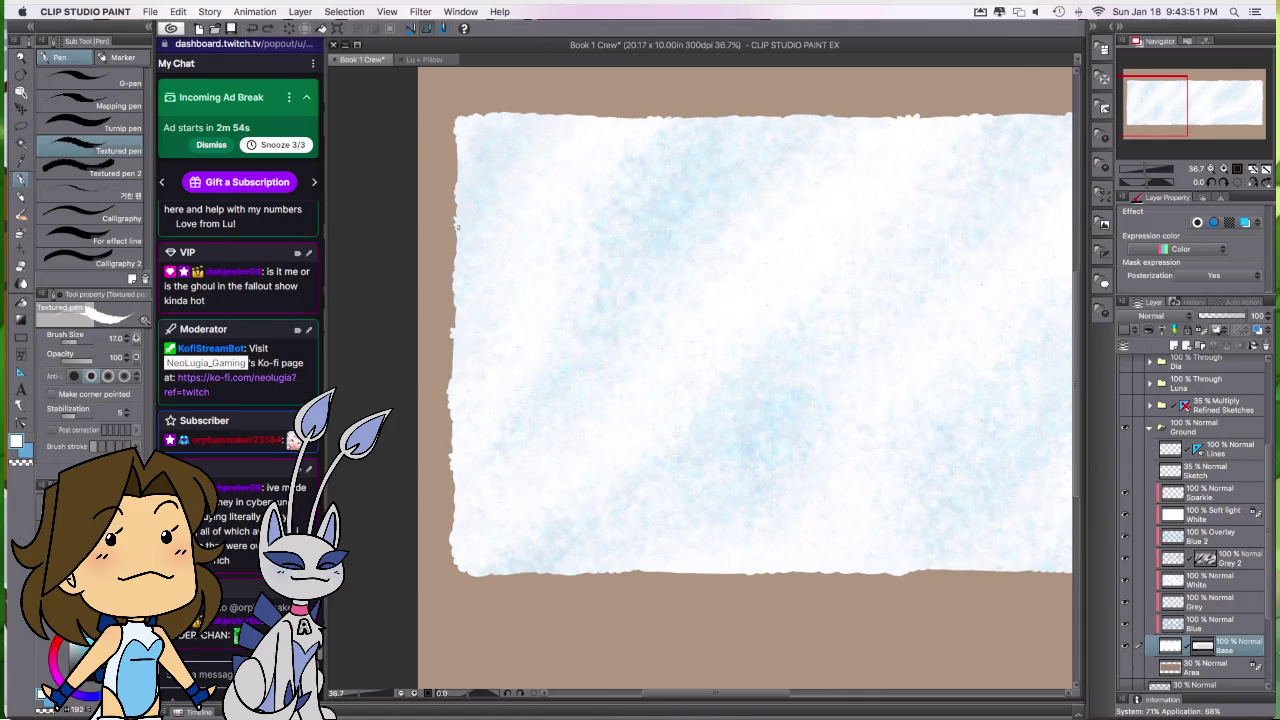
left_click_drag(726, 380, 661, 520)
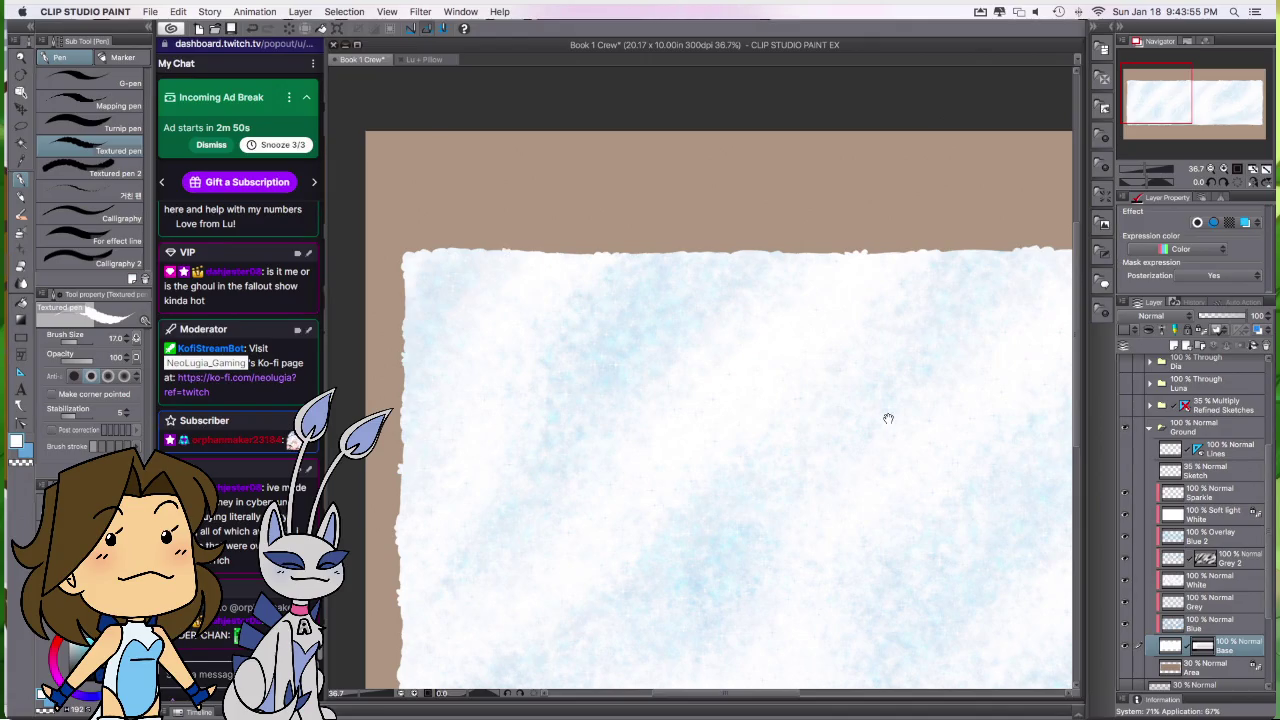
left_click_drag(677, 520, 637, 605)
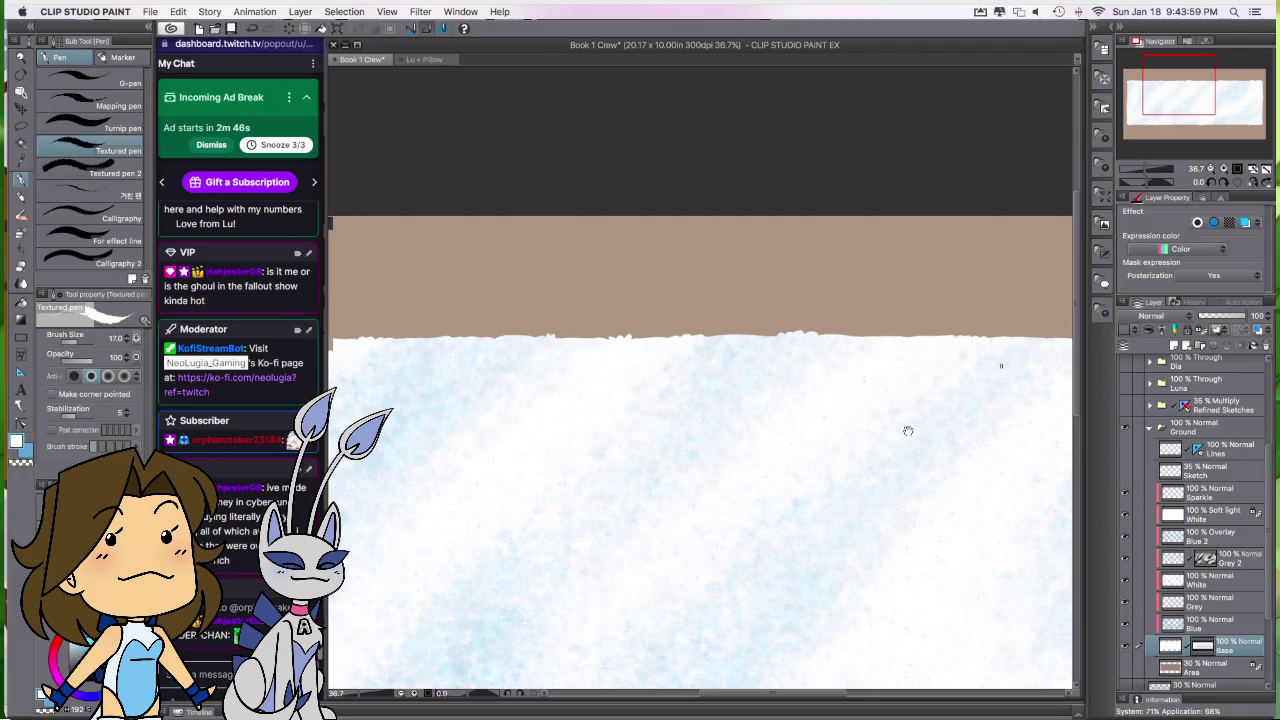
scroll(906, 429, "up", 2)
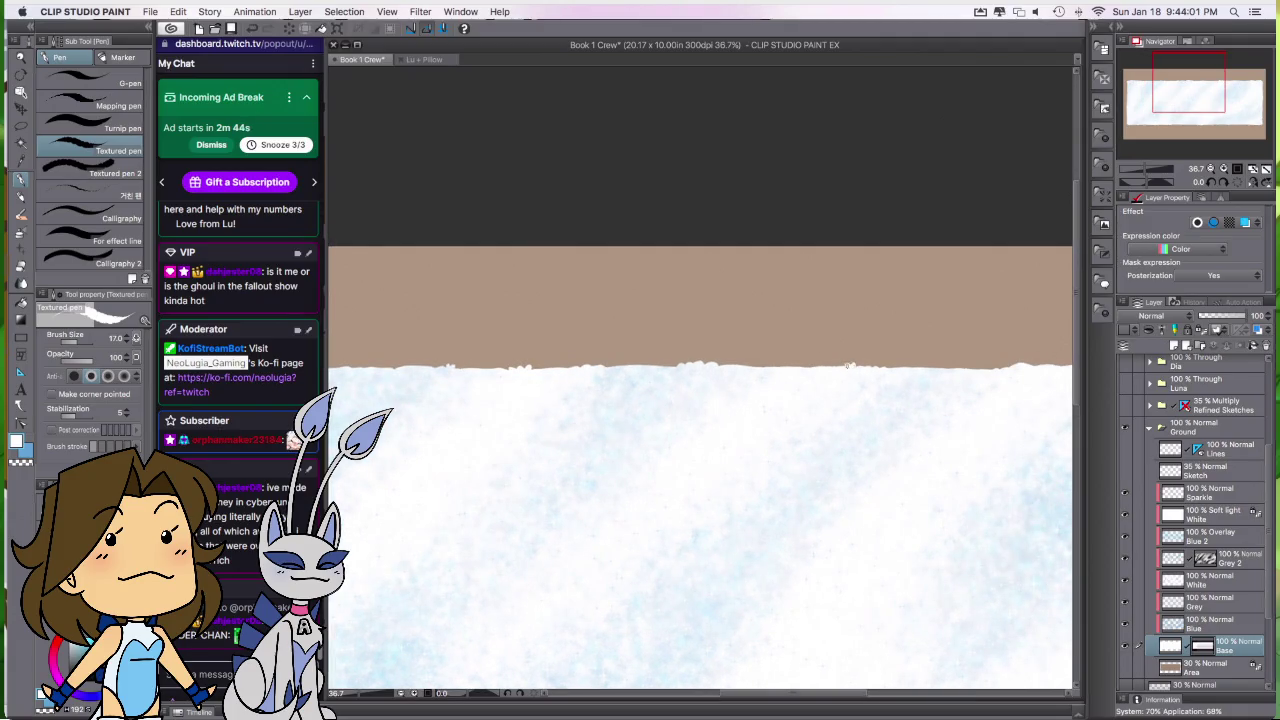
scroll(771, 528, "up", 2)
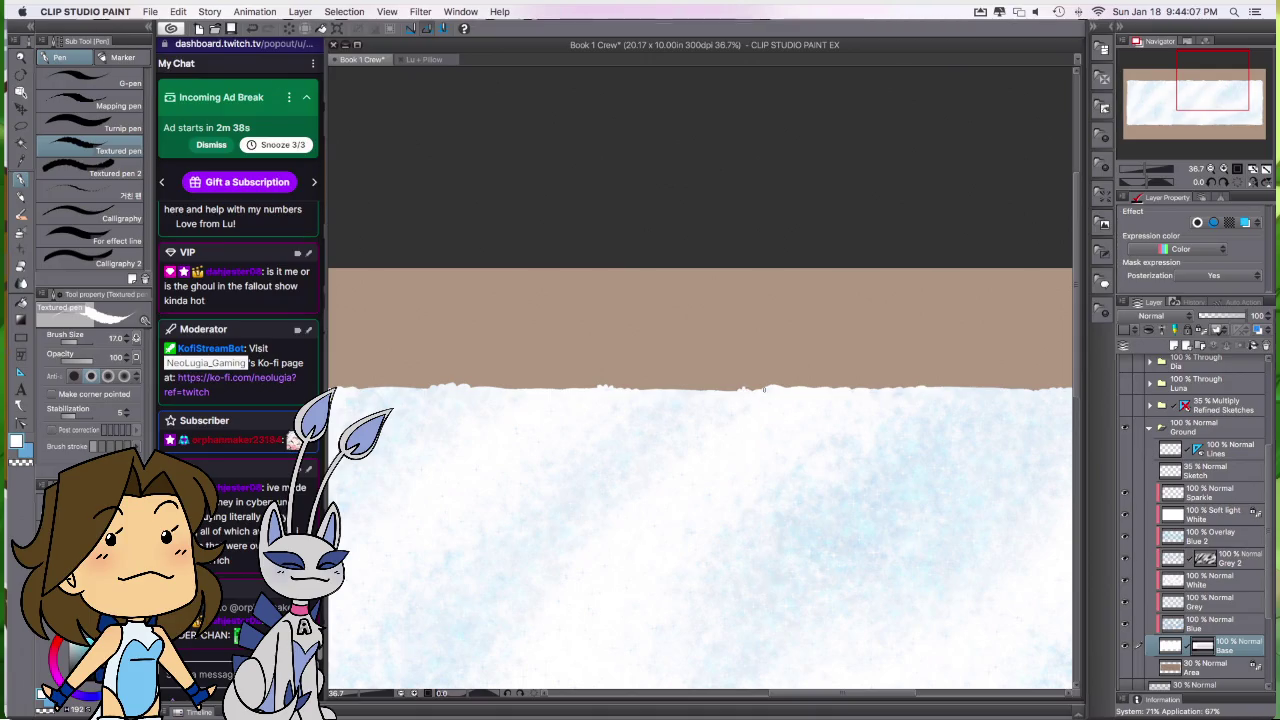
scroll(743, 400, "up", 2)
scroll(923, 410, "right", 2)
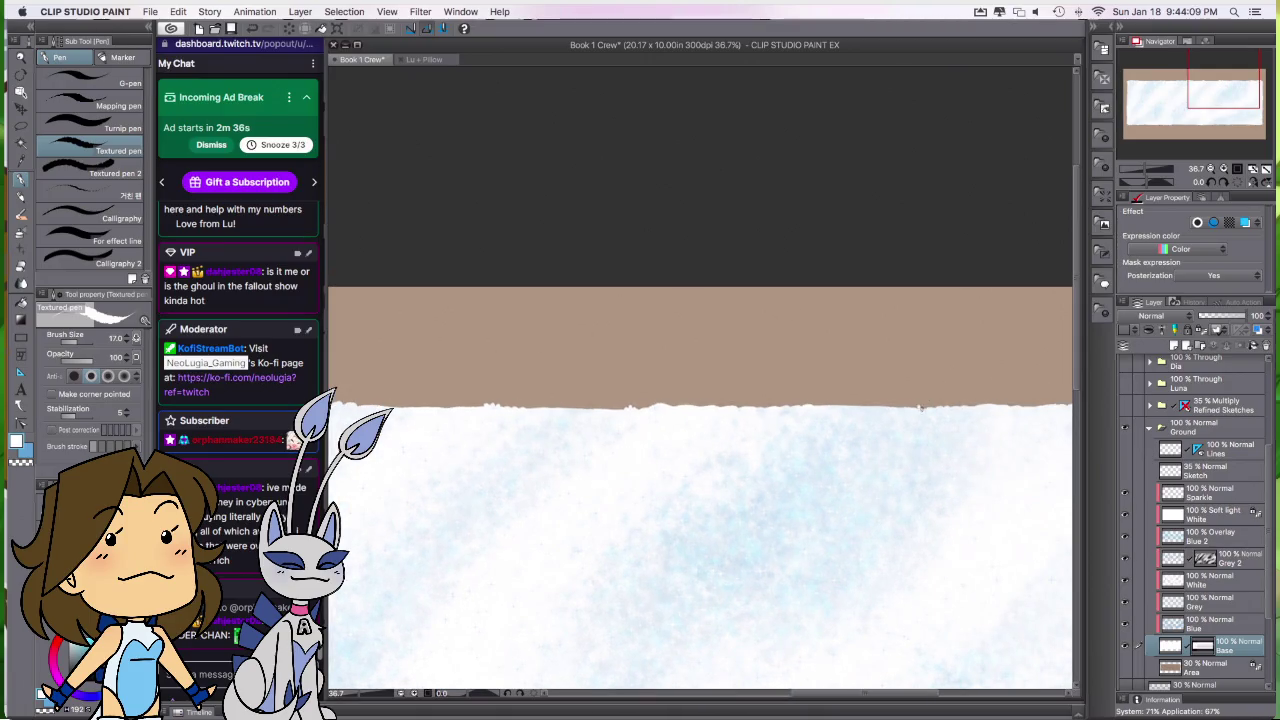
scroll(760, 550, "right", 5)
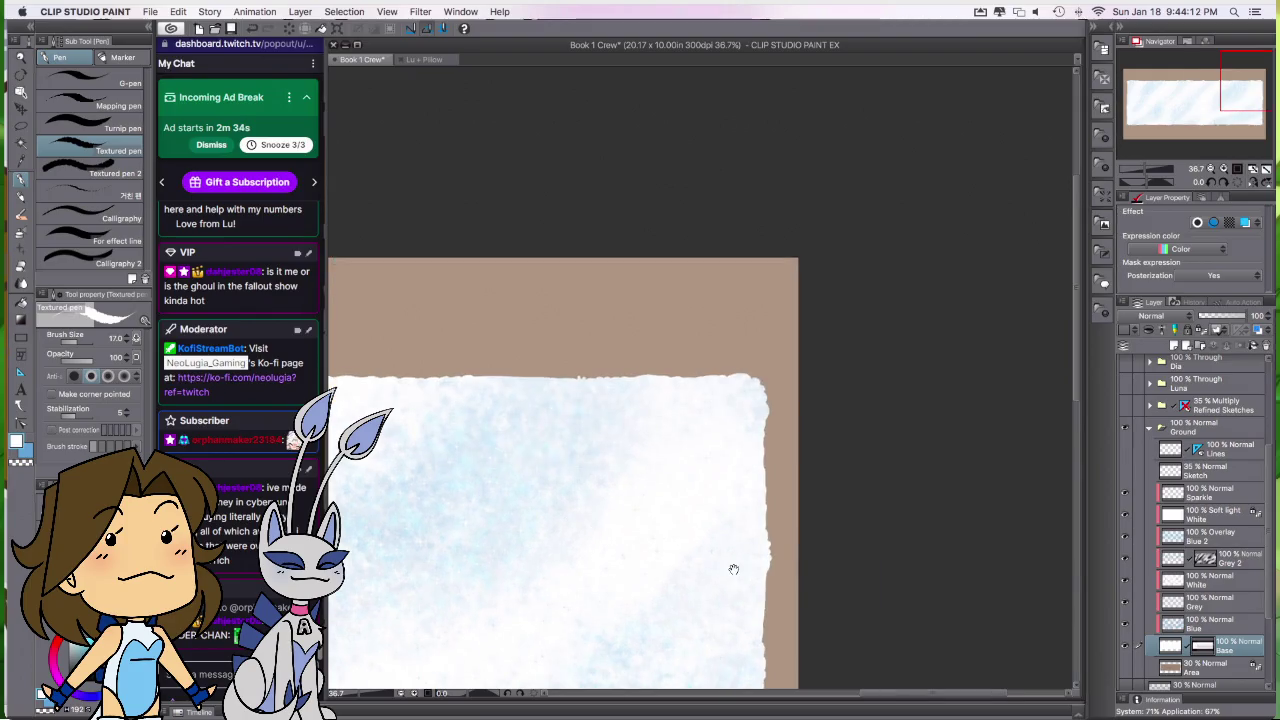
scroll(734, 571, "down", 5)
scroll(887, 195, "left", 5)
scroll(657, 486, "down", 5)
scroll(1015, 600, "up", 3)
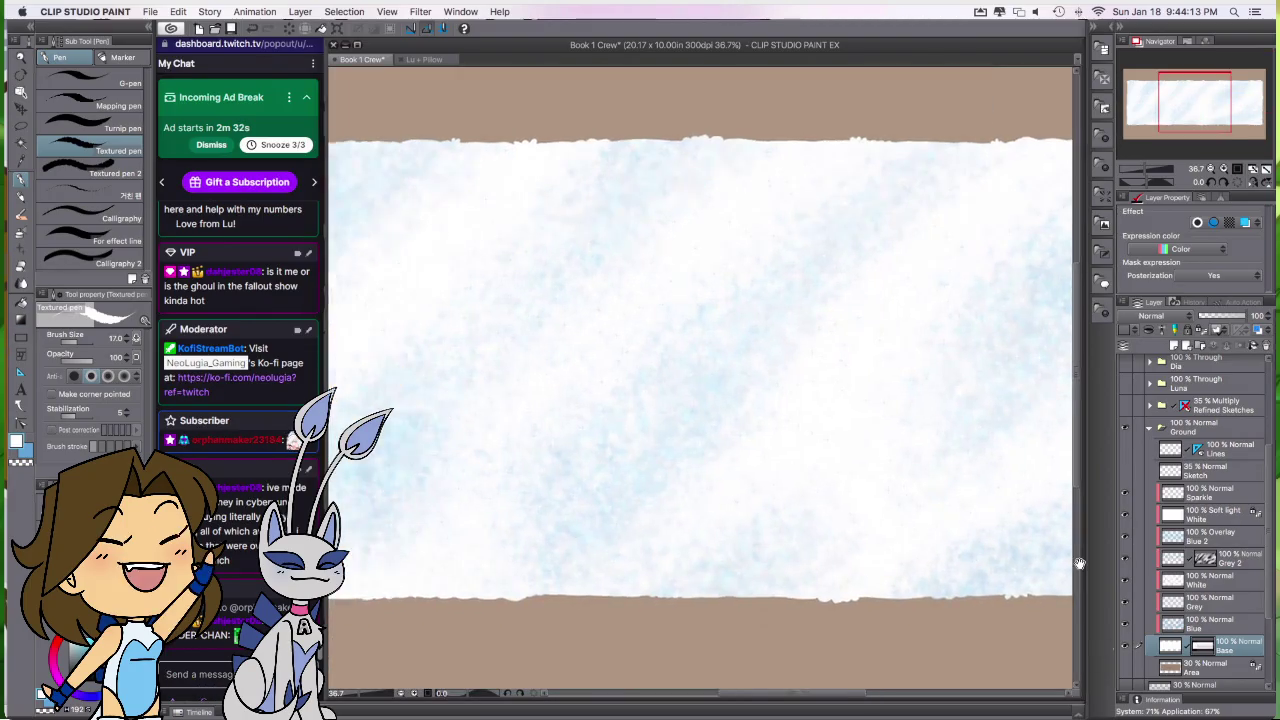
scroll(943, 514, "down", 2)
scroll(777, 571, "up", 2)
scroll(777, 571, "left", 2)
scroll(771, 563, "up", 2)
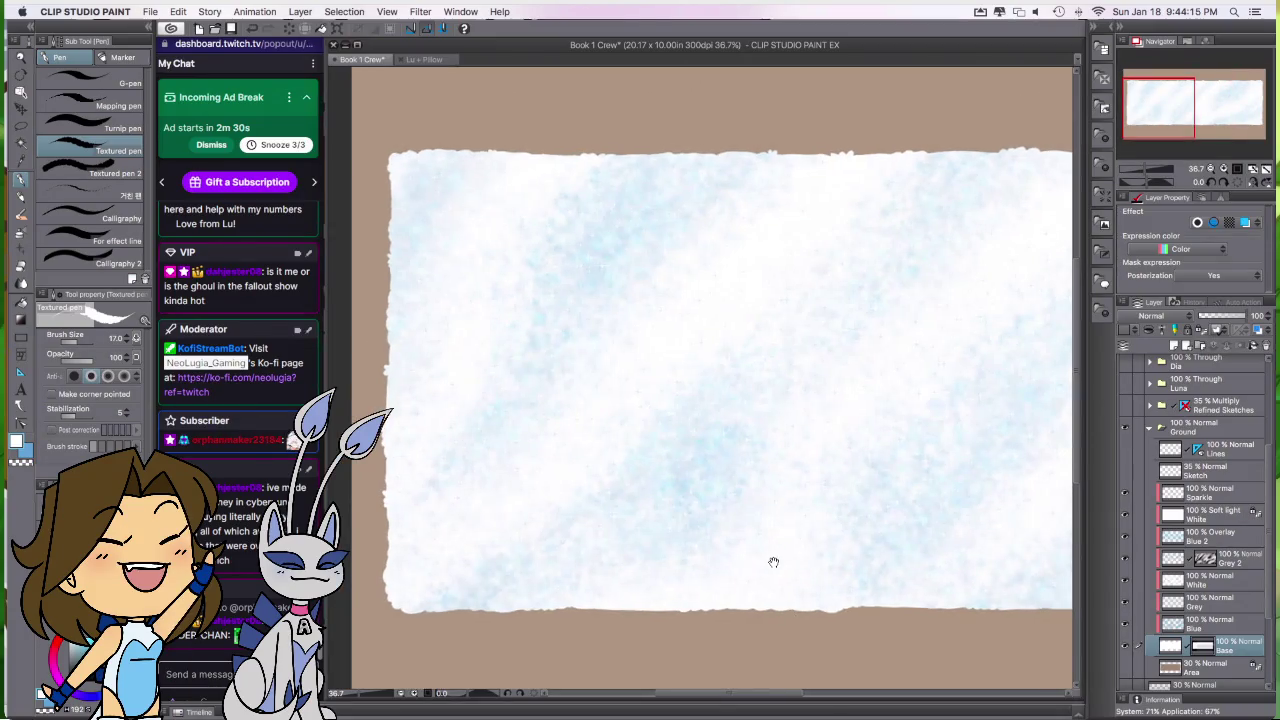
scroll(512, 401, "right", 2)
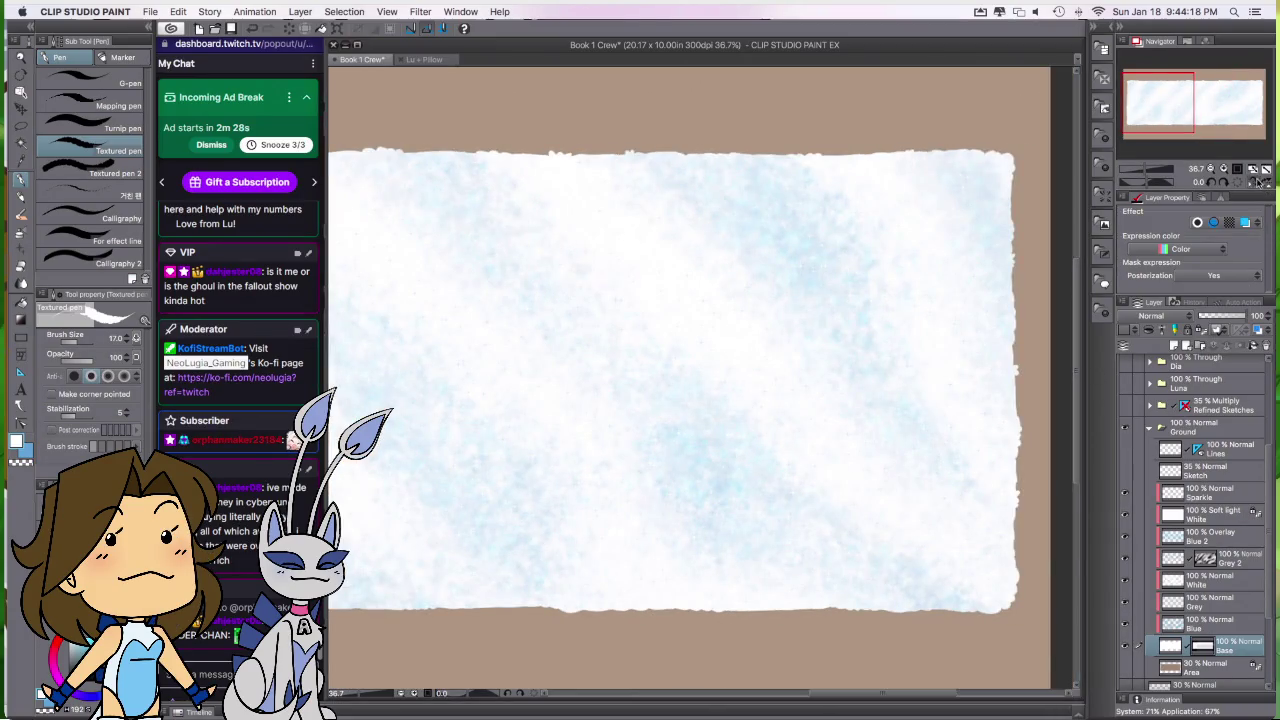
scroll(512, 401, "down", 1)
scroll(1006, 480, "left", 2)
scroll(594, 571, "up", 3)
scroll(823, 509, "left", 5)
scroll(823, 509, "down", 2)
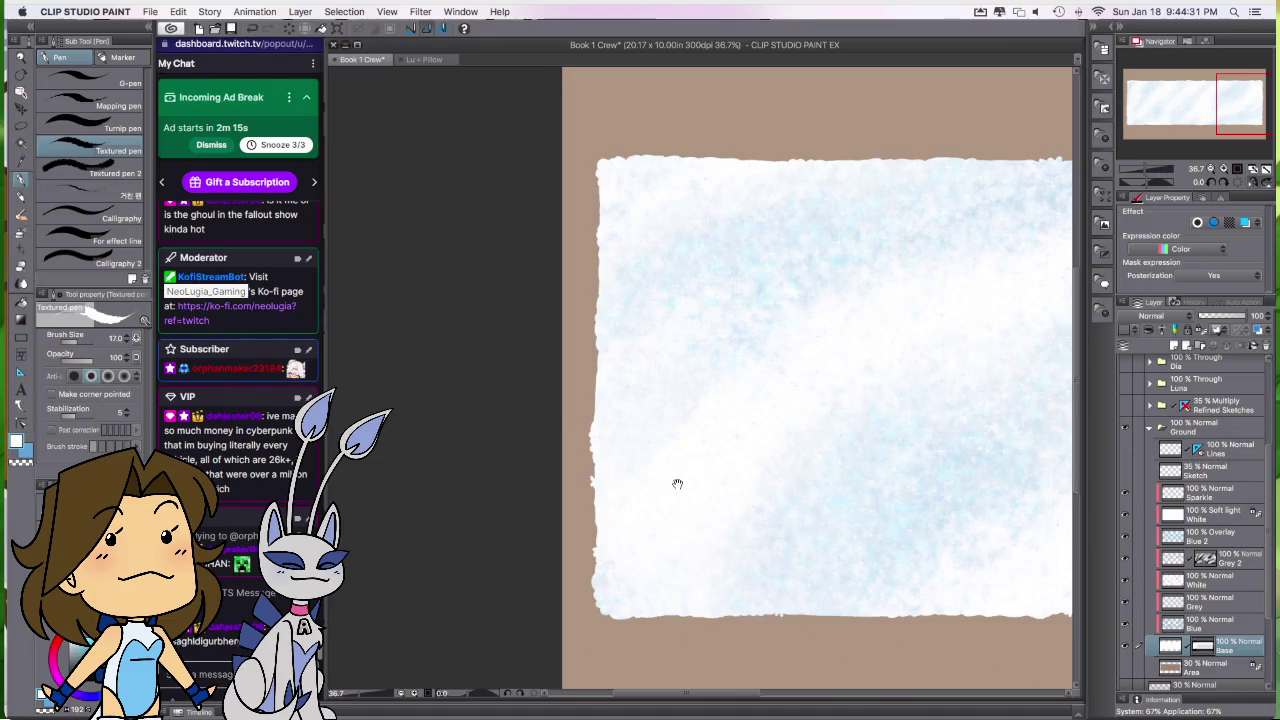
scroll(677, 480, "up", 5)
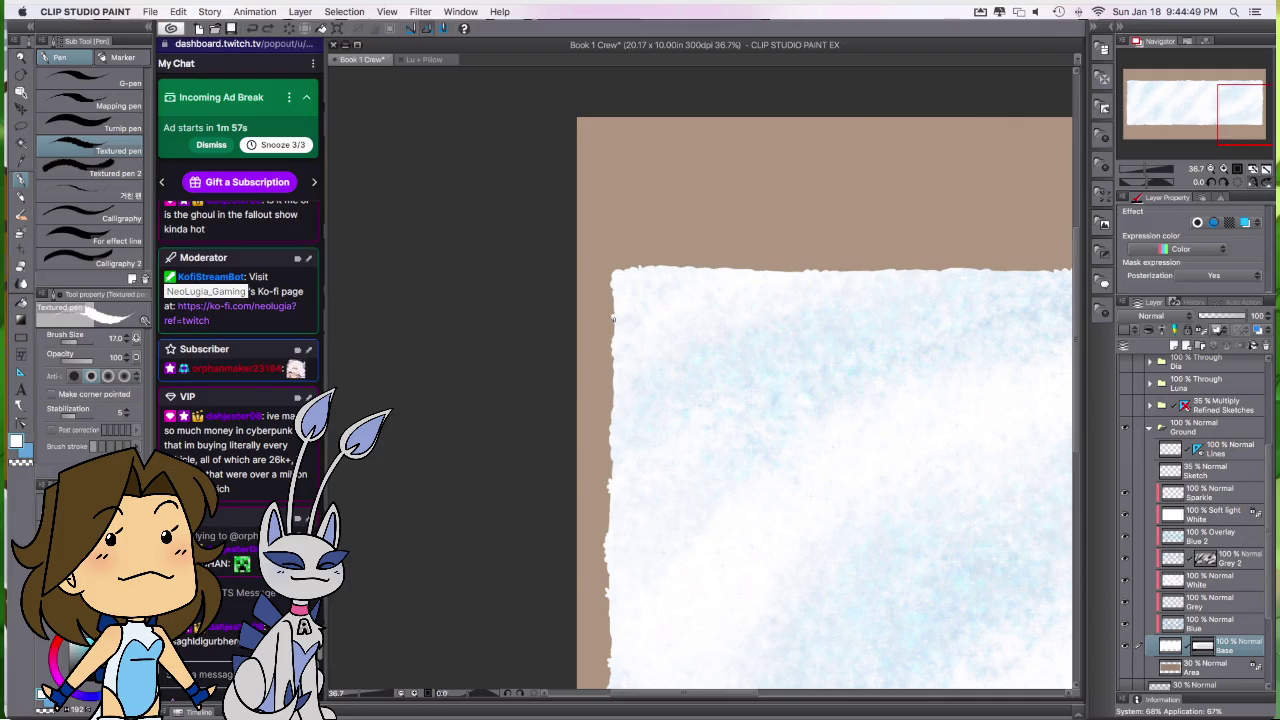
scroll(786, 563, "right", 3)
scroll(786, 563, "up", 1)
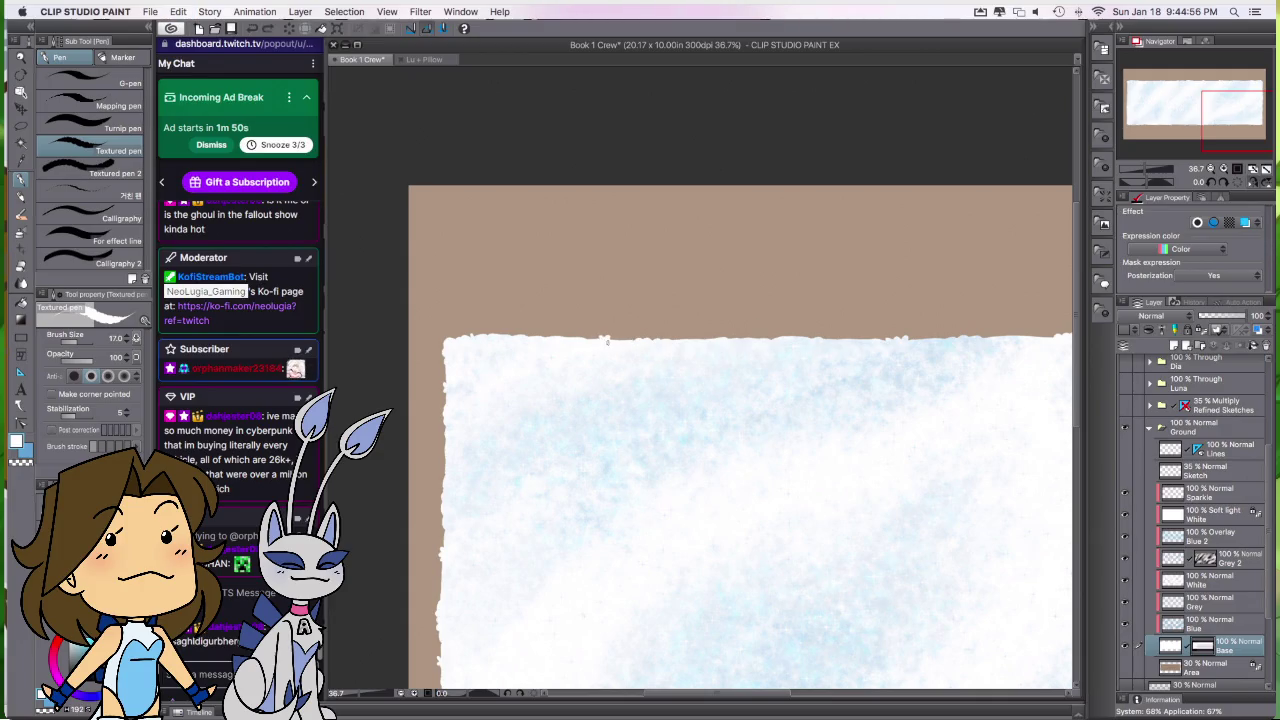
left_click_drag(929, 494, 780, 537)
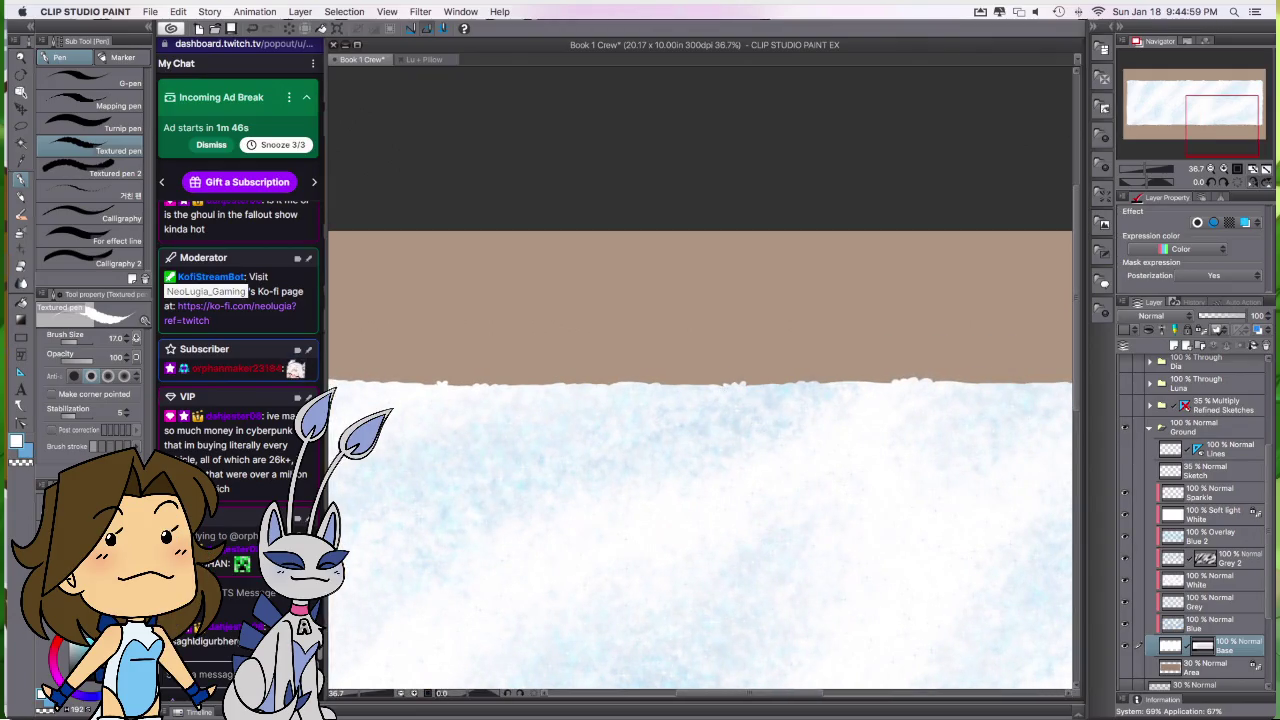
left_click_drag(774, 378, 884, 398)
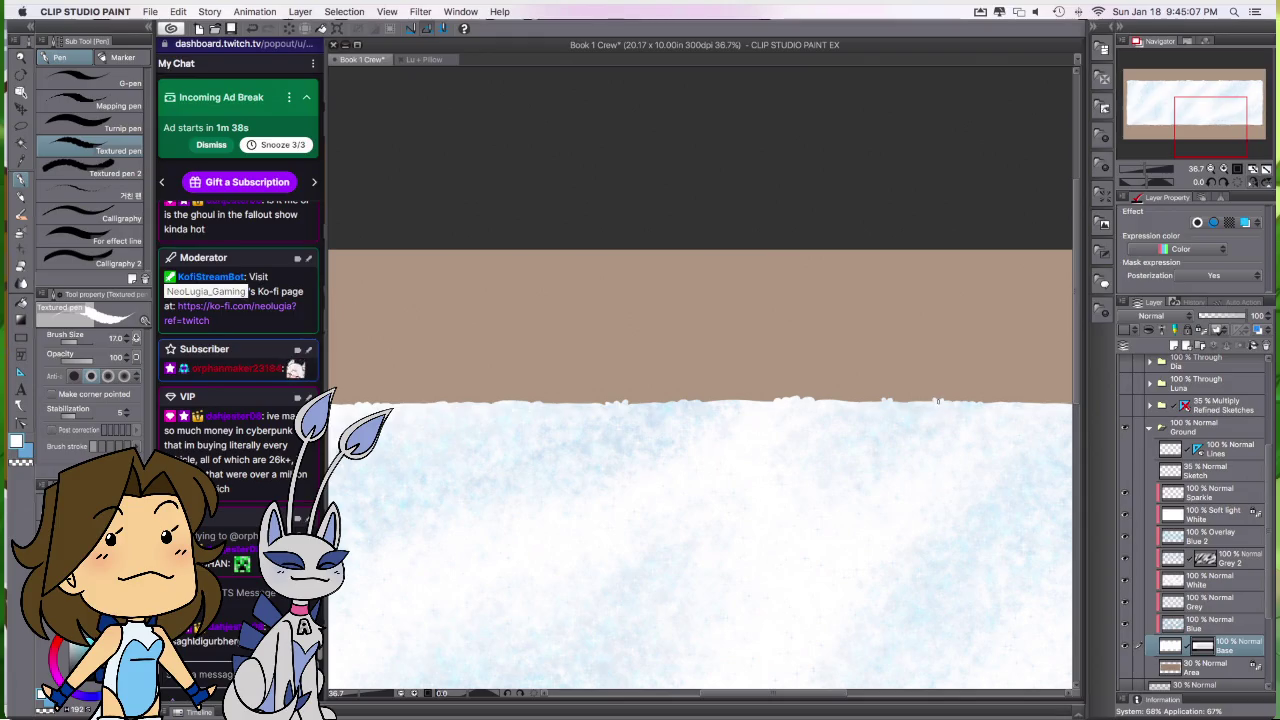
scroll(894, 543, "up", 3)
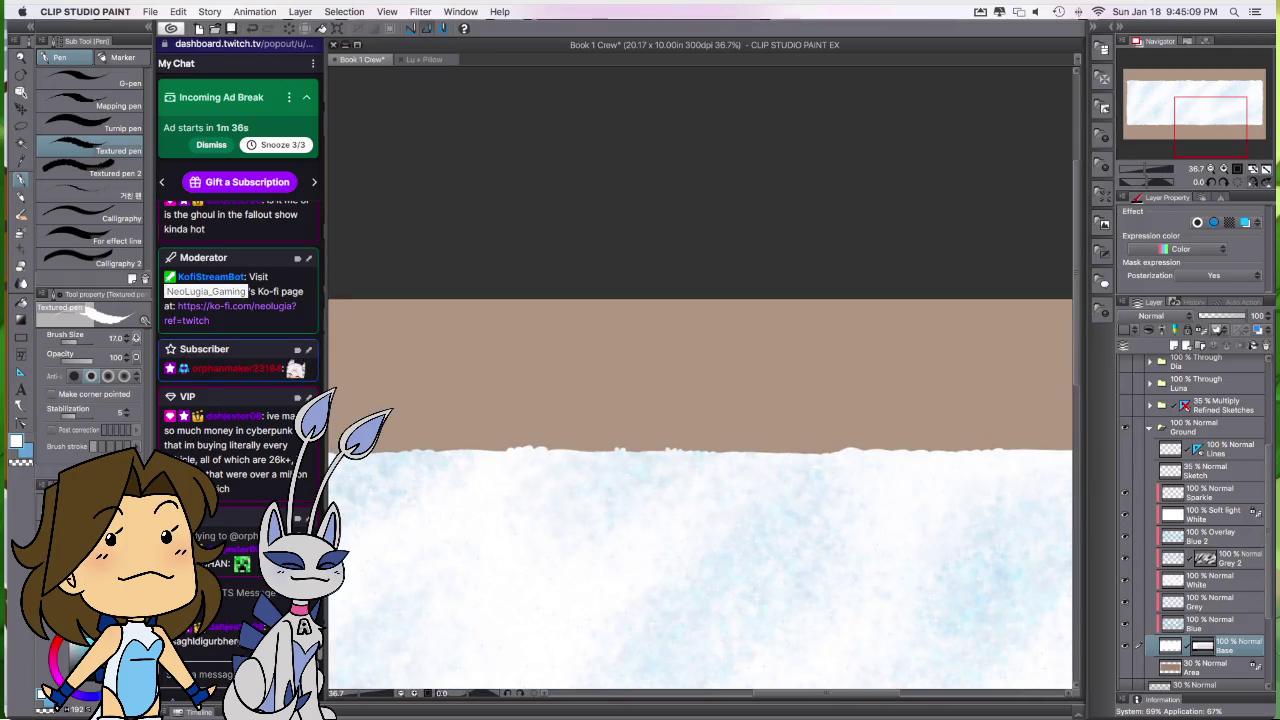
left_click_drag(782, 574, 1002, 580)
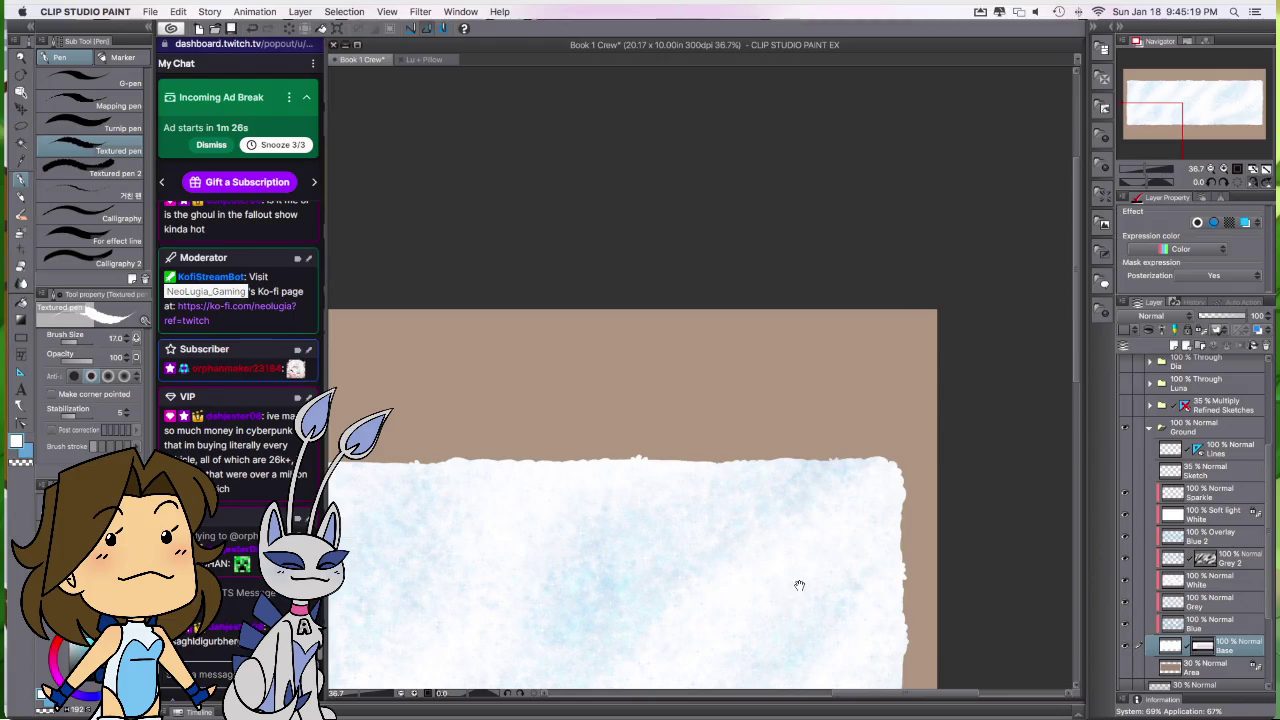
left_click(1252, 183)
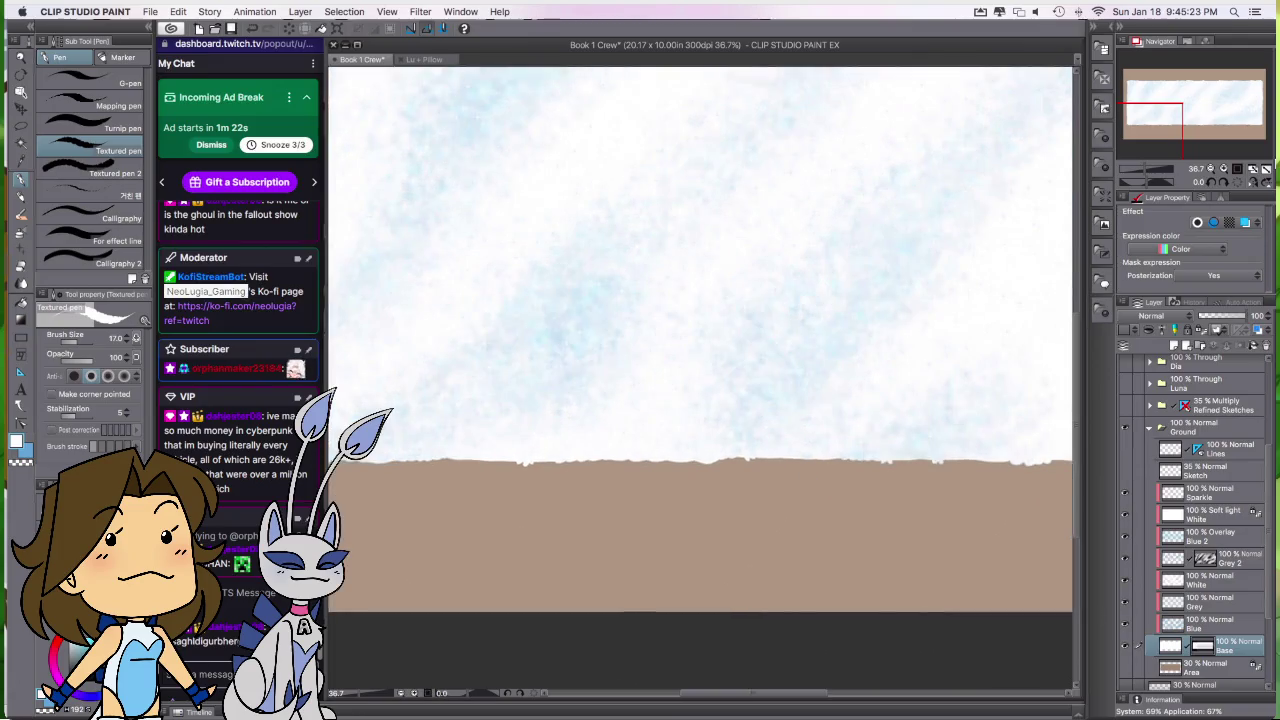
Step: Fit the whole banner in view before saving the Book 1 Crew file
left_click(1265, 171)
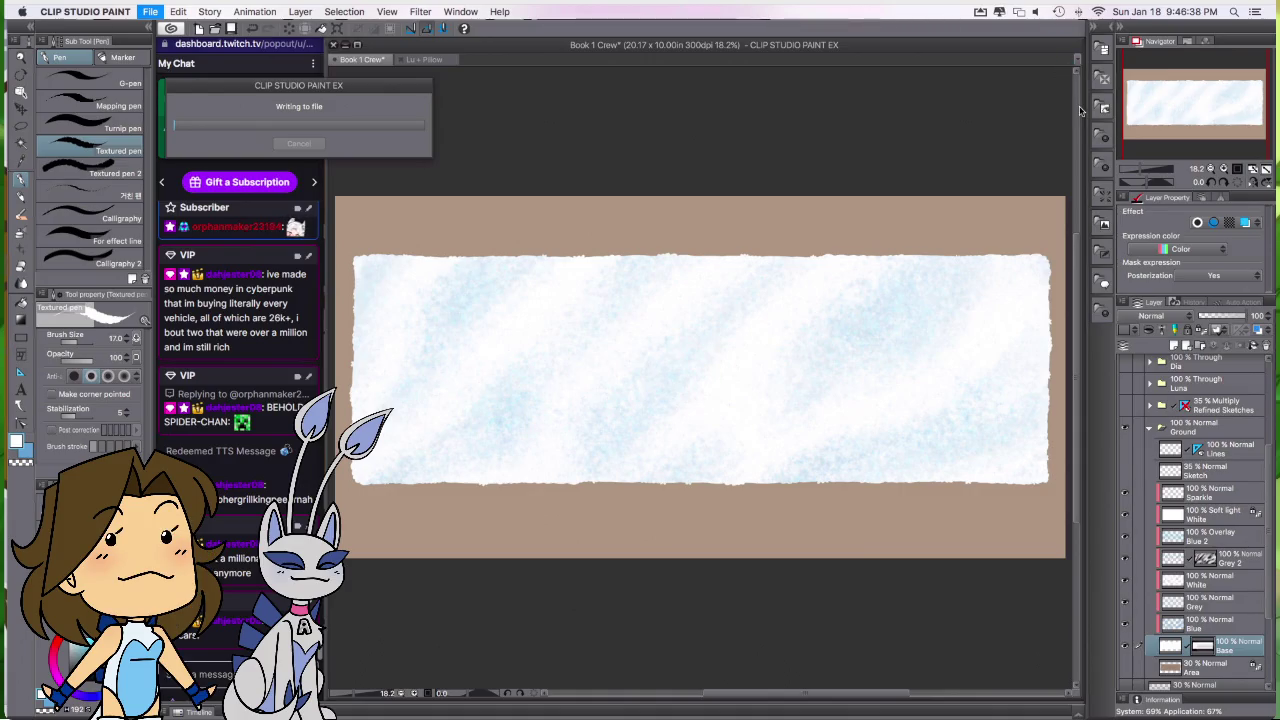
left_click(999, 11)
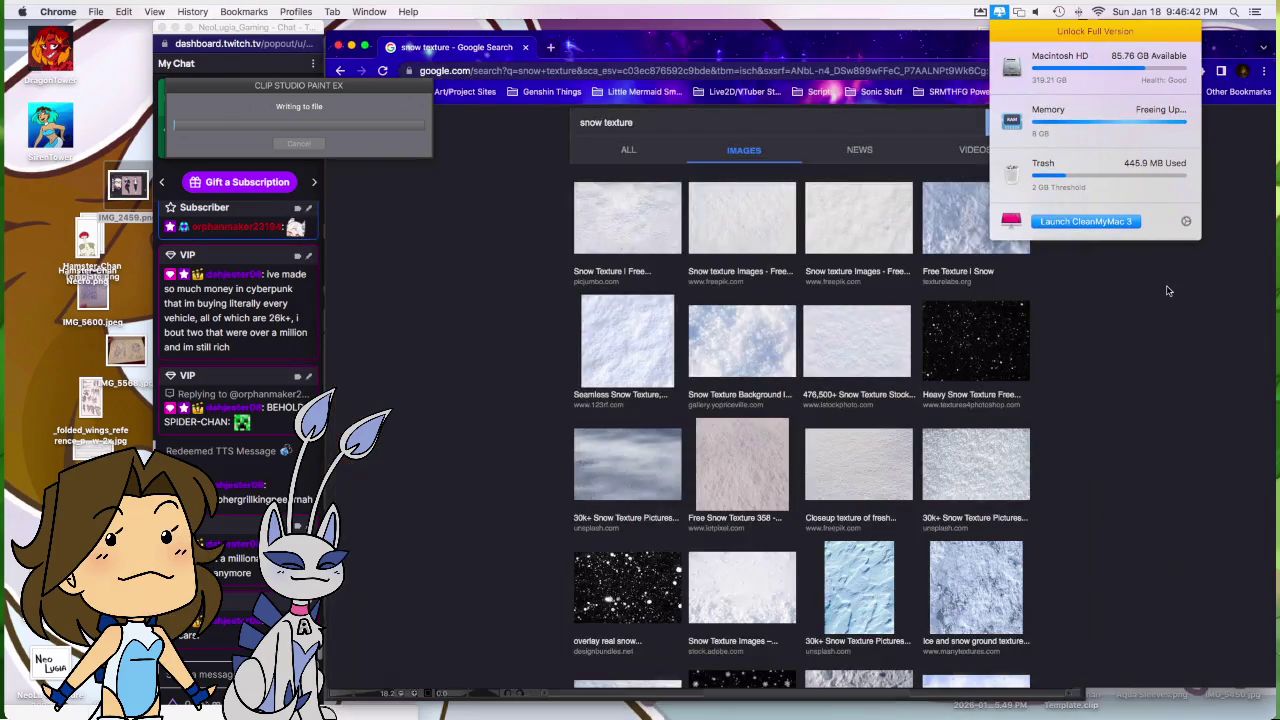
left_click(1167, 291)
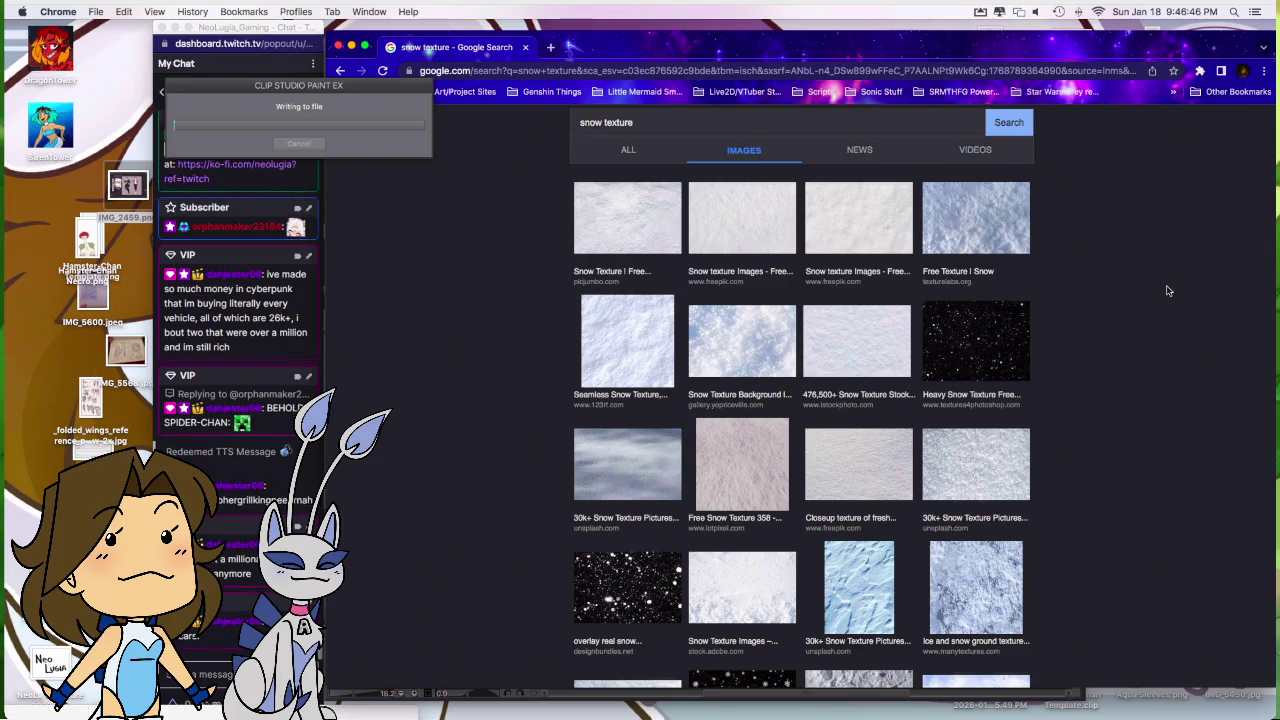
scroll(1167, 291, "down", 3)
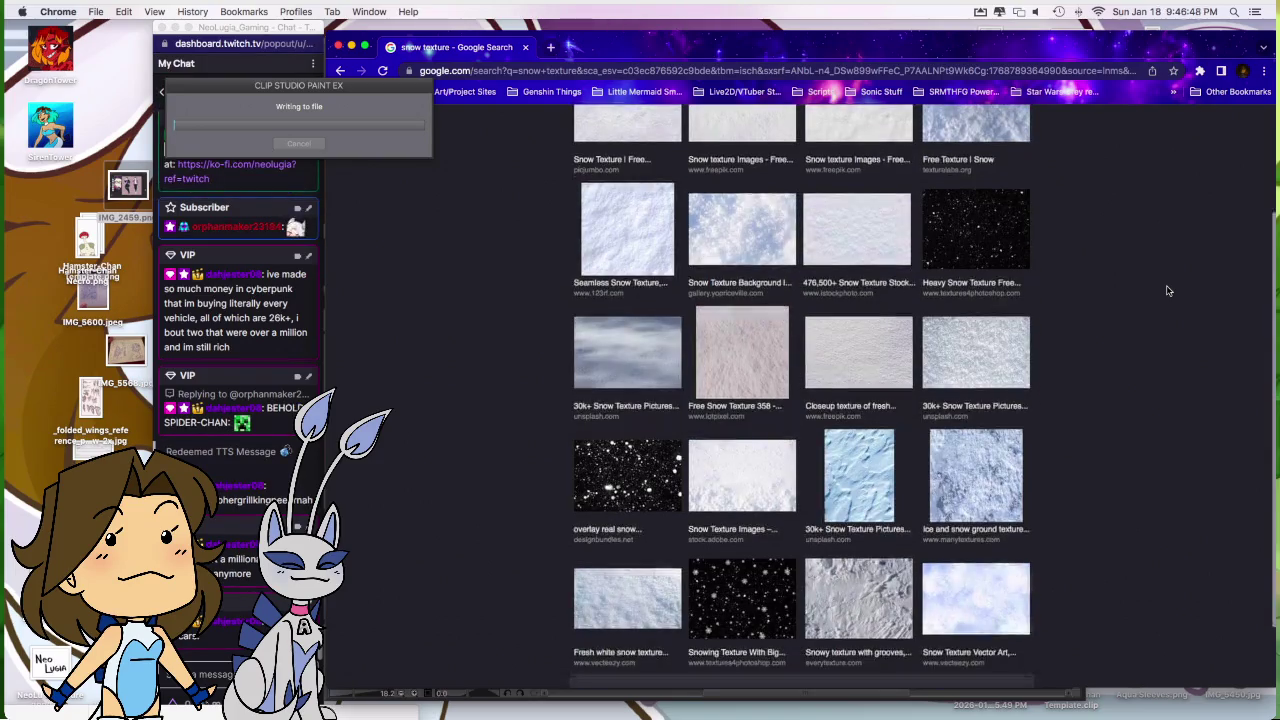
scroll(1167, 291, "down", 2)
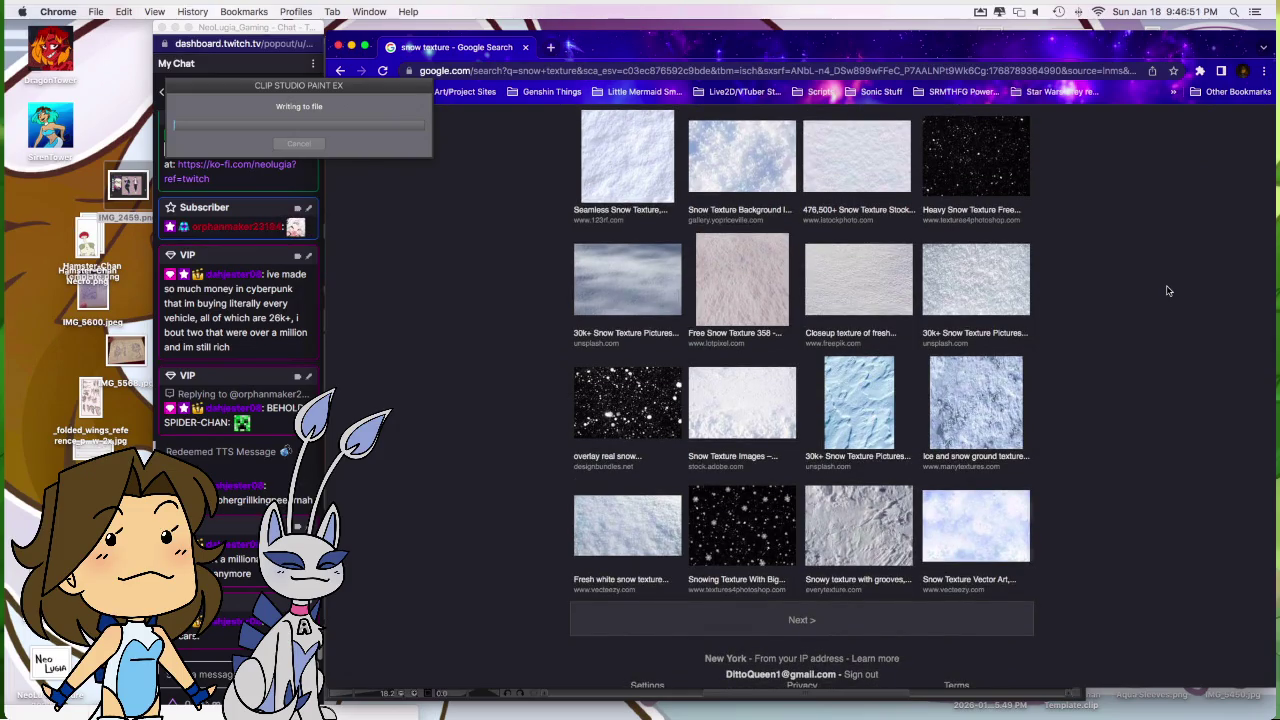
scroll(1167, 291, "up", 1)
scroll(1167, 291, "up", 3)
scroll(1167, 291, "up", 2)
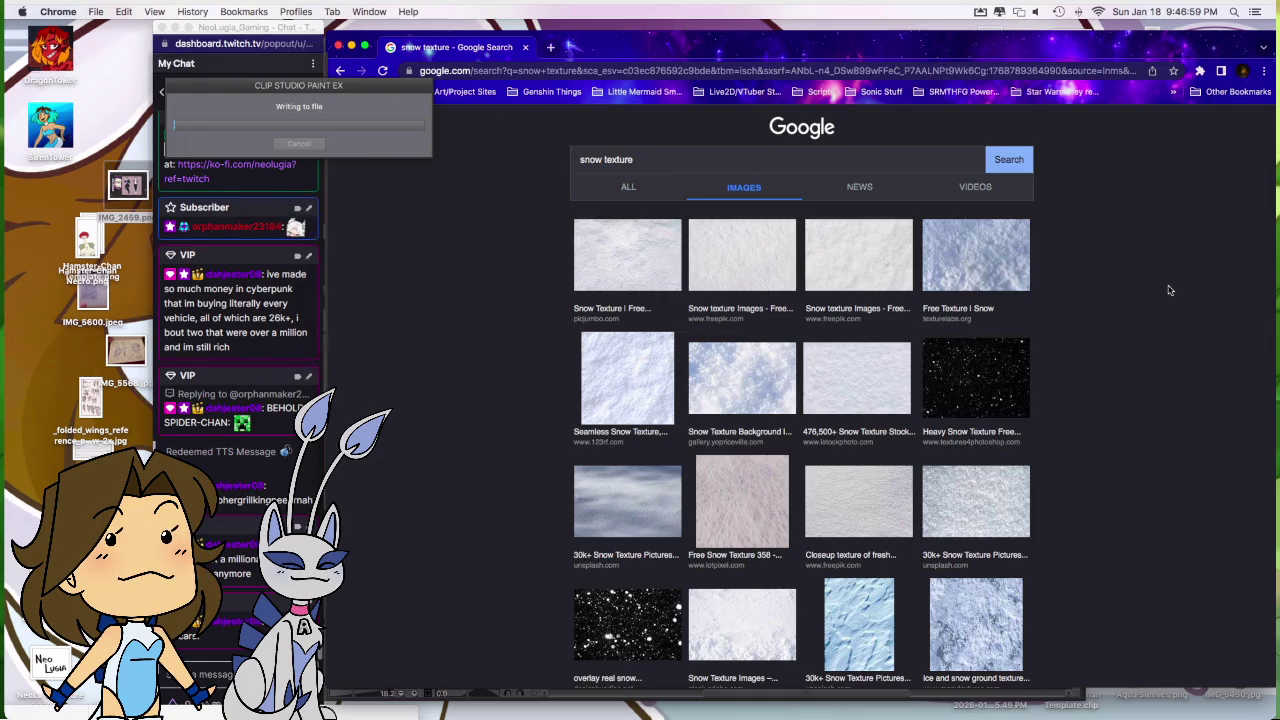
key("super+w")
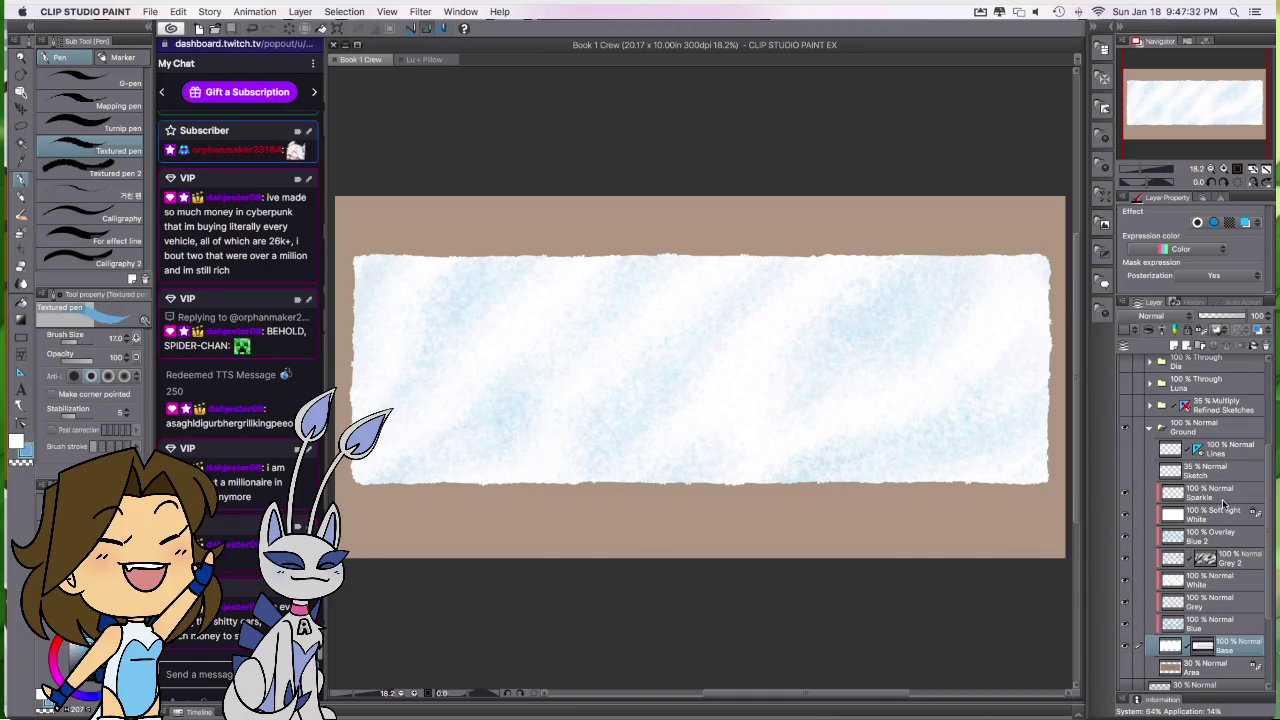
Step: Create a new raster layer above Sparkle and name it 'Lines'
left_click(1215, 492)
left_click(1174, 345)
double_click(1198, 496)
type("Lines")
key("Return")
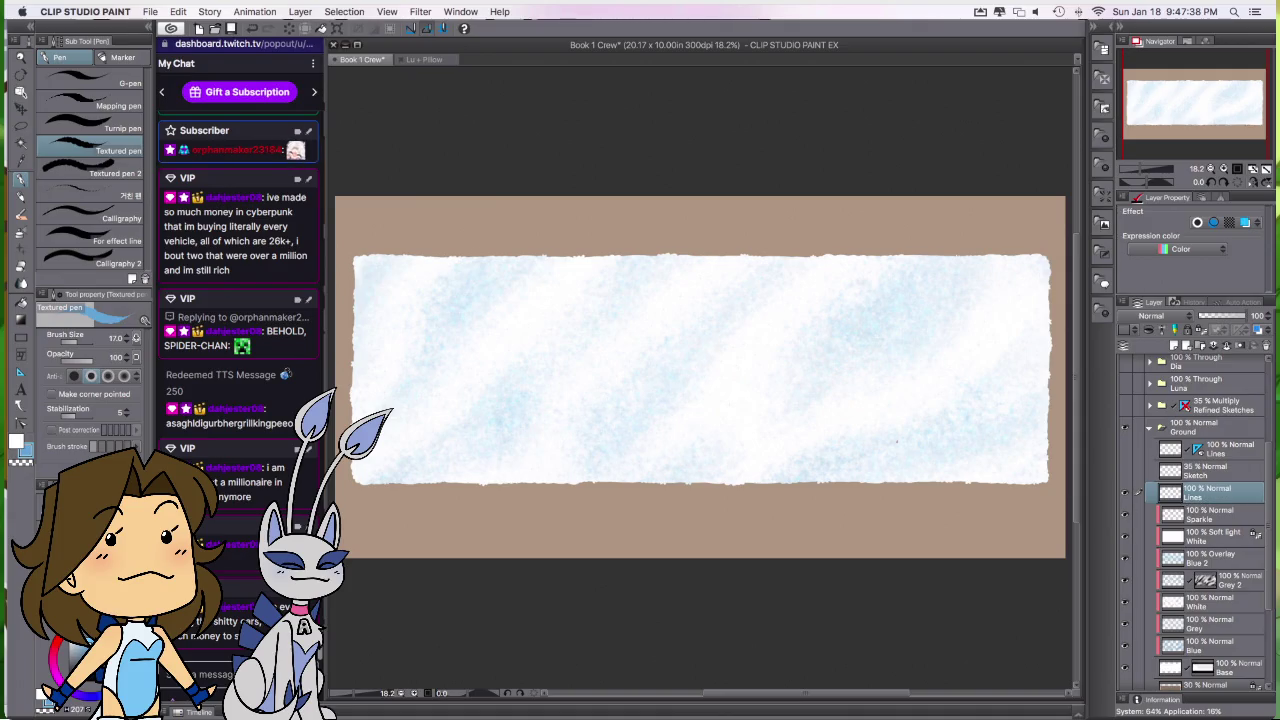
Step: Set the new Lines layer to Multiply blending and lower its opacity
left_click(1197, 446)
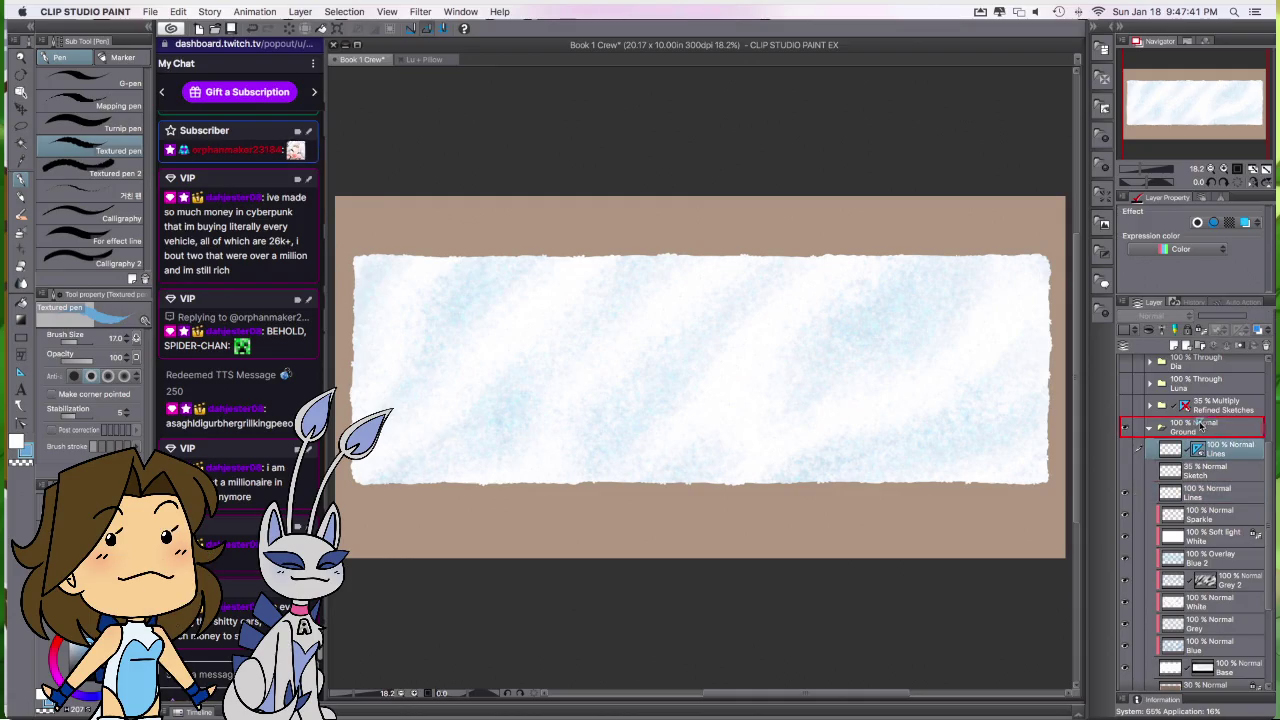
left_click(1203, 492)
scroll(704, 398, "up", 2)
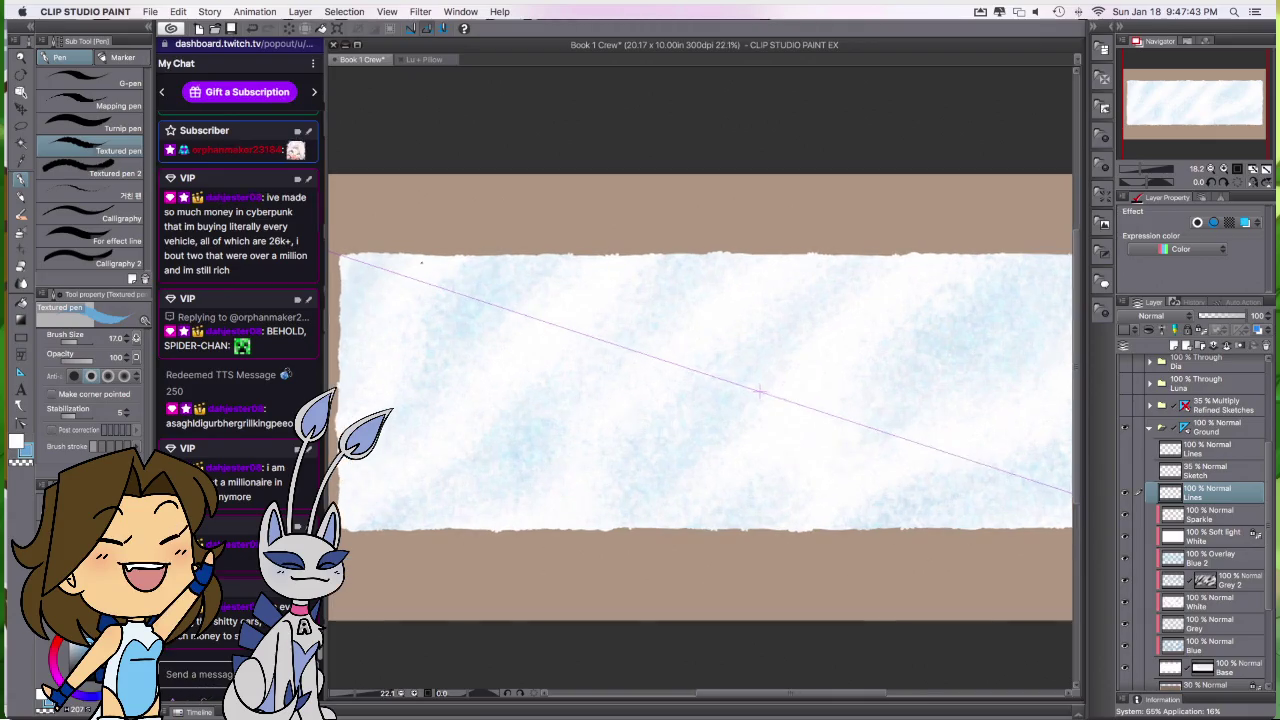
scroll(731, 563, "up", 1)
left_click(1155, 316)
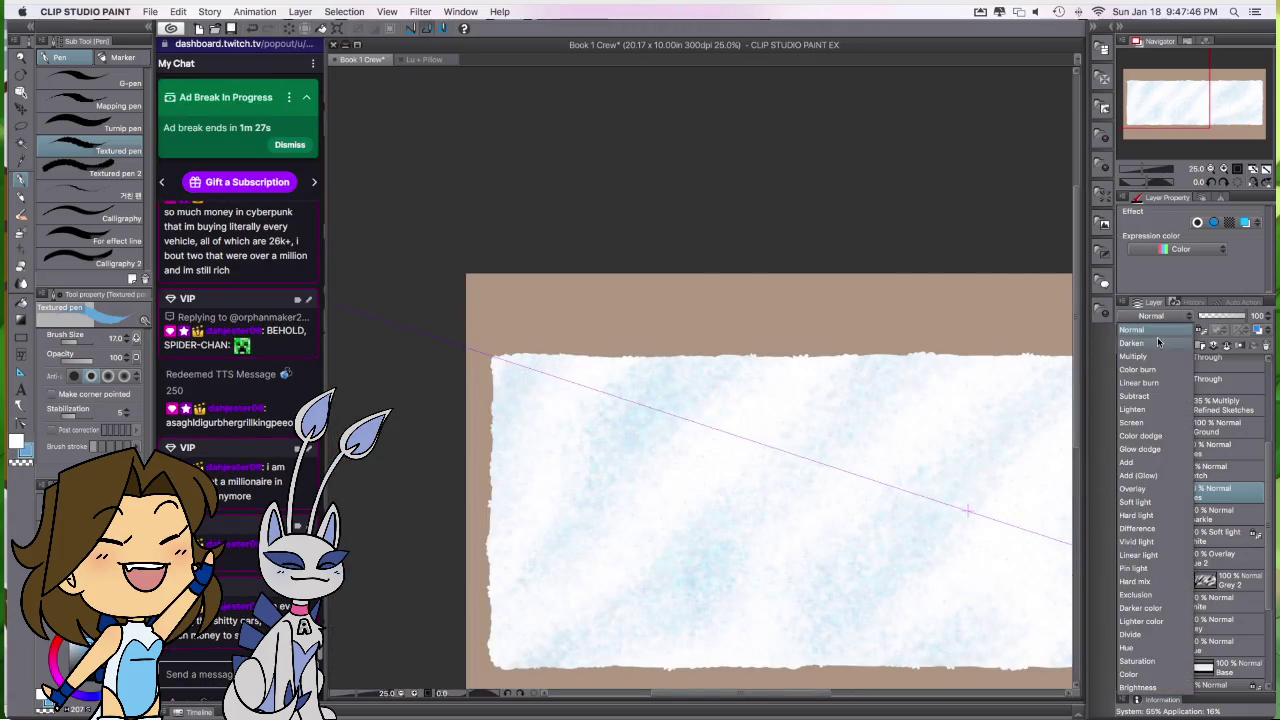
left_click(1158, 354)
left_click(1210, 316)
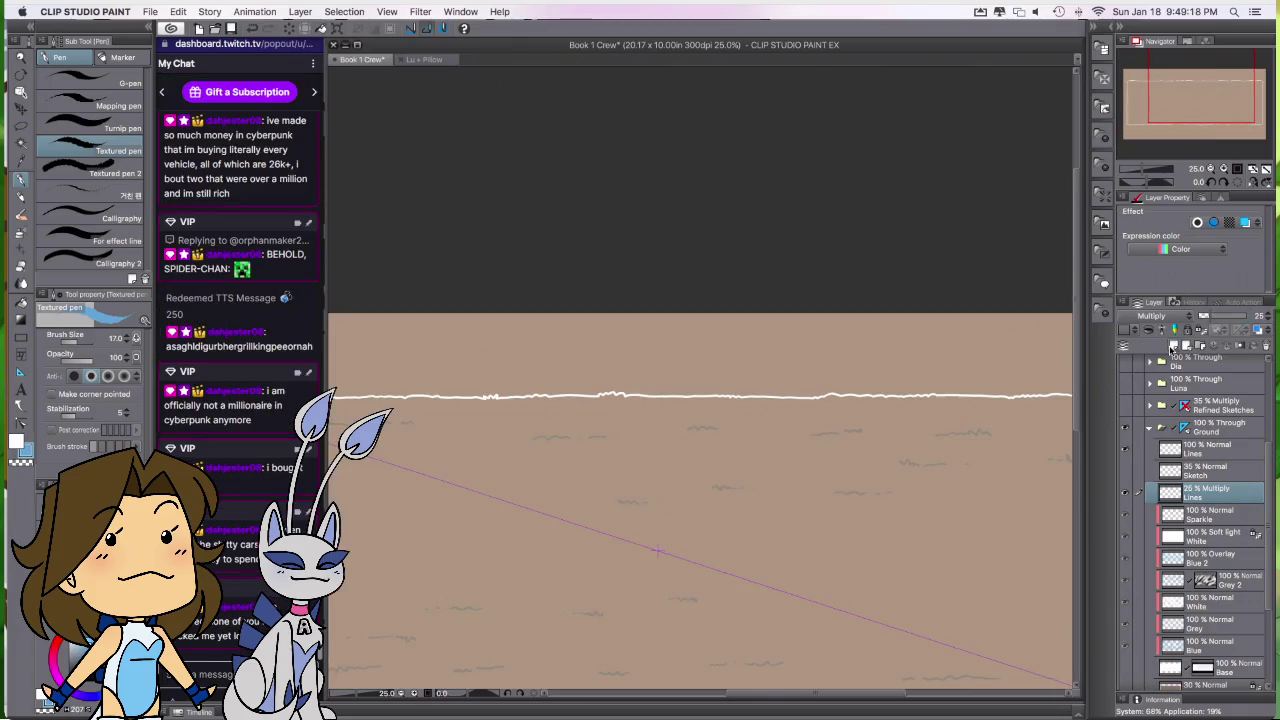
Step: Draw small grey grass tufts on the tan ground near its left edge
left_click_drag(706, 563, 937, 538)
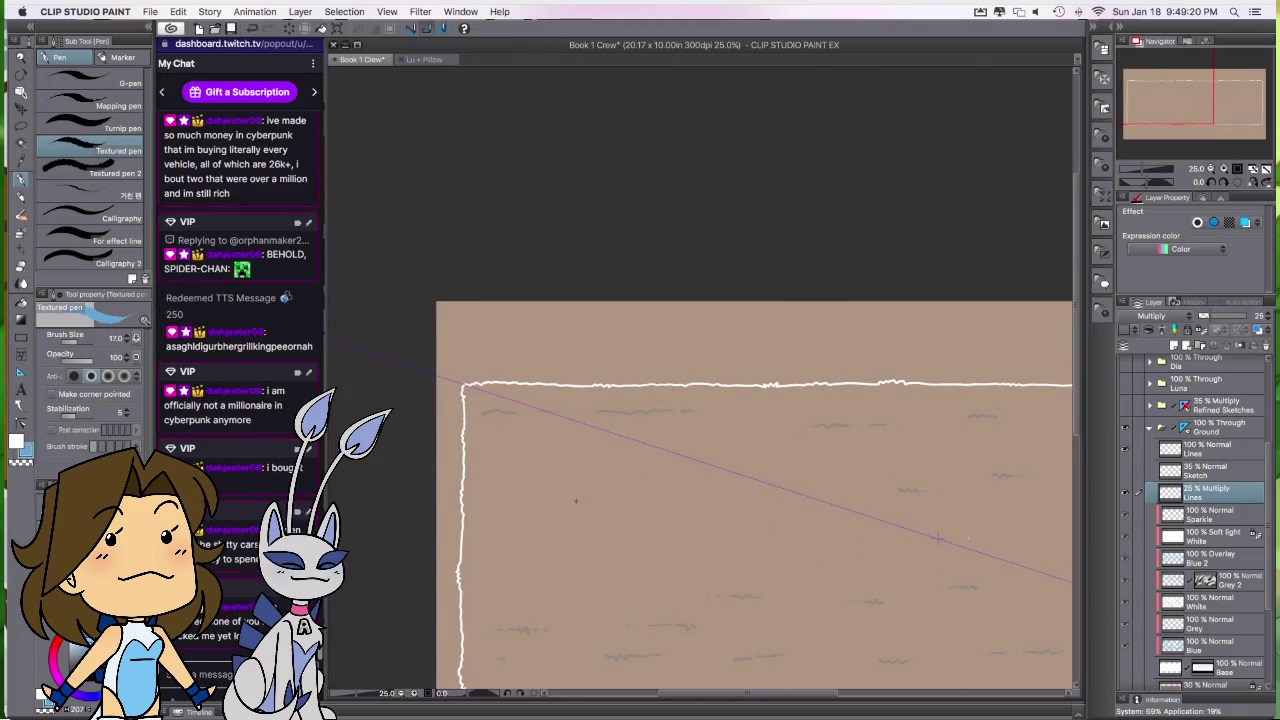
left_click_drag(535, 493, 553, 492)
left_click_drag(588, 461, 618, 459)
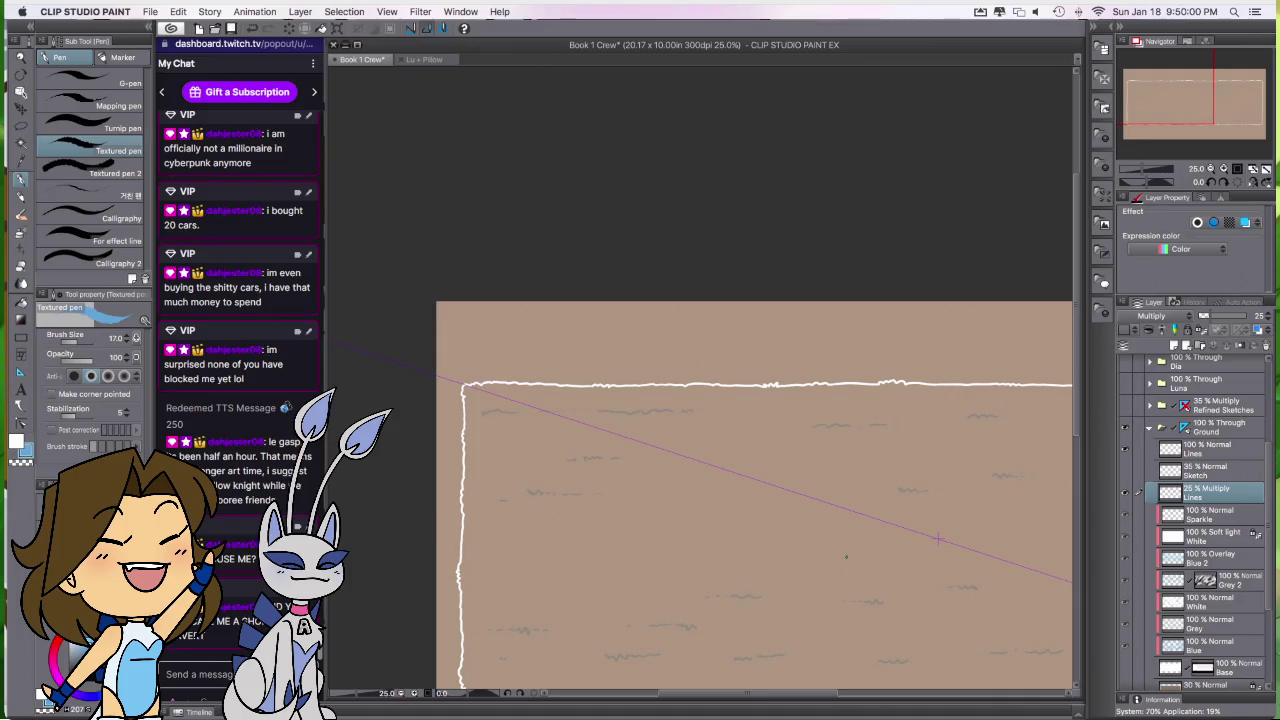
key("m")
left_click_drag(585, 448, 580, 452)
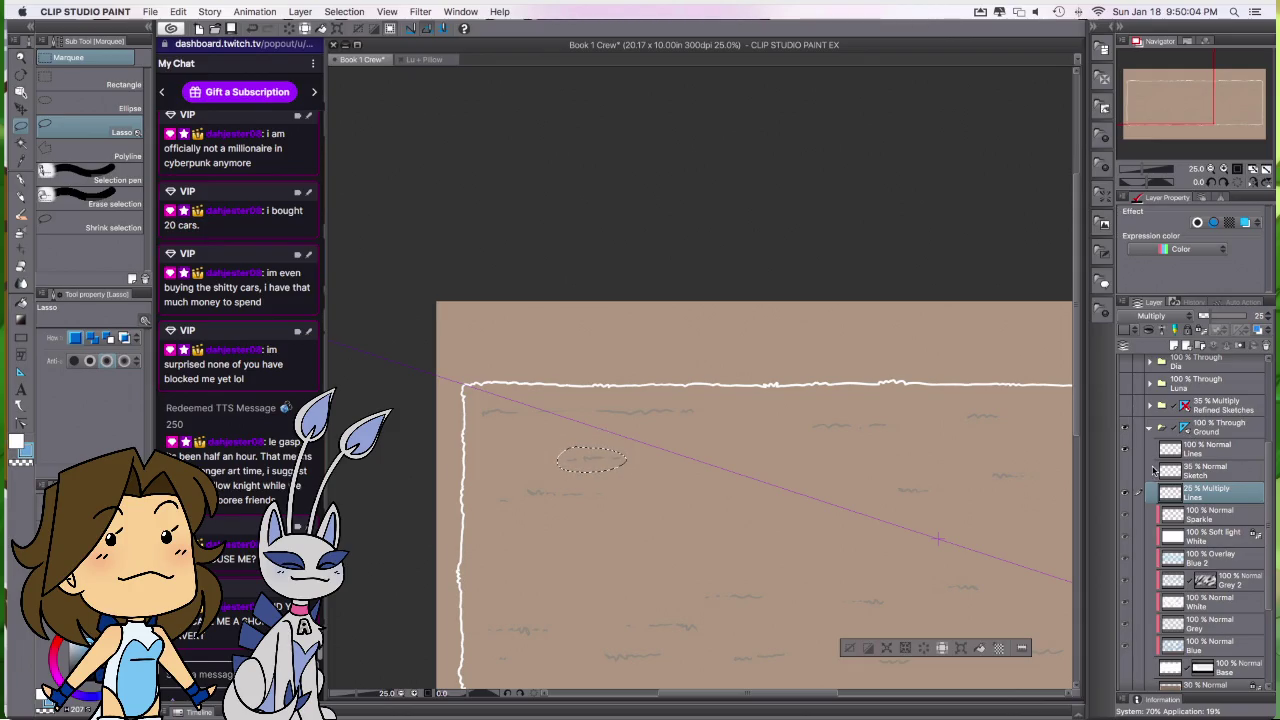
key("super+z")
key("super+shift+z")
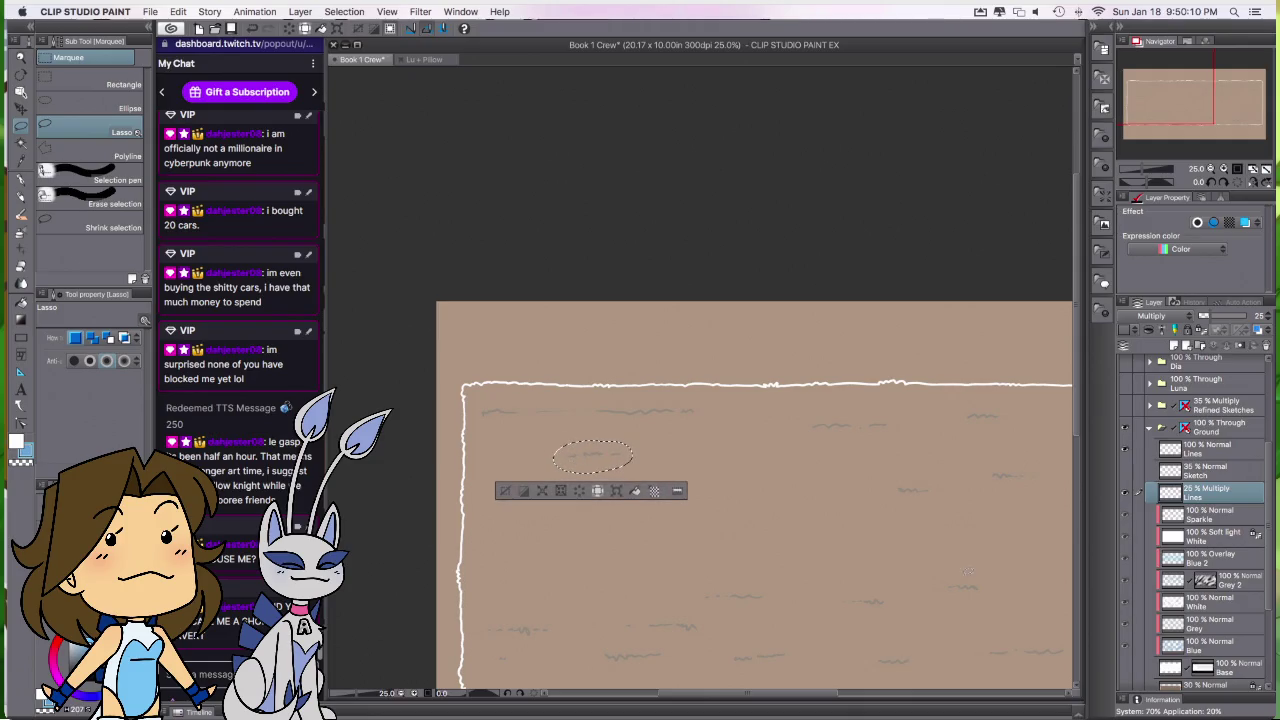
scroll(829, 400, "down", 5)
scroll(935, 500, "up", 3)
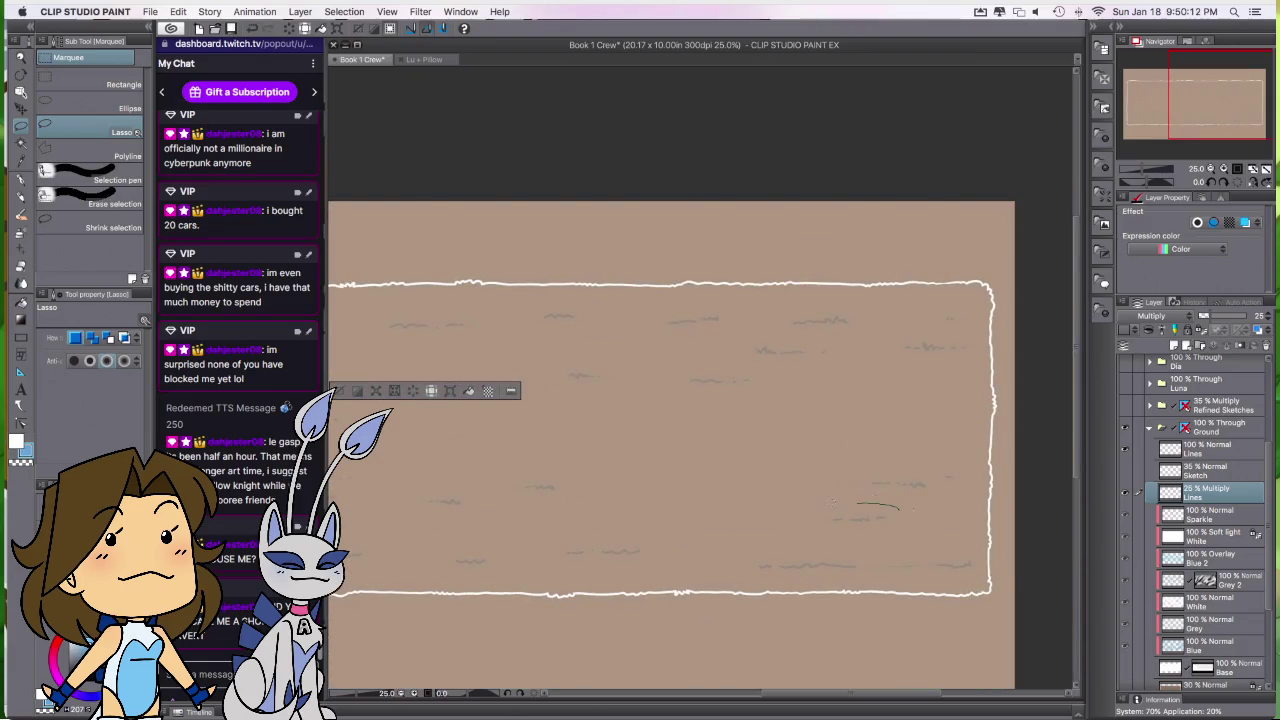
left_click_drag(895, 512, 899, 519)
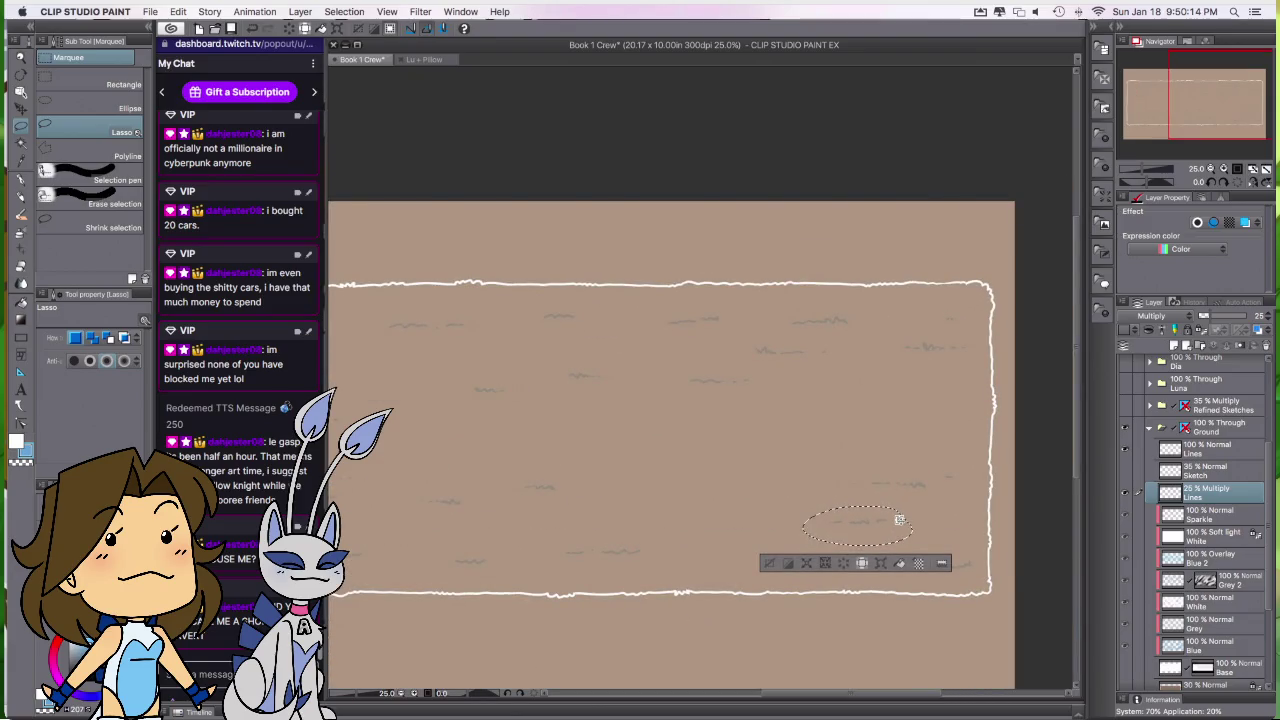
key("super+d")
scroll(818, 472, "up", 2)
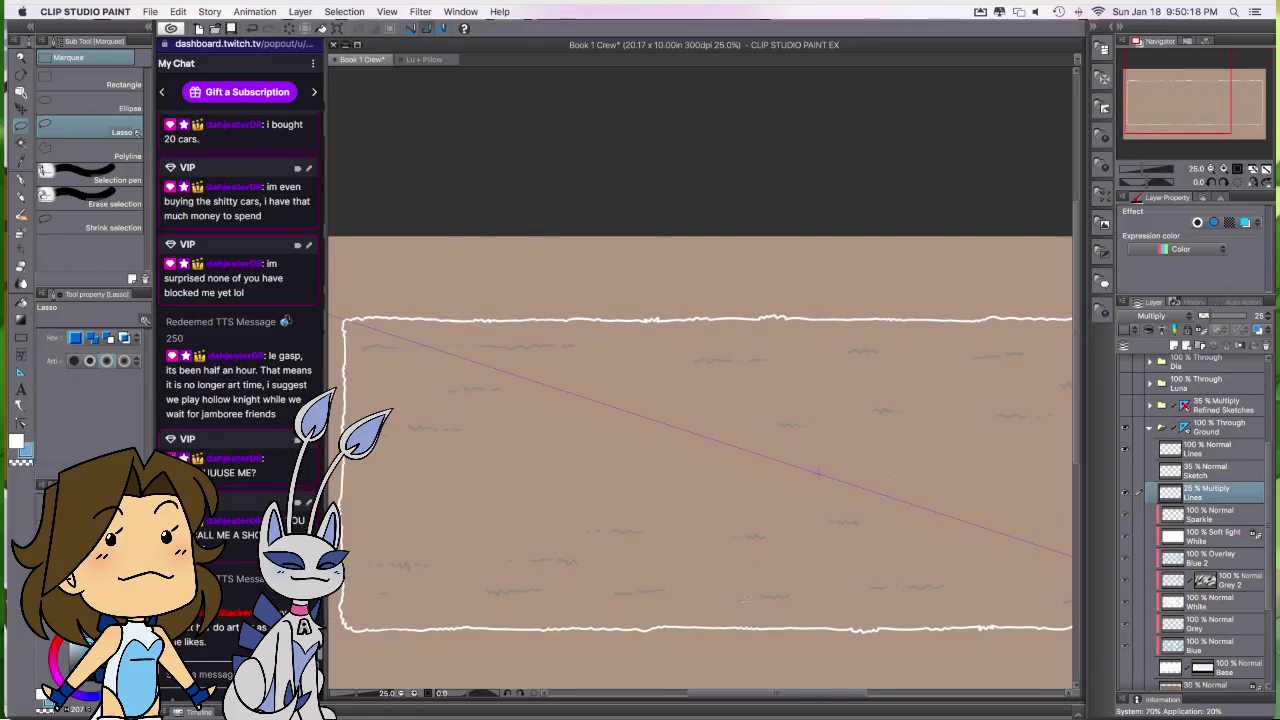
key("p")
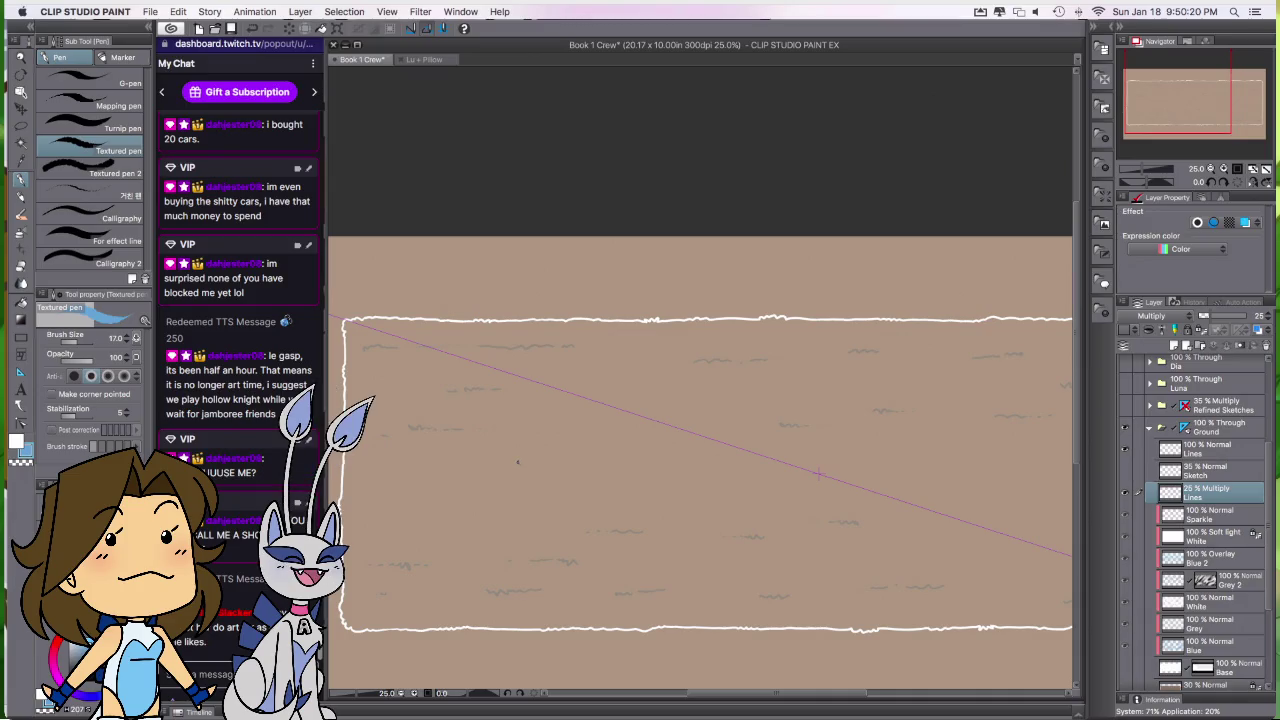
left_click_drag(737, 591, 860, 618)
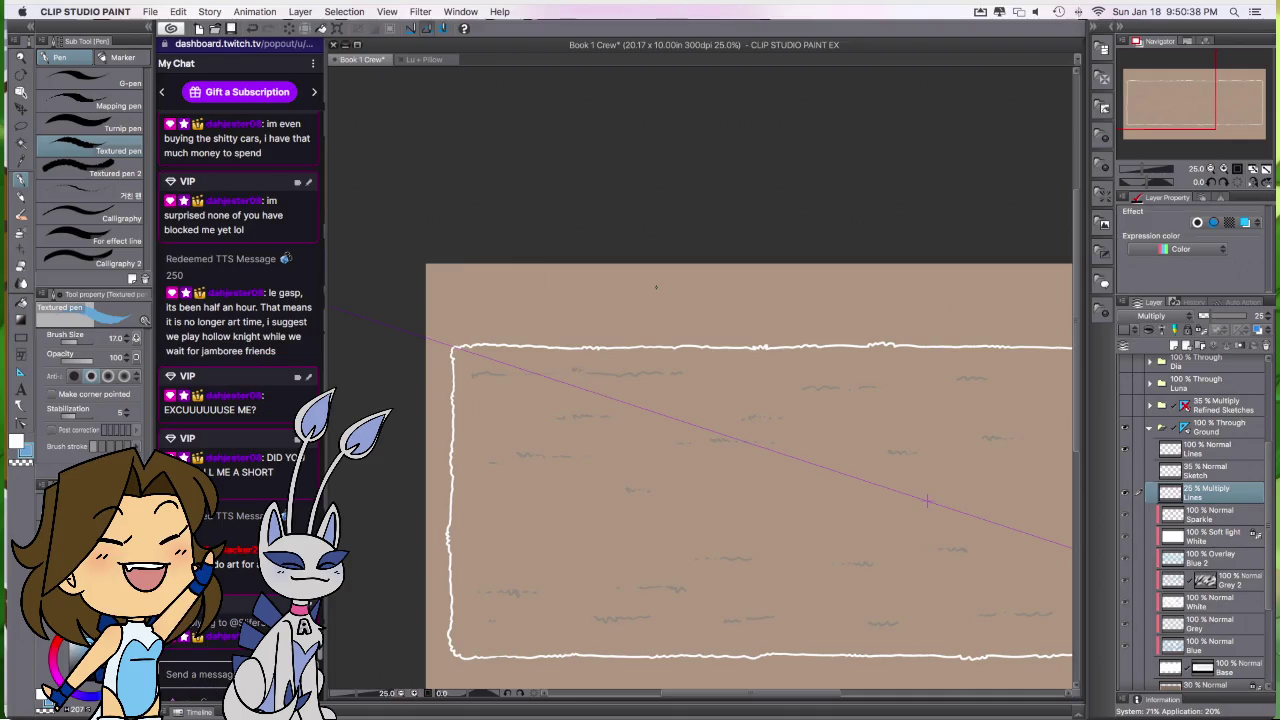
scroll(923, 574, "right", 5)
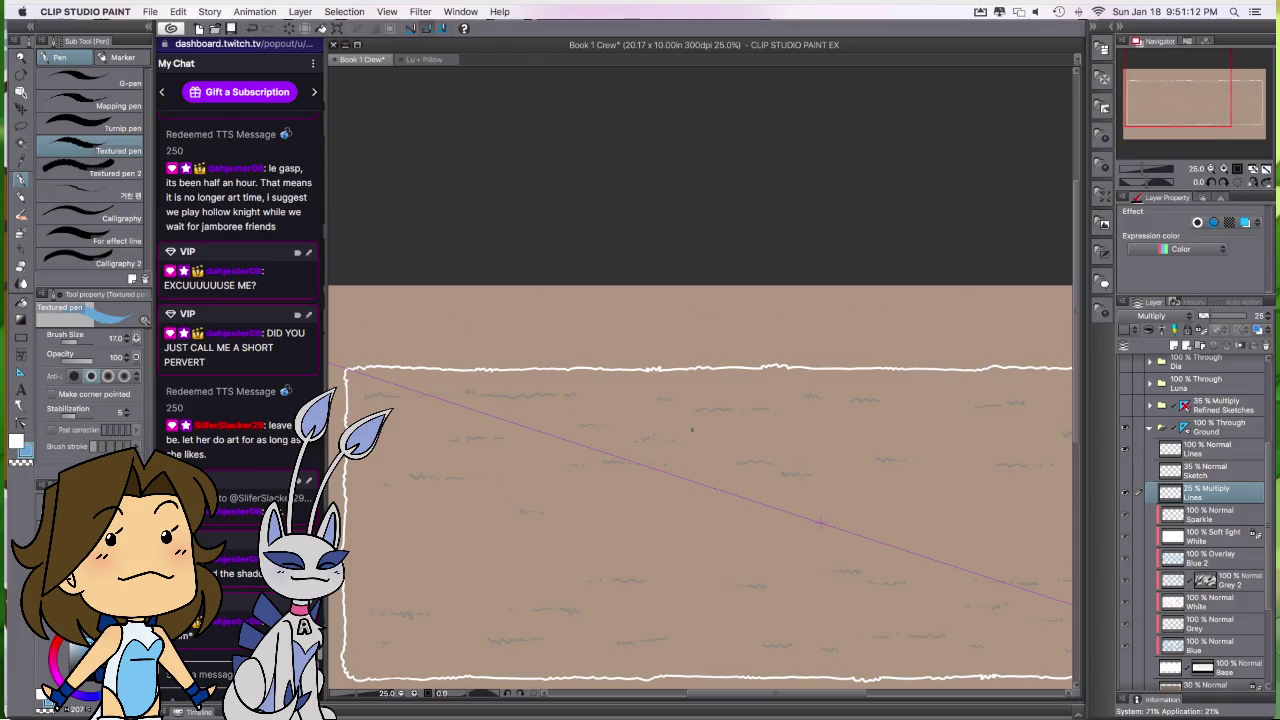
key("m")
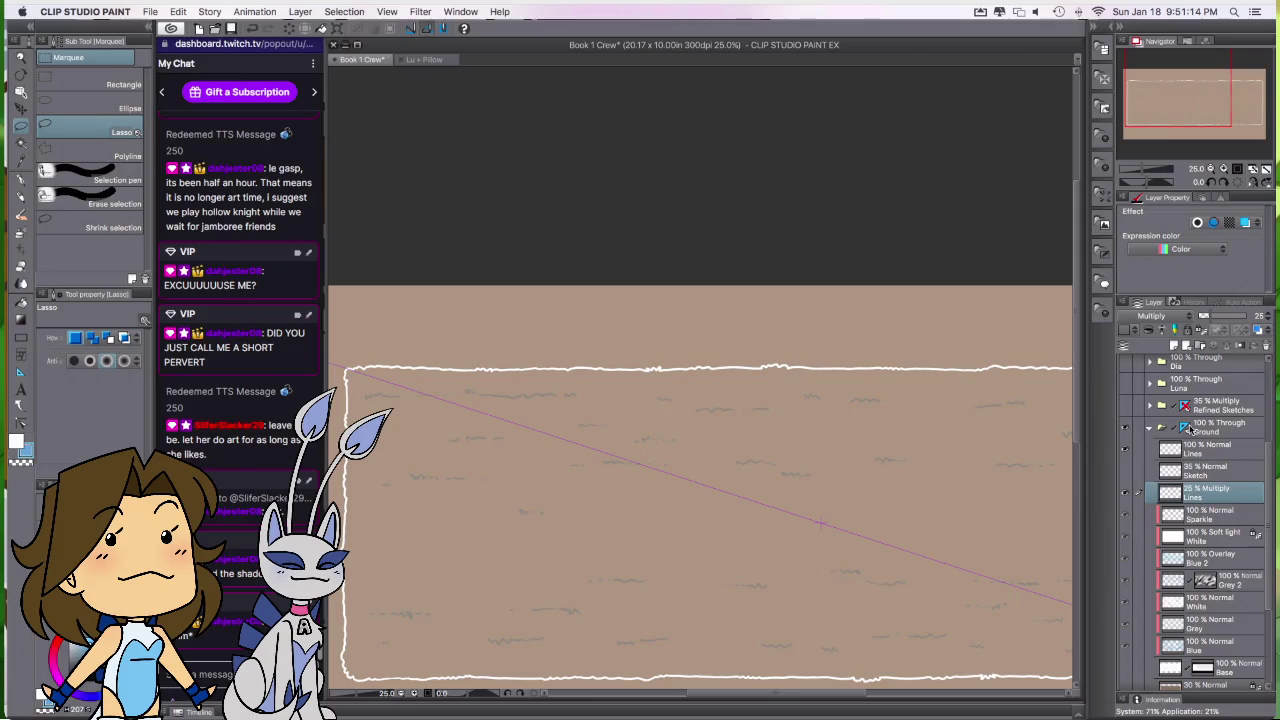
Step: Lasso grass tufts on the ground, dropping one selection and starting another near the bottom
left_click_drag(662, 425, 666, 440)
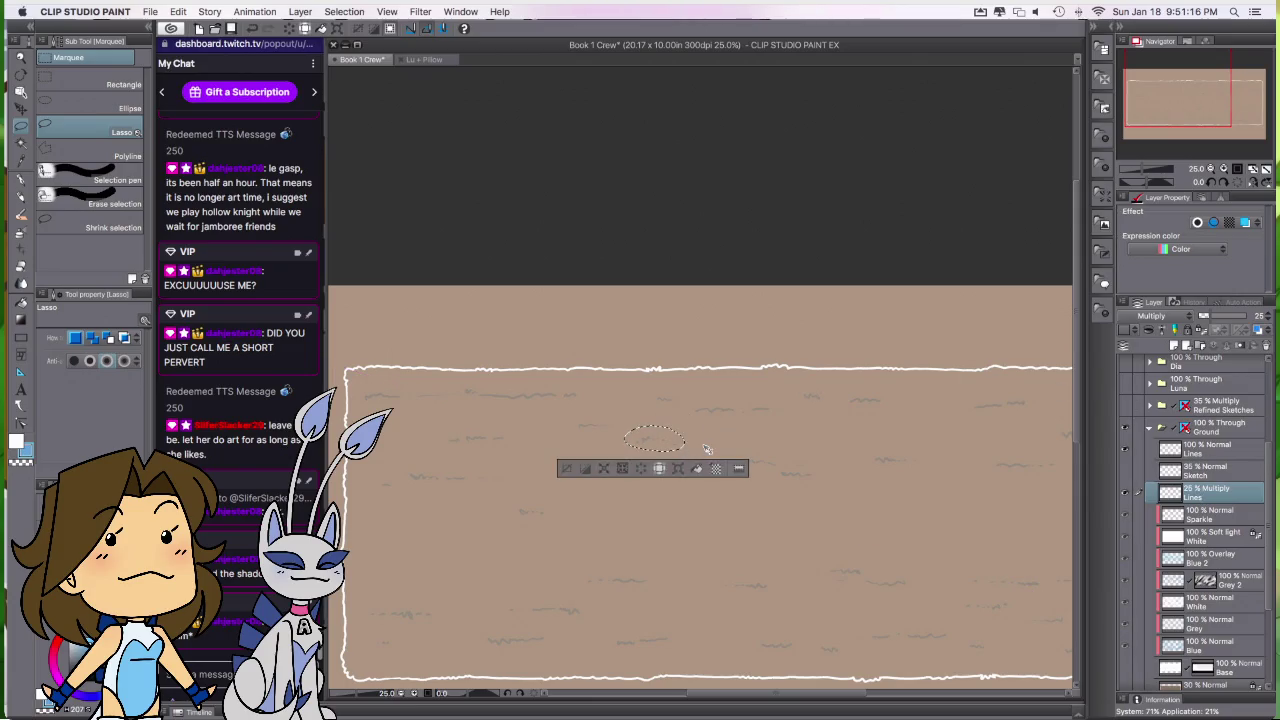
left_click_drag(898, 441, 851, 443)
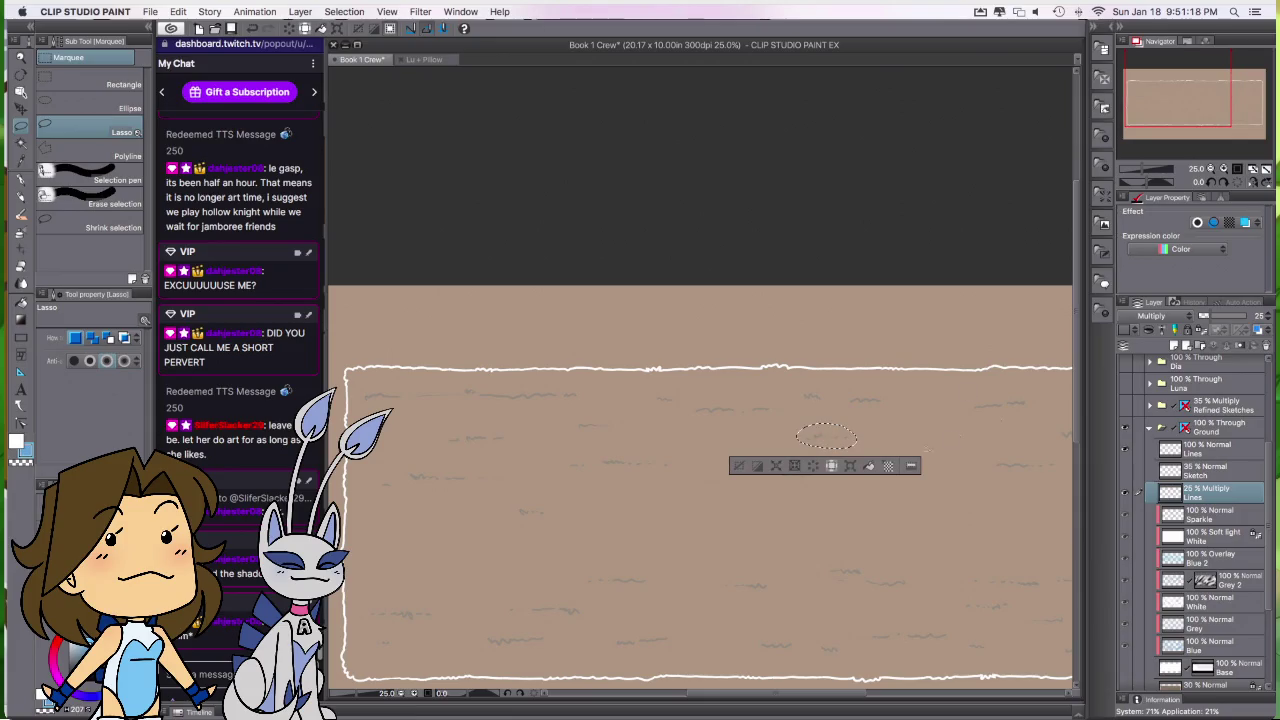
key("ctrl+d")
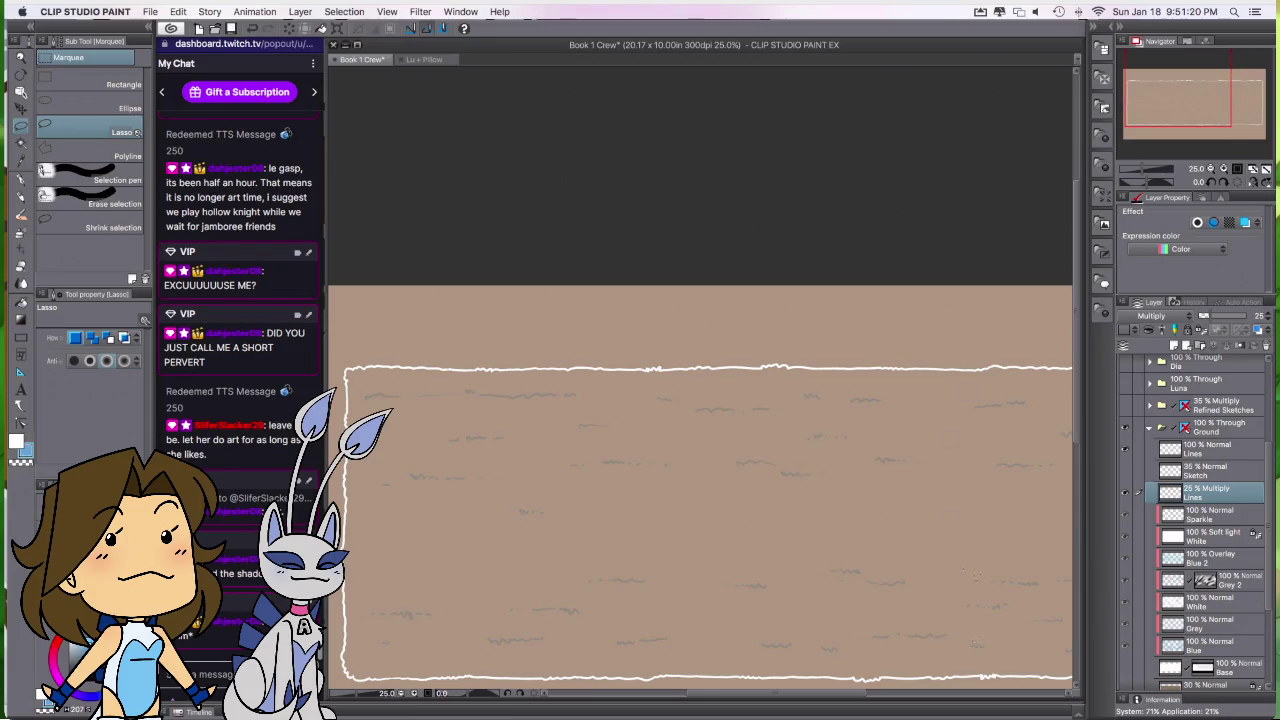
mouse_move(948, 606)
left_mouse_down()
mouse_move(1010, 616)
mouse_move(1006, 606)
left_mouse_up()
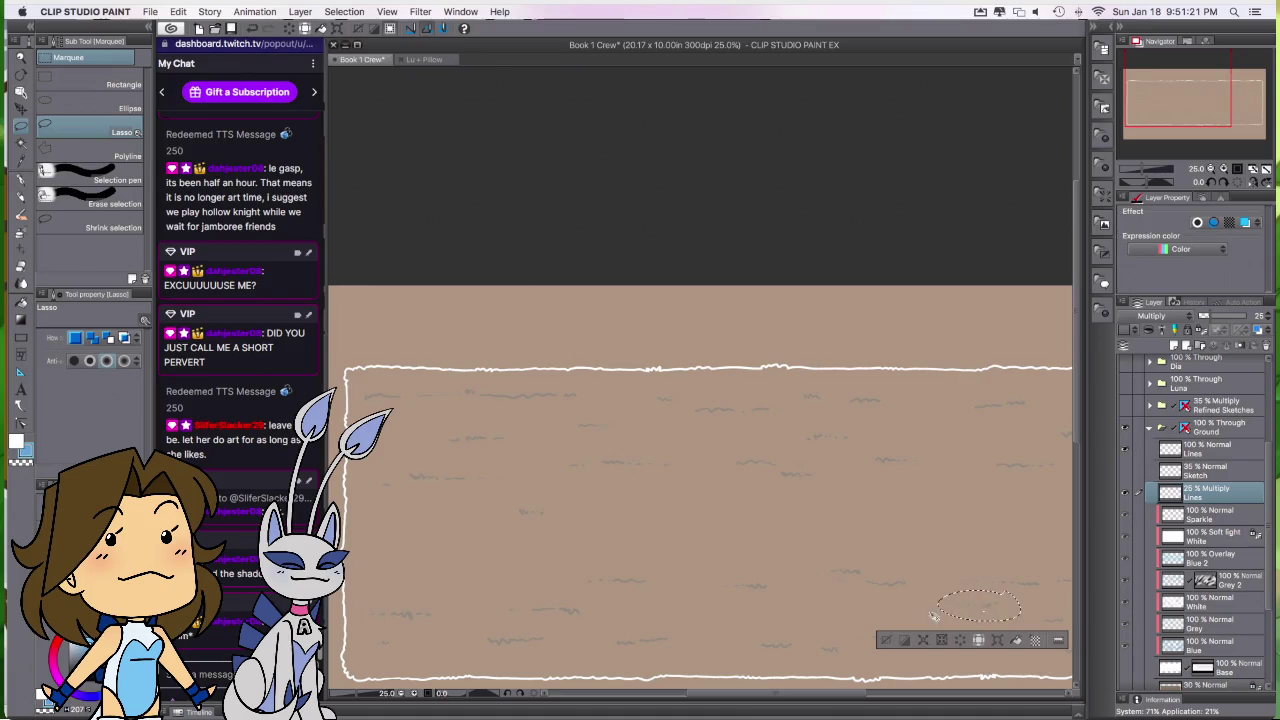
left_click_drag(688, 598, 679, 649)
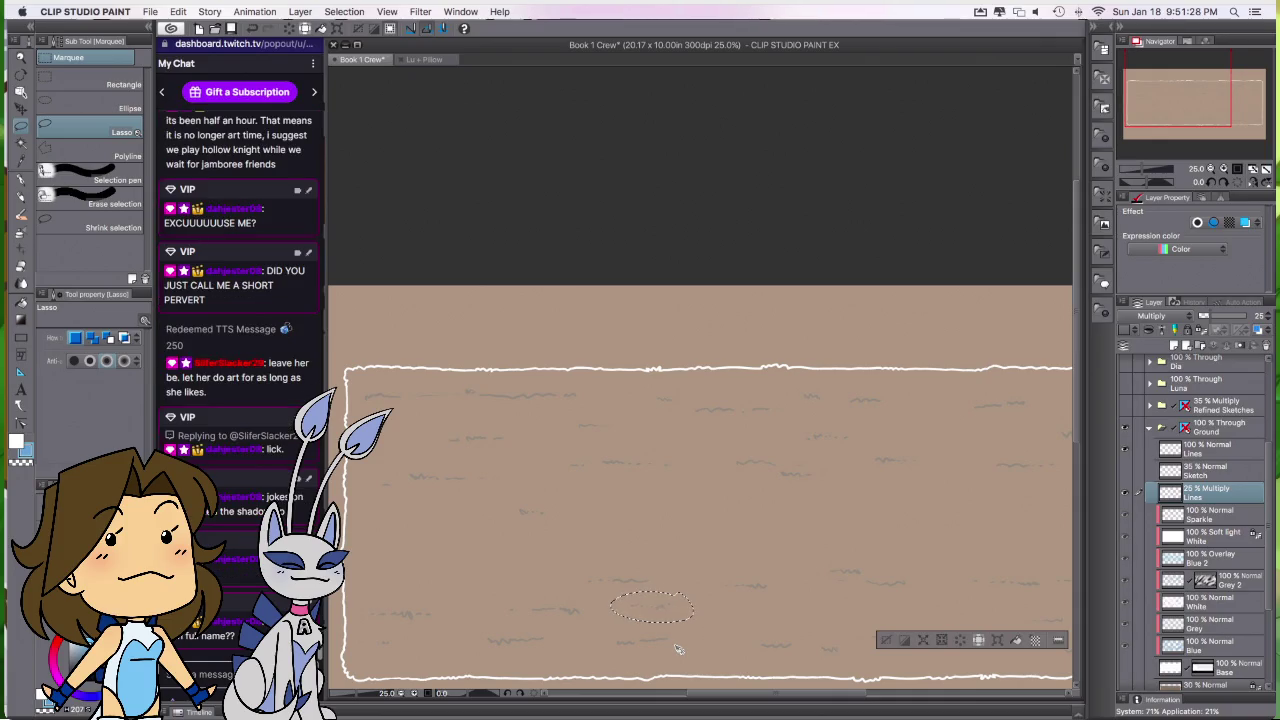
Step: Nudge the oval selection rightward, undo the extra moves, then clear it
left_click_drag(677, 650, 716, 653)
left_click_drag(716, 655, 714, 657)
left_click_drag(715, 659, 829, 650)
key("super+z")
scroll(855, 528, "down", 2)
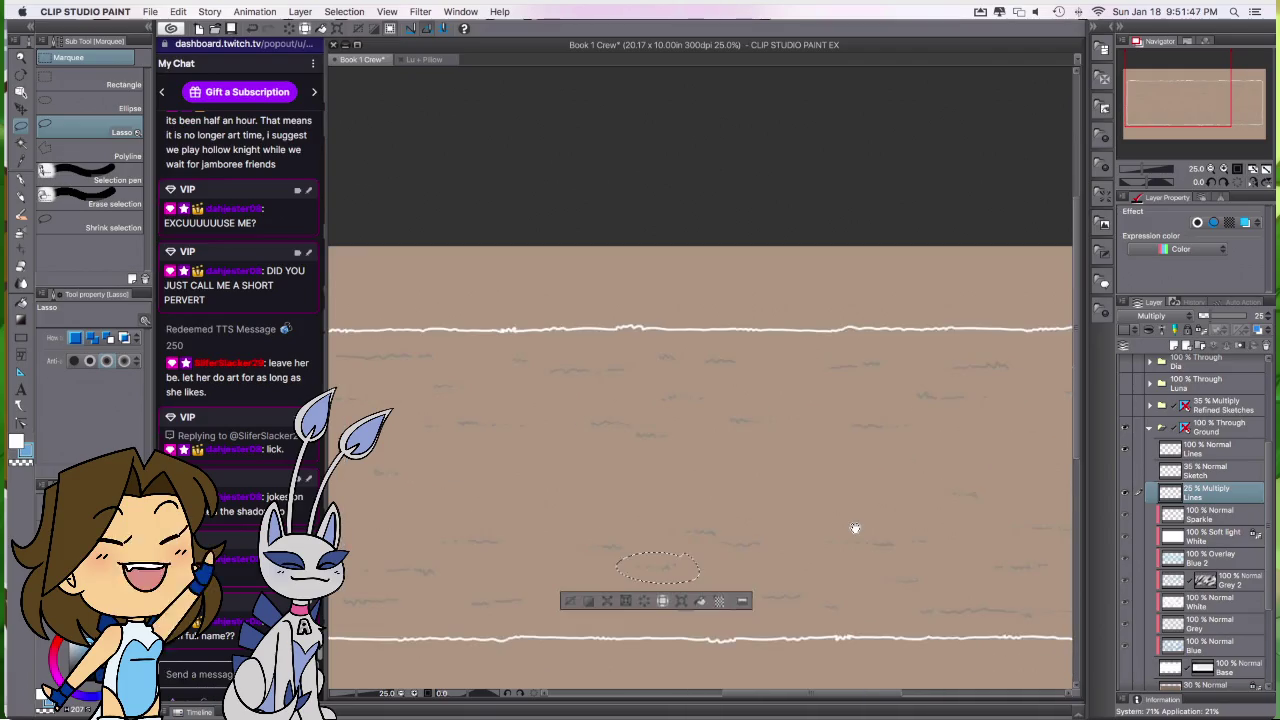
key("super+z")
key("super+z")
key("super+z")
key("super+z")
key("super+z")
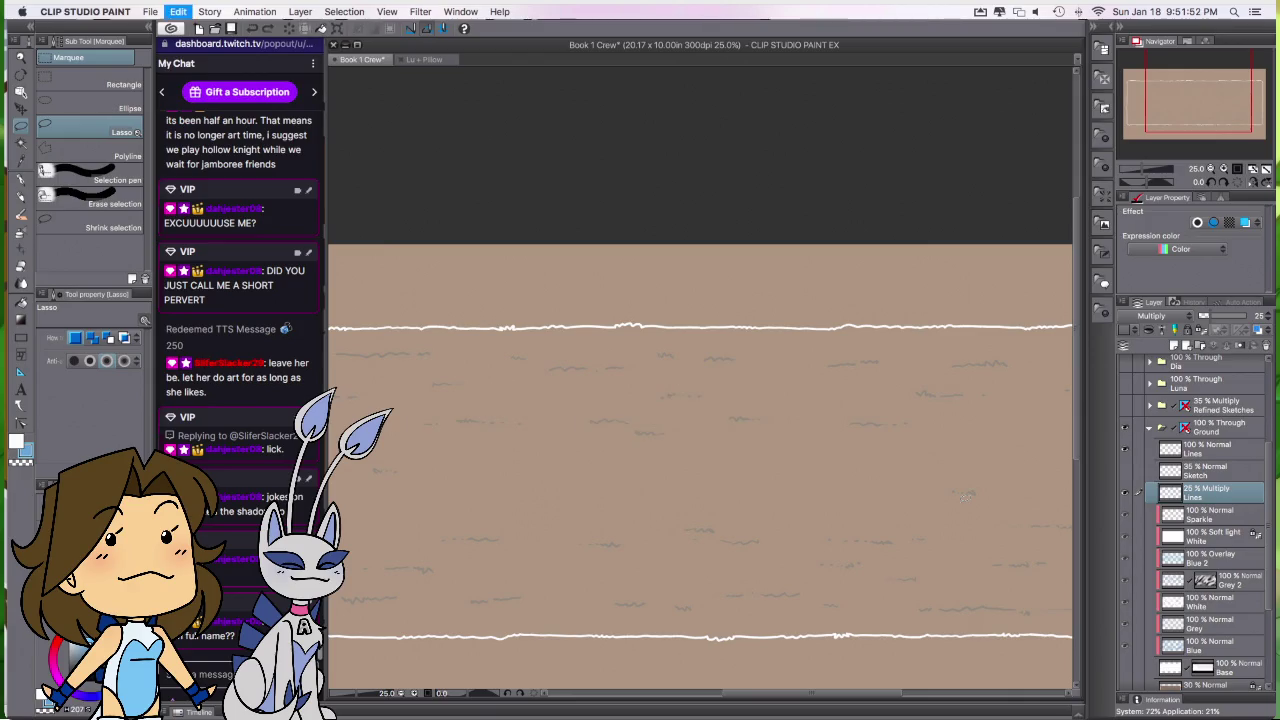
key("super+z")
key("super+z")
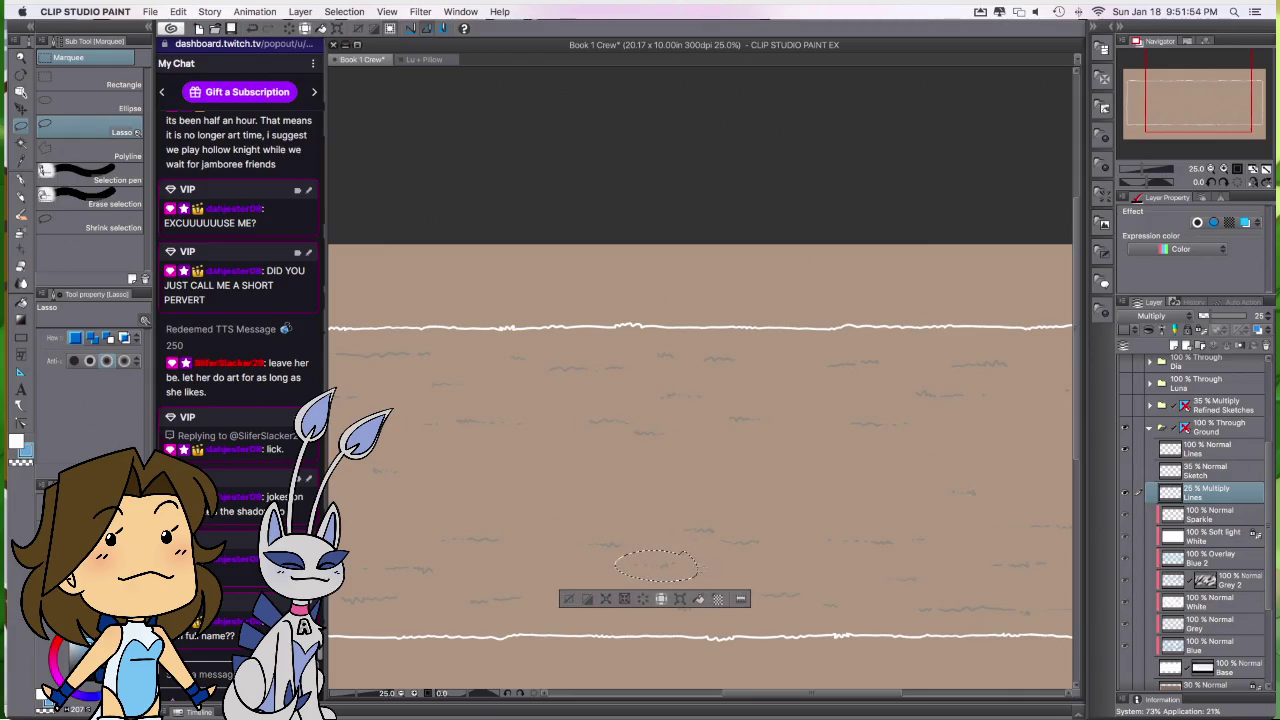
left_click_drag(693, 576, 706, 577)
left_click(589, 595)
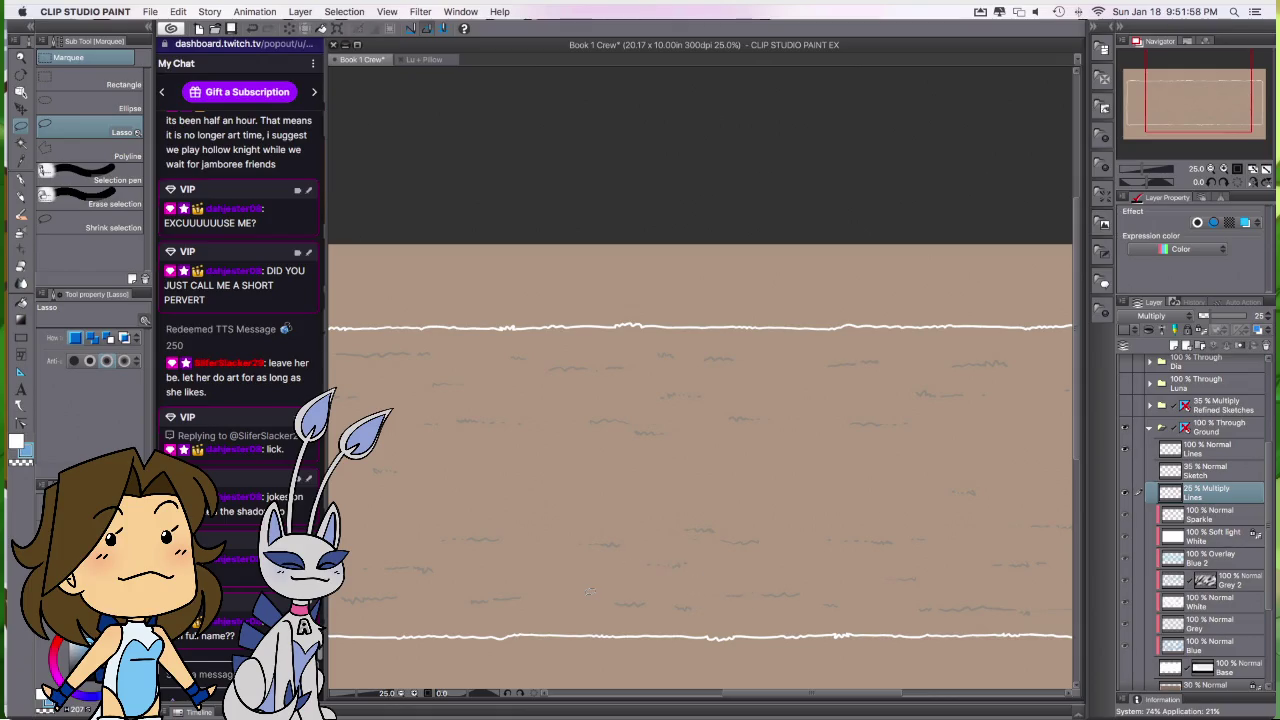
Step: Draw a short faint grey grass dash on the tan ground with the Textured pen
key("p")
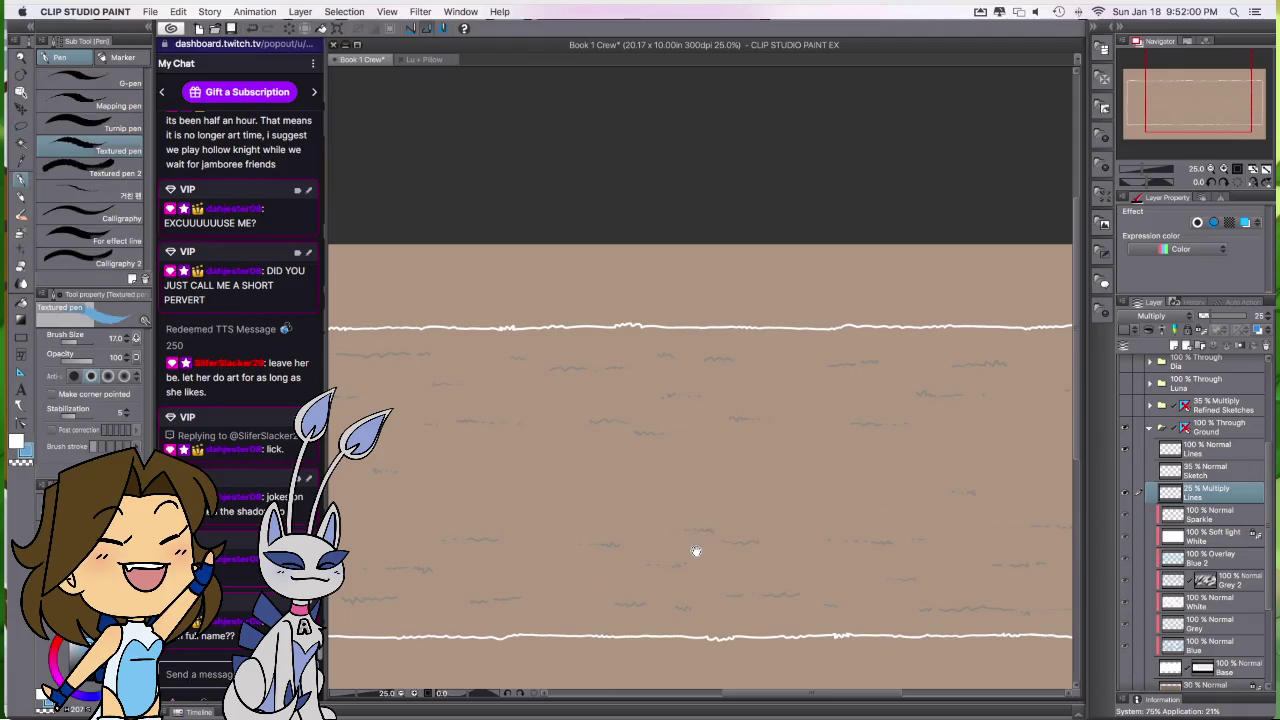
scroll(700, 531, "down", 2)
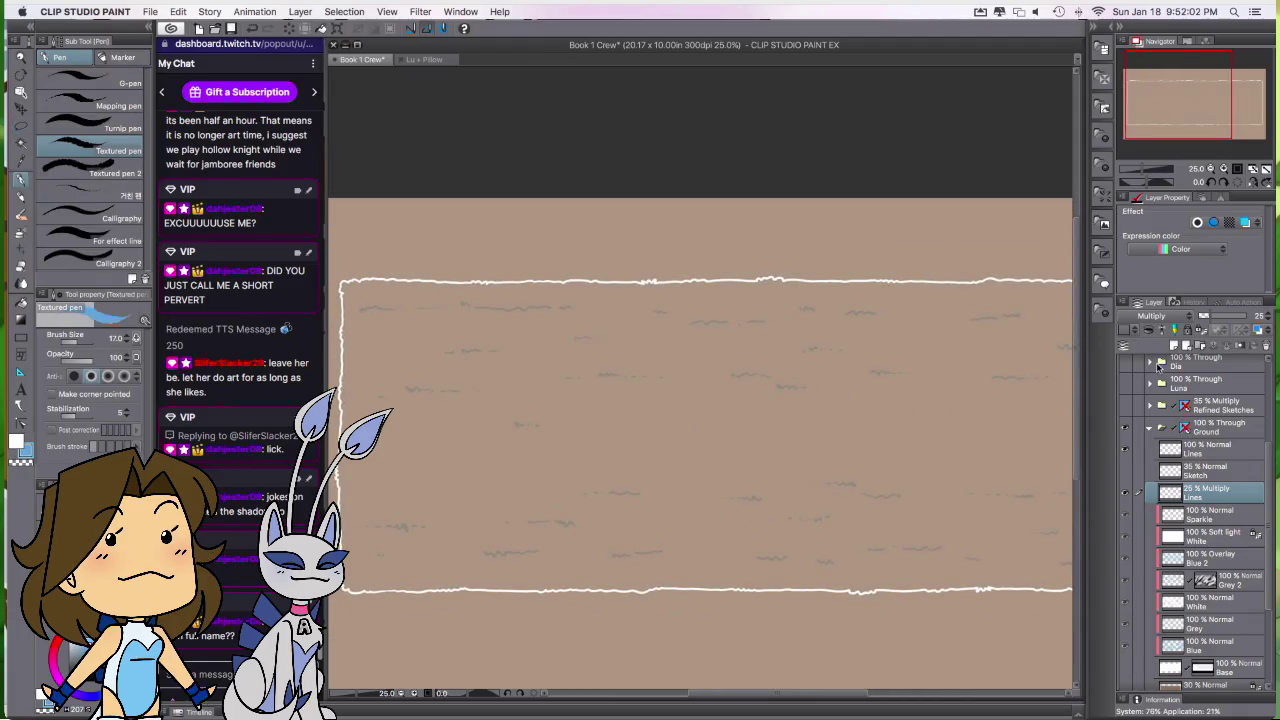
scroll(874, 488, "up", 2)
left_click_drag(874, 488, 906, 517)
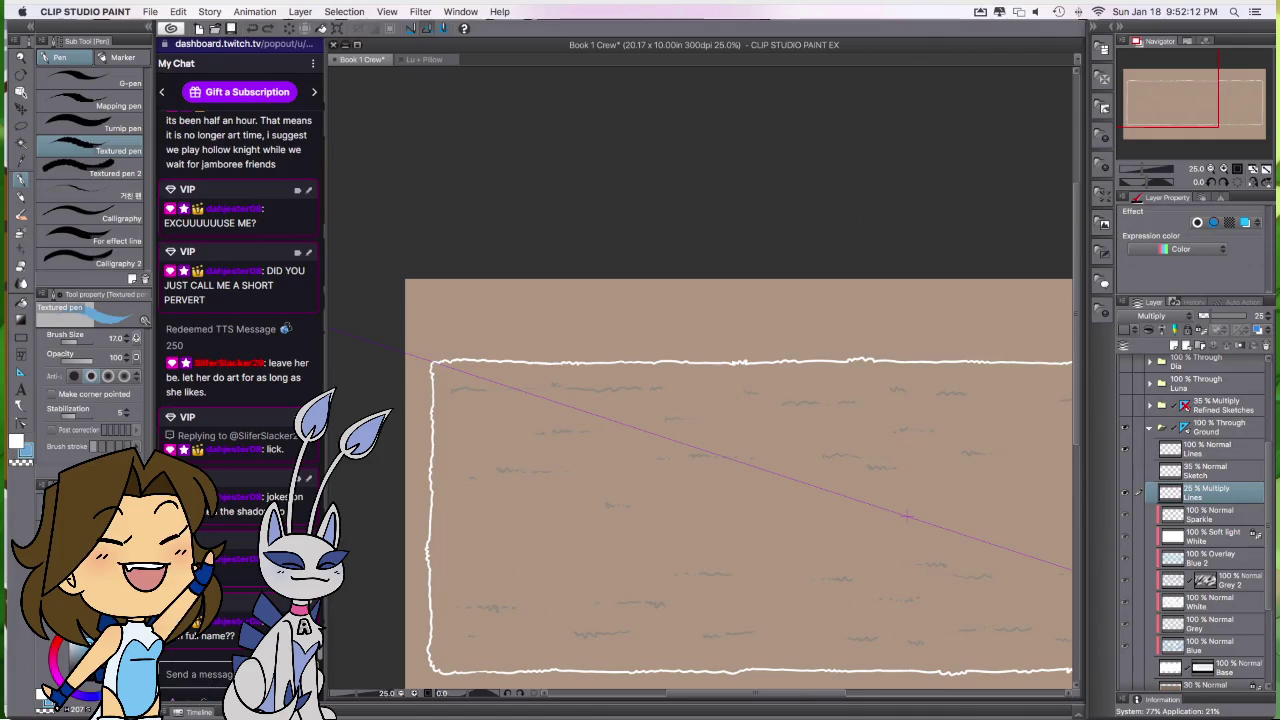
left_click_drag(933, 555, 805, 487)
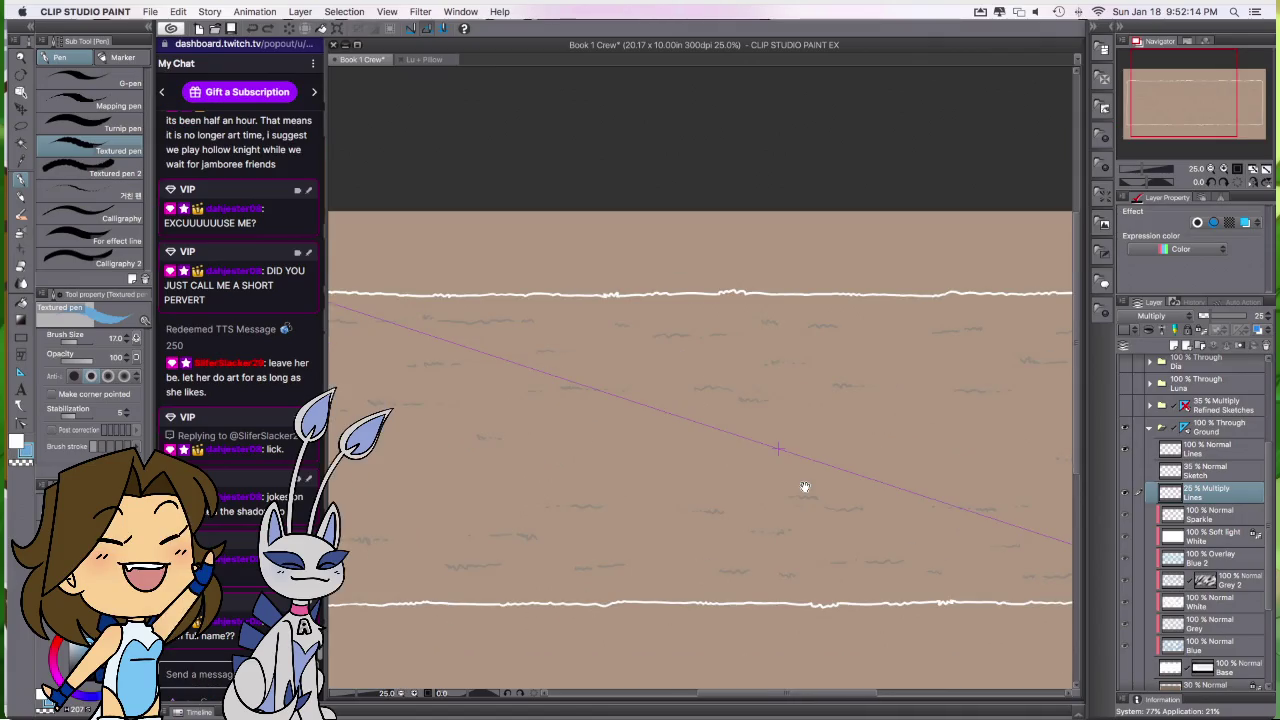
scroll(805, 487, "down", 1)
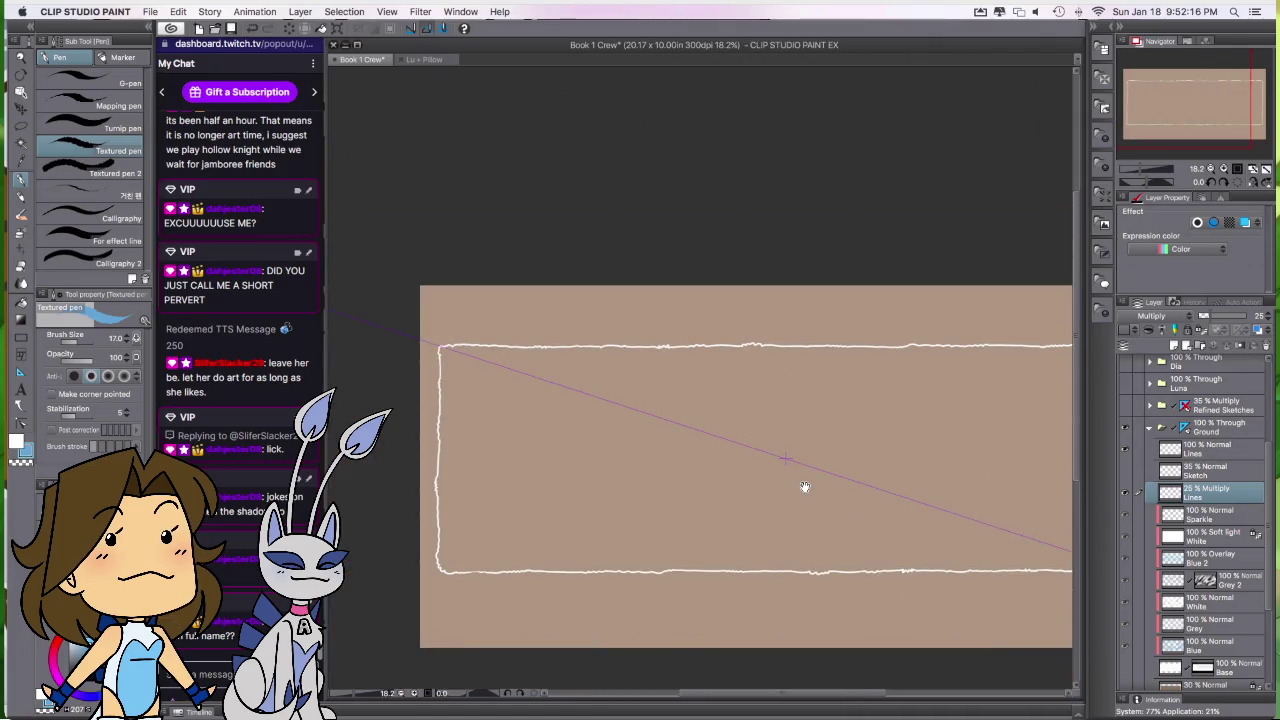
left_click_drag(490, 377, 502, 376)
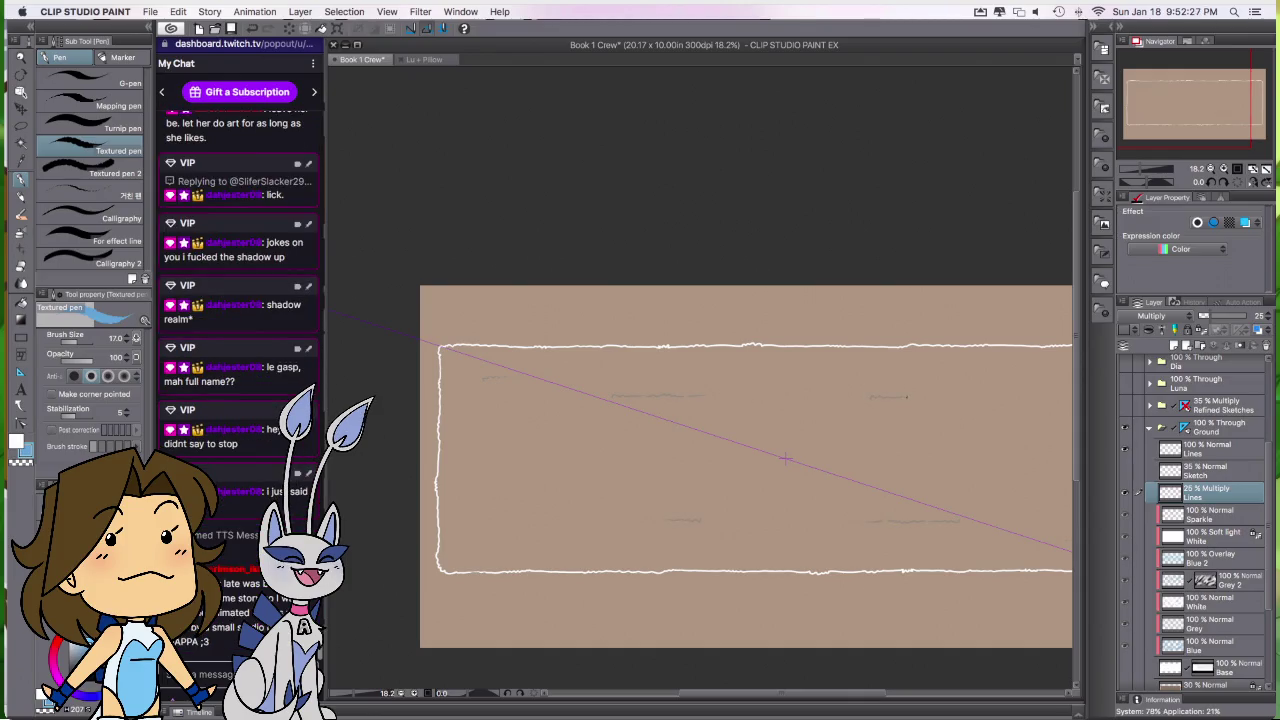
Step: Undo the stray grey stroke and pan across the banner's icy fill
key("super+z")
left_click_drag(997, 477, 905, 488)
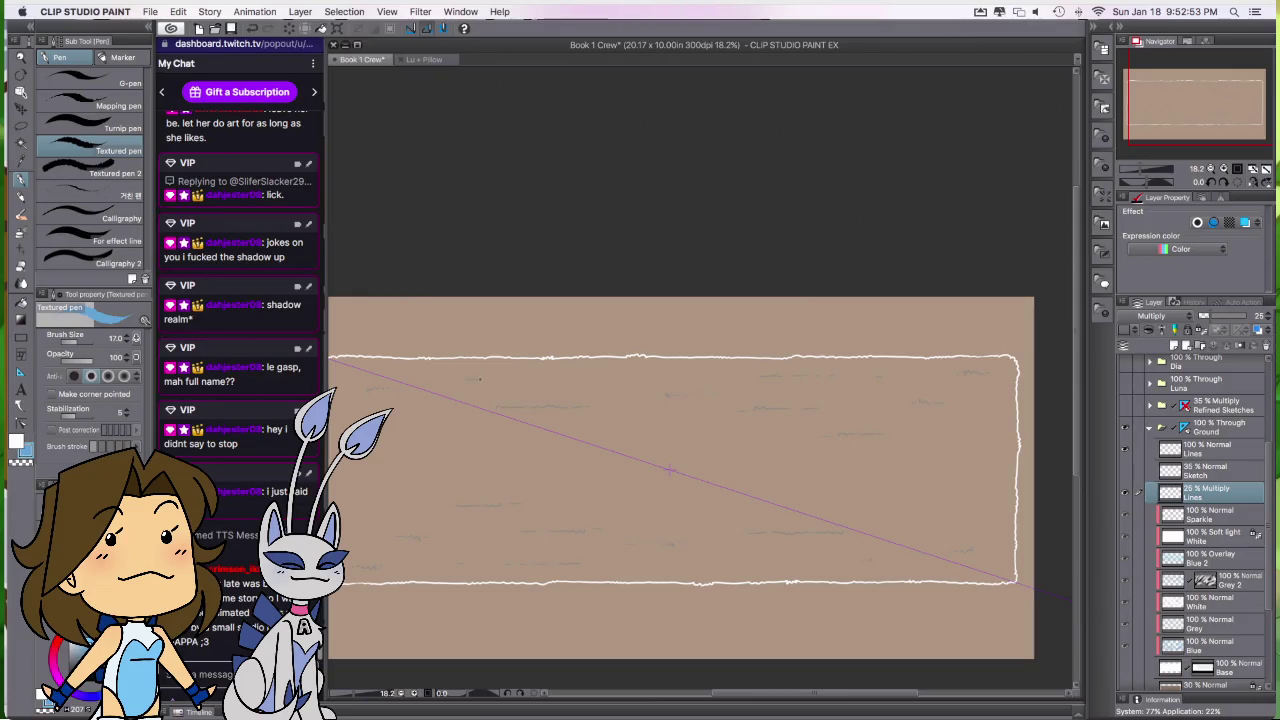
scroll(811, 535, "left", 3)
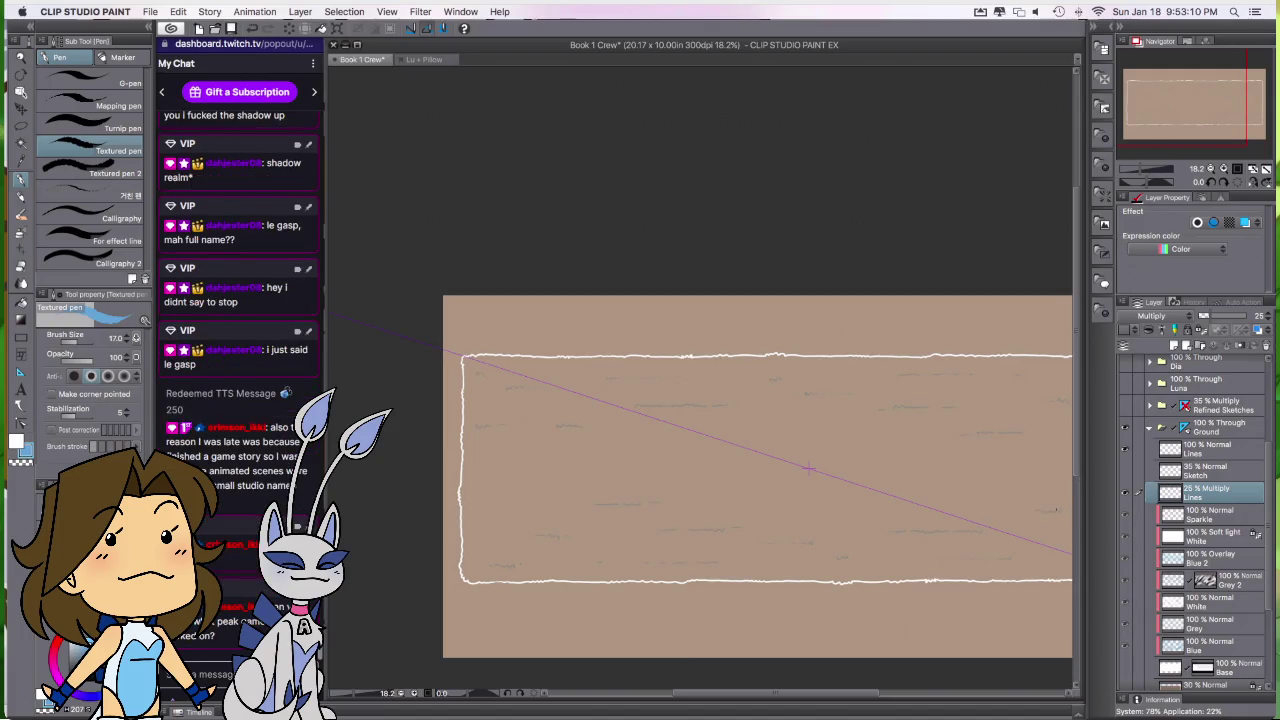
left_click_drag(998, 572, 946, 569)
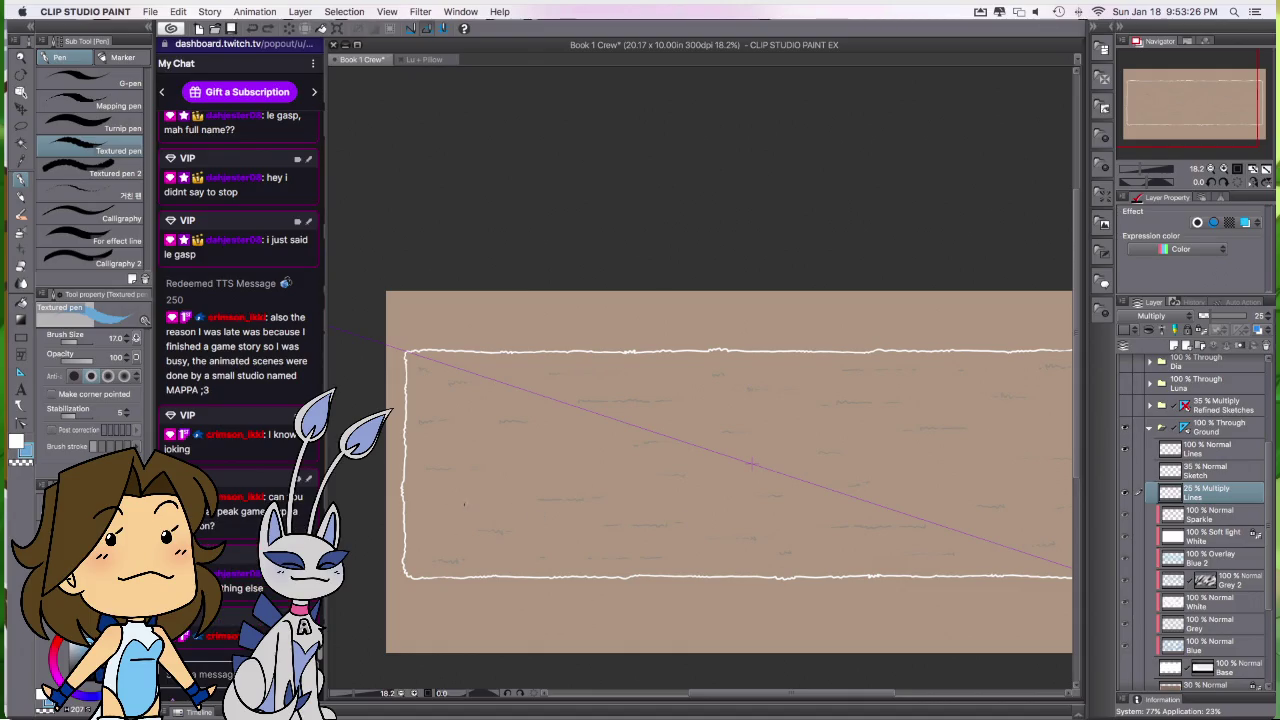
scroll(1011, 491, "right", 3)
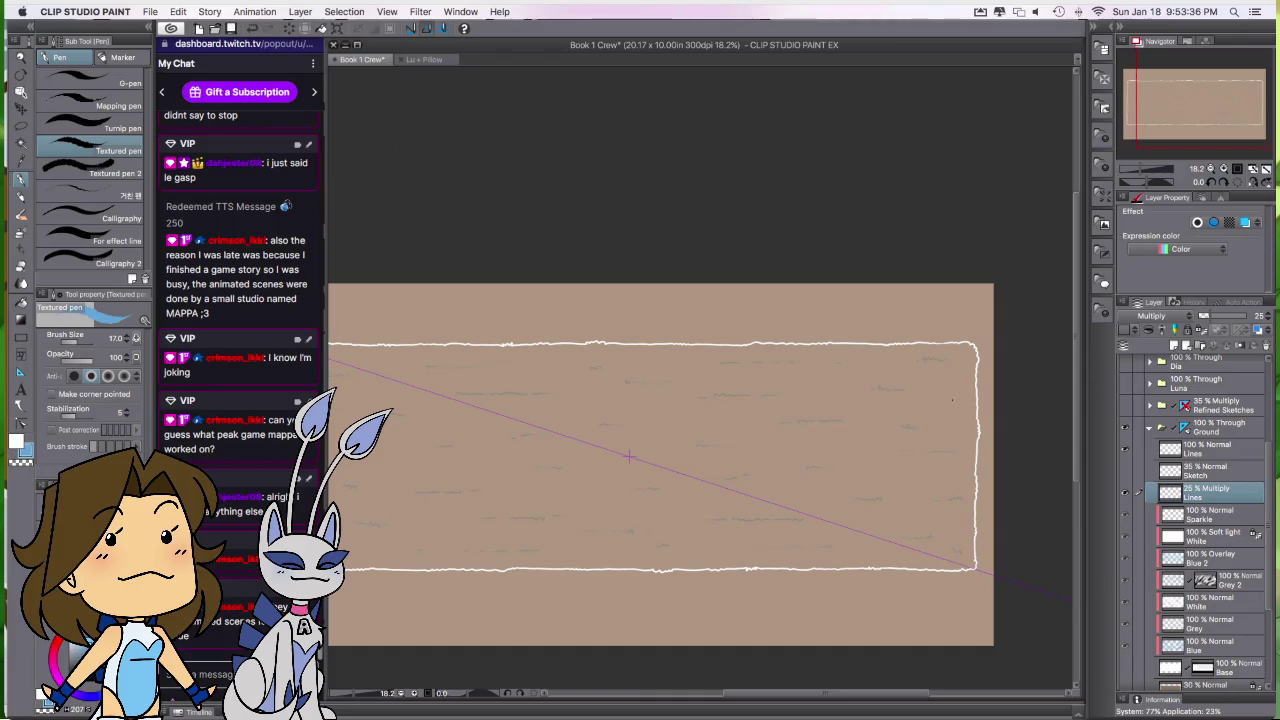
scroll(857, 623, "left", 3)
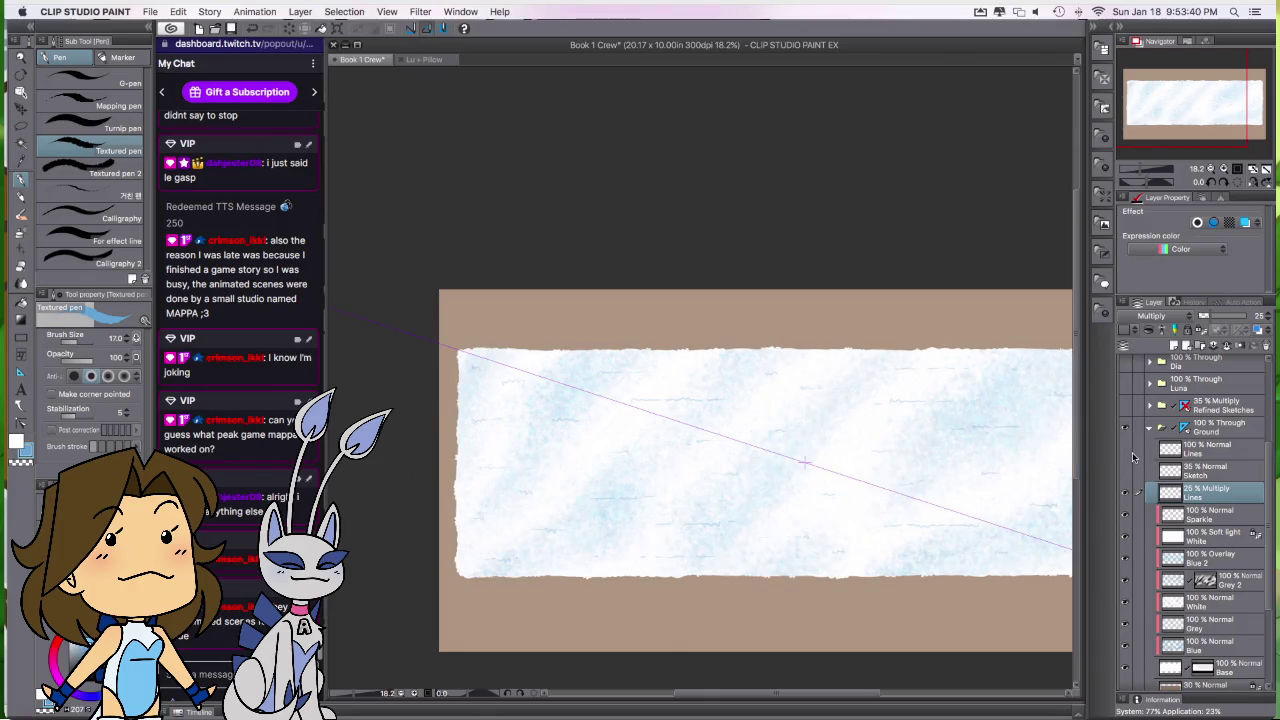
left_click_drag(896, 612, 785, 625)
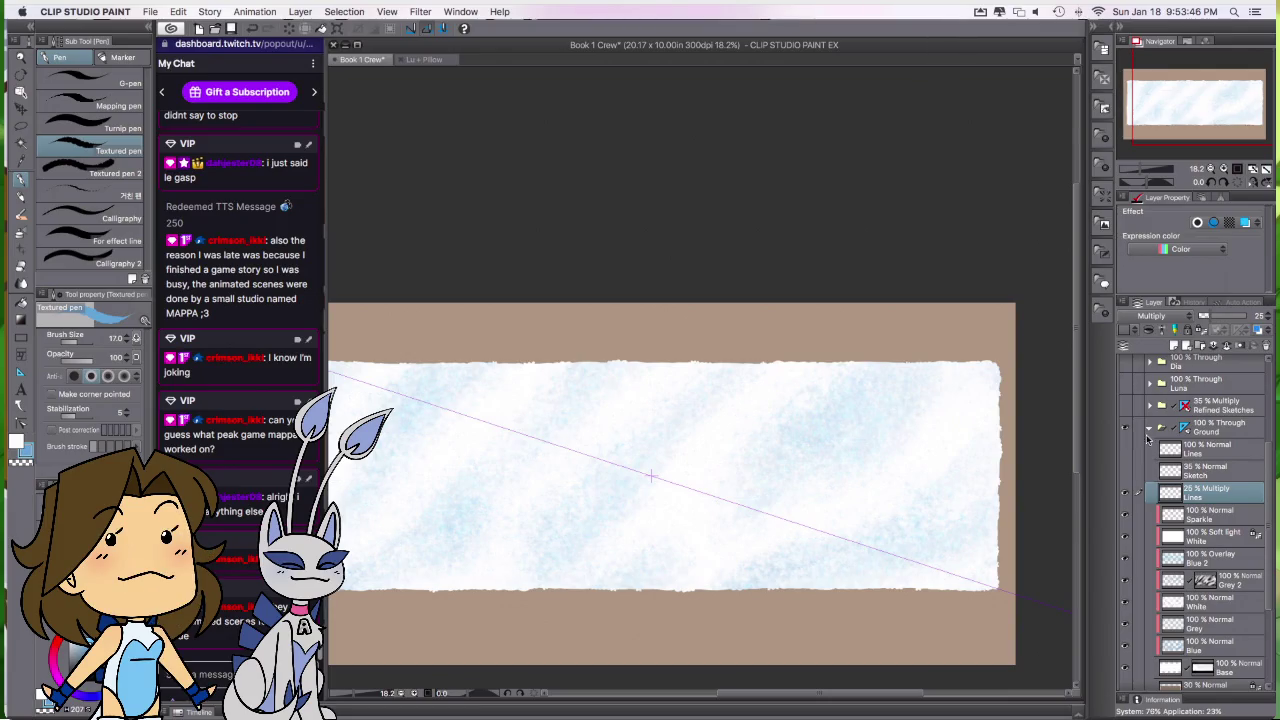
Step: Turn off the Ground folder's ruler and clip the Lines layer to the layer below
left_click(1185, 427)
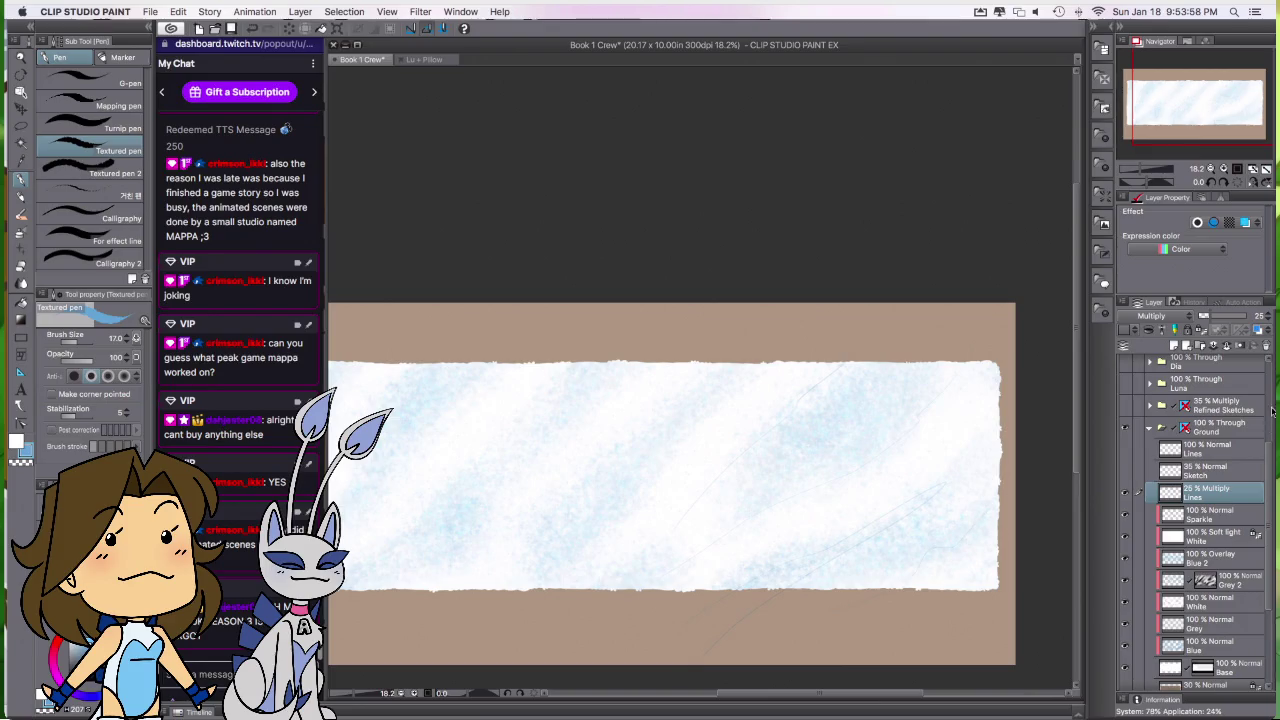
key("ctrl+alt+g")
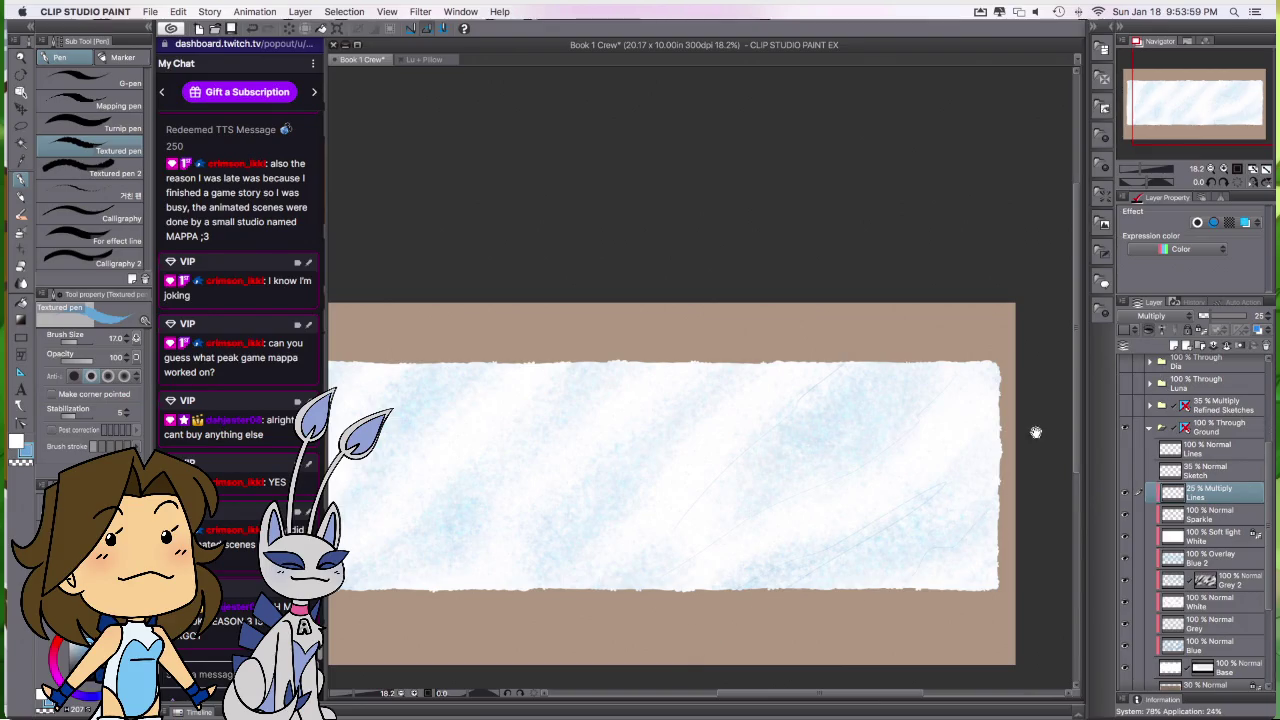
scroll(1000, 510, "left", 5)
scroll(966, 586, "left", 1)
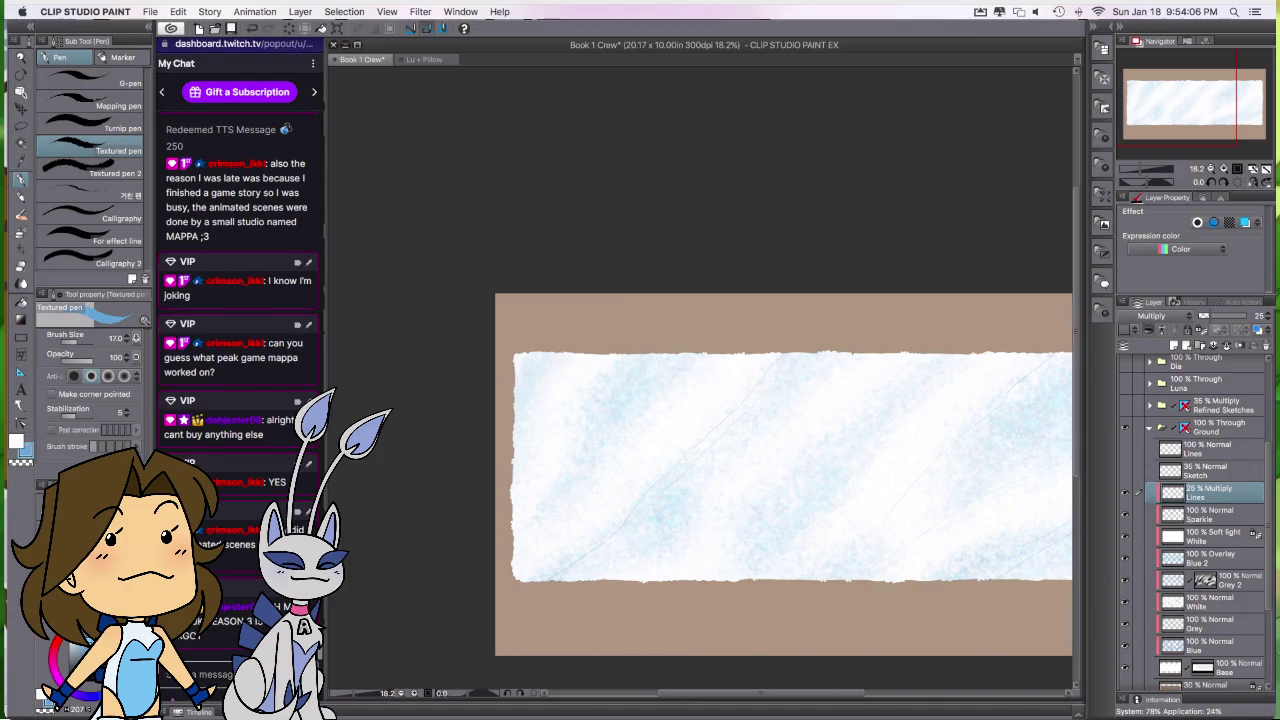
Step: Draw a short diagonal grey streak across the banner sky
left_click_drag(630, 574, 670, 532)
left_click_drag(1133, 493, 966, 493)
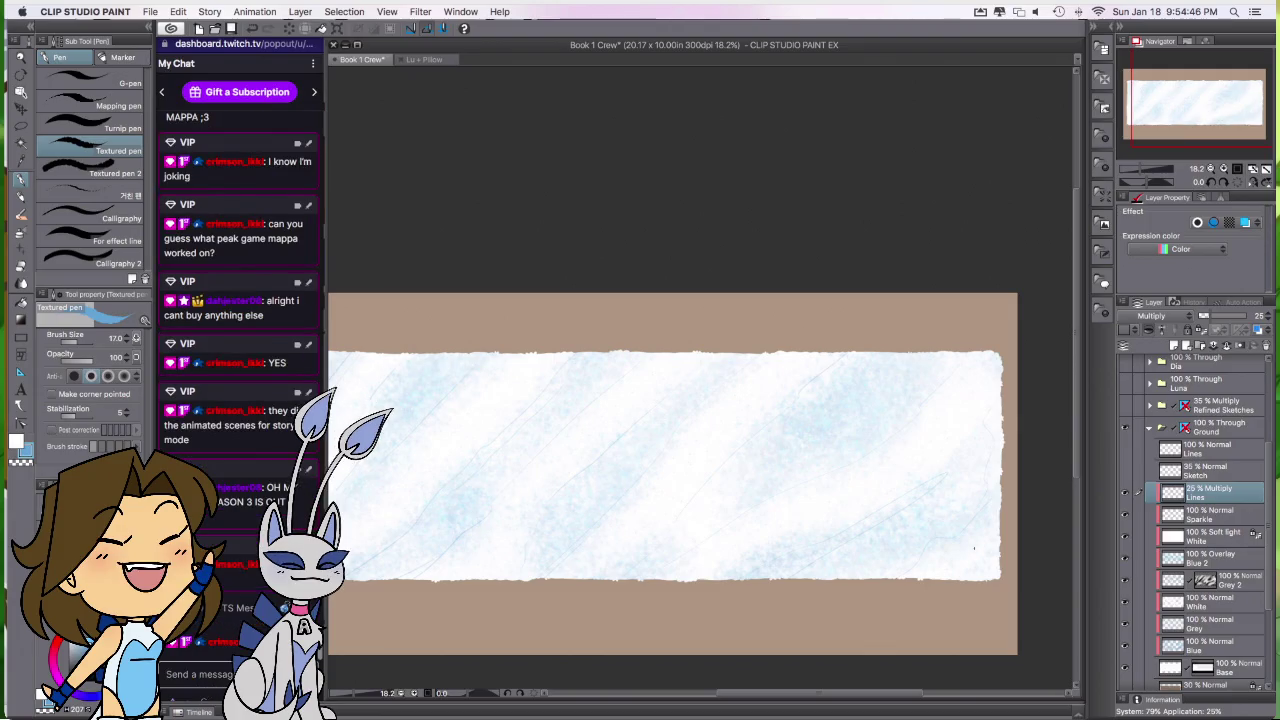
mouse_move(617, 609)
left_mouse_down()
mouse_move(808, 455)
mouse_move(804, 505)
left_mouse_up()
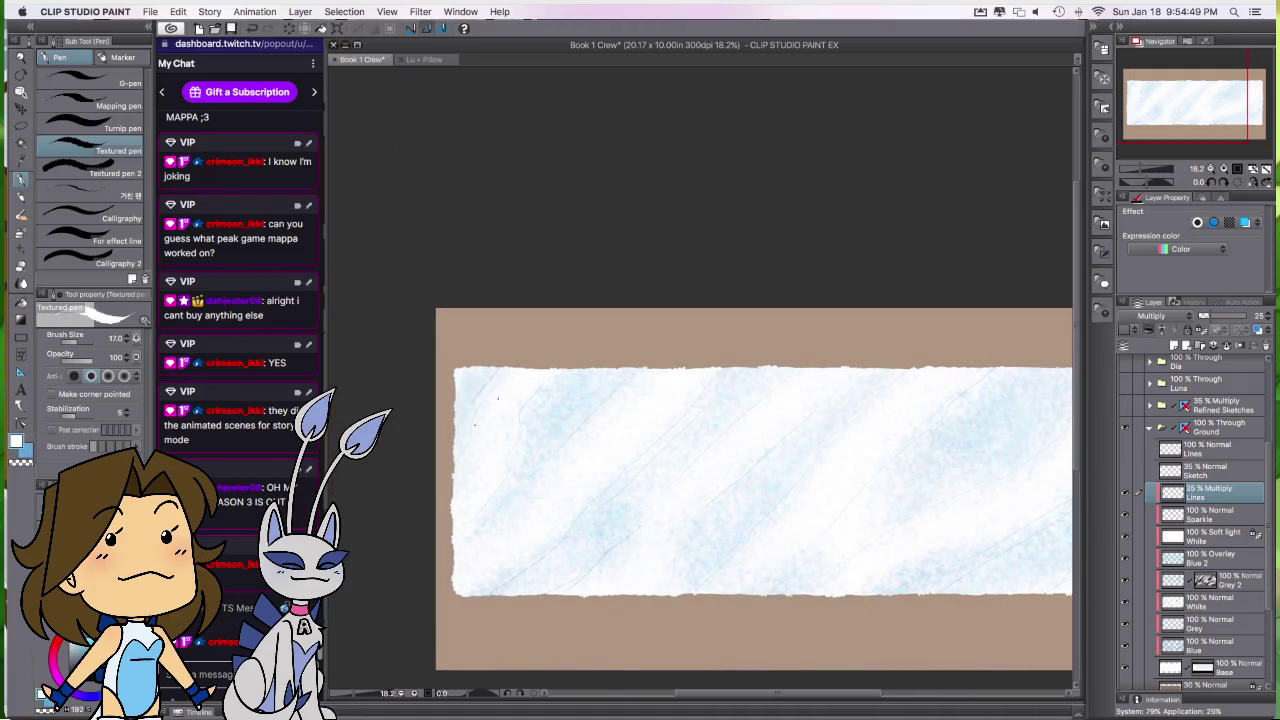
Step: Move the Lines layer below Sparkle and duplicate it as Lines 3 above Sparkle
key("super+z")
key("super+z")
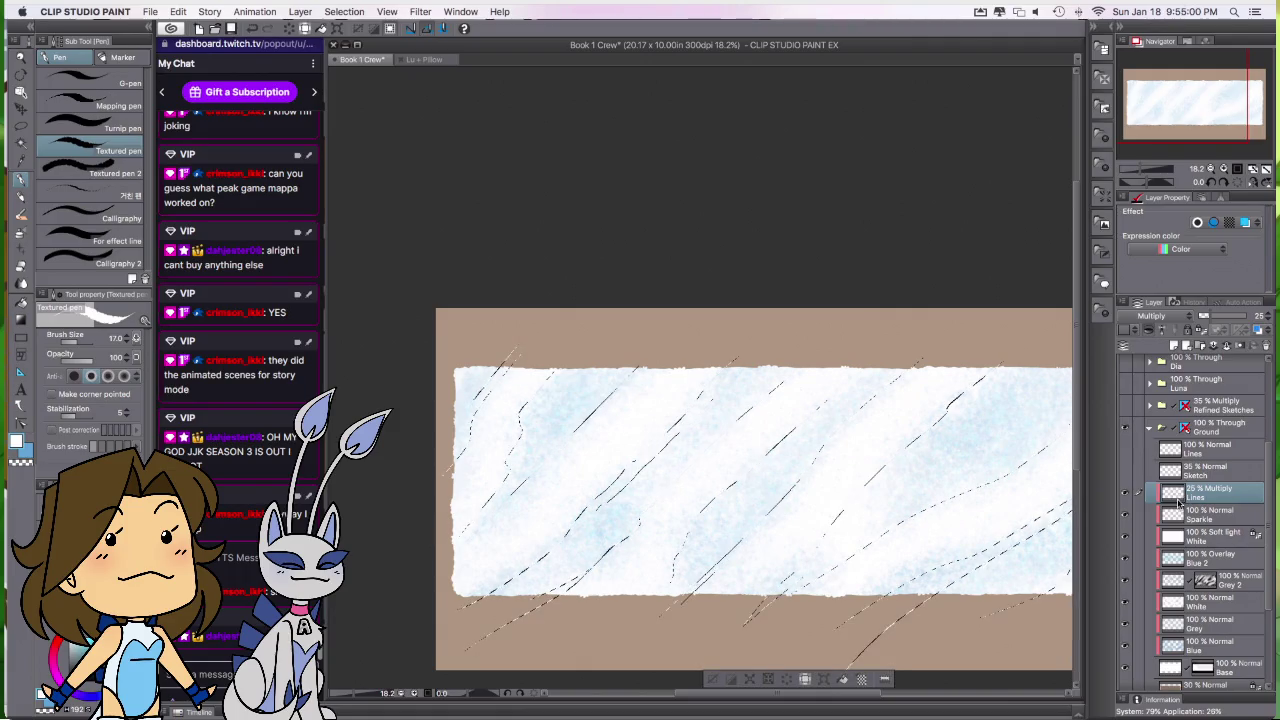
left_click_drag(1226, 492, 1221, 540)
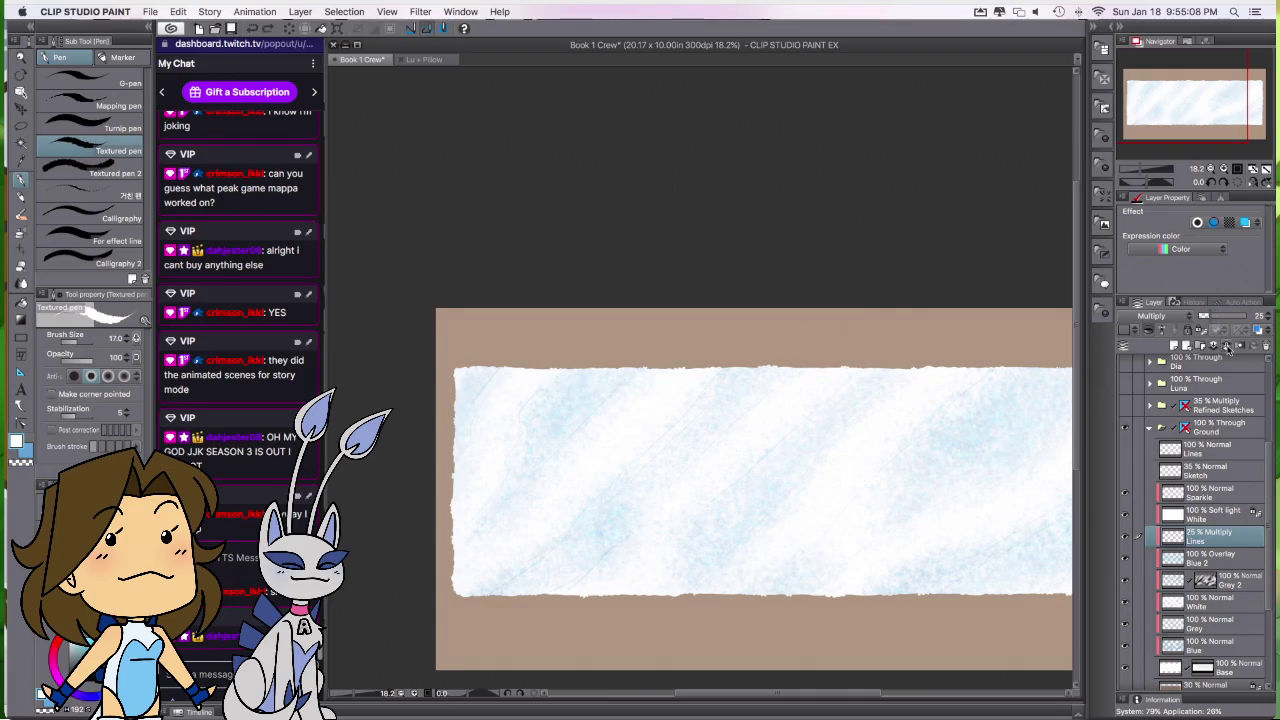
key("ctrl+z")
left_click_drag(955, 603, 849, 535)
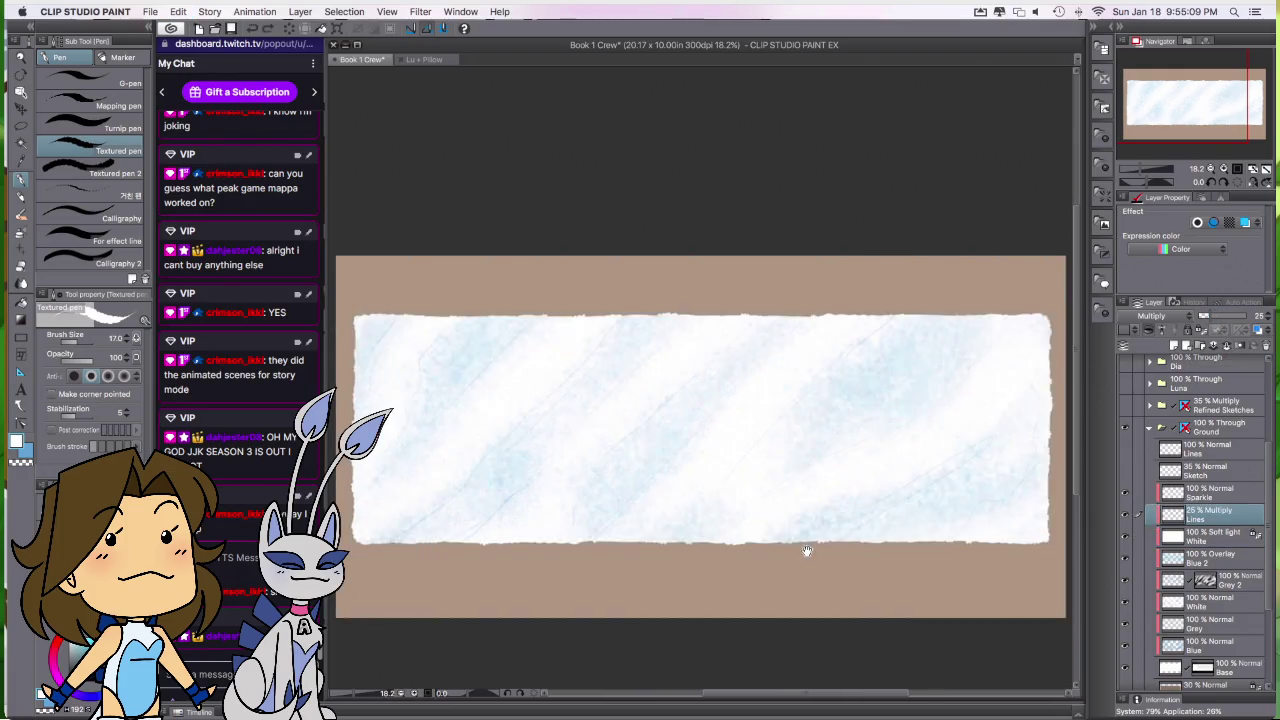
left_click_drag(886, 580, 927, 632)
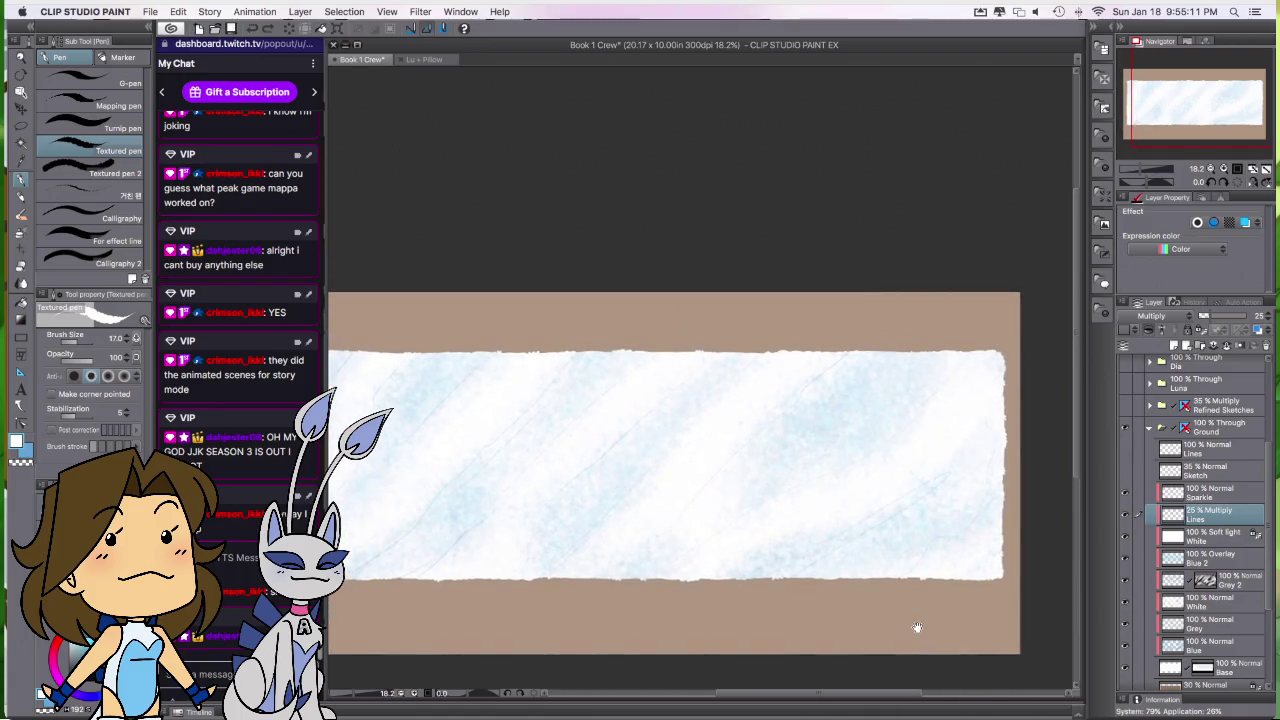
left_click_drag(1226, 511, 1207, 485)
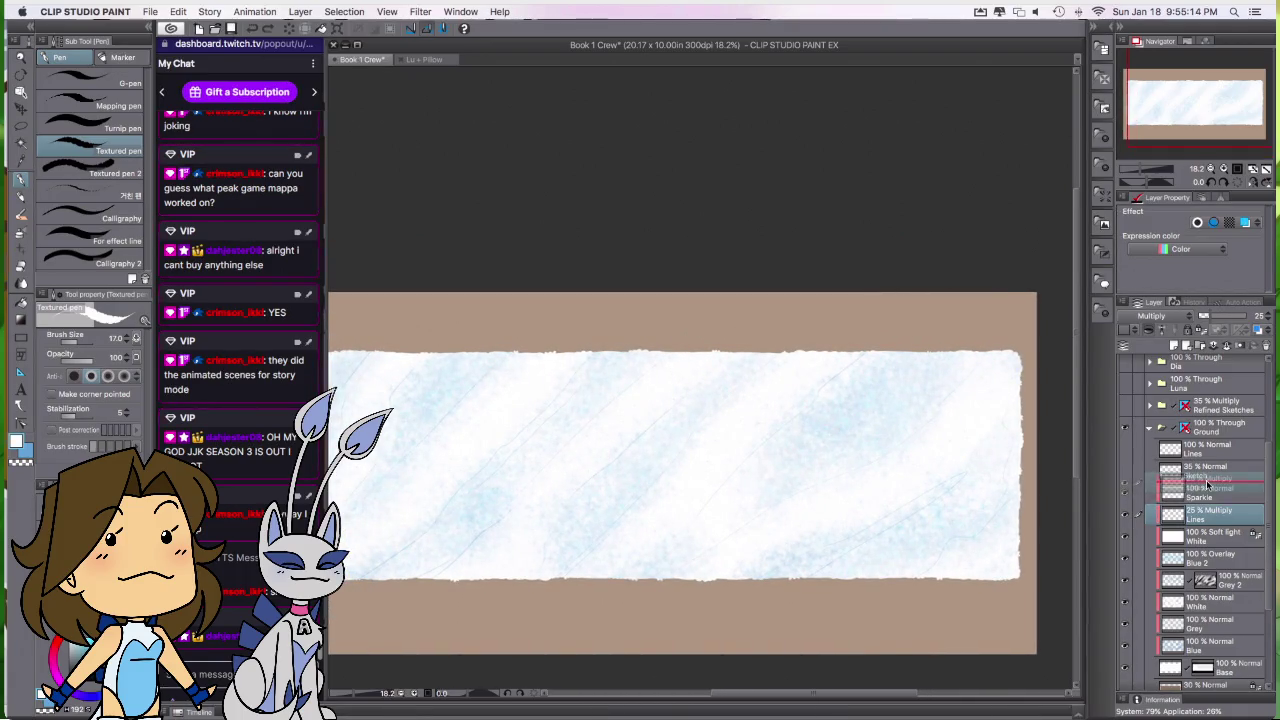
Step: Give Lines 3 the Normal blending mode and 100% opacity
left_click(1150, 315)
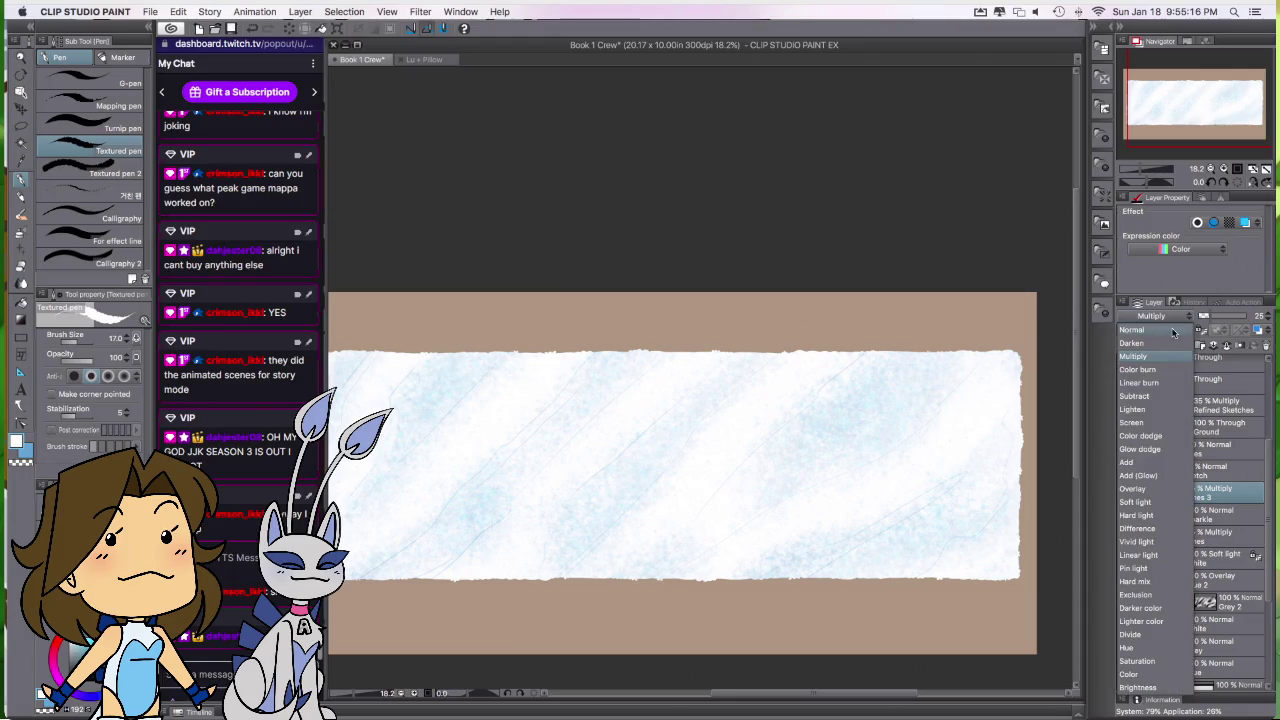
left_click_drag(1225, 316, 1252, 316)
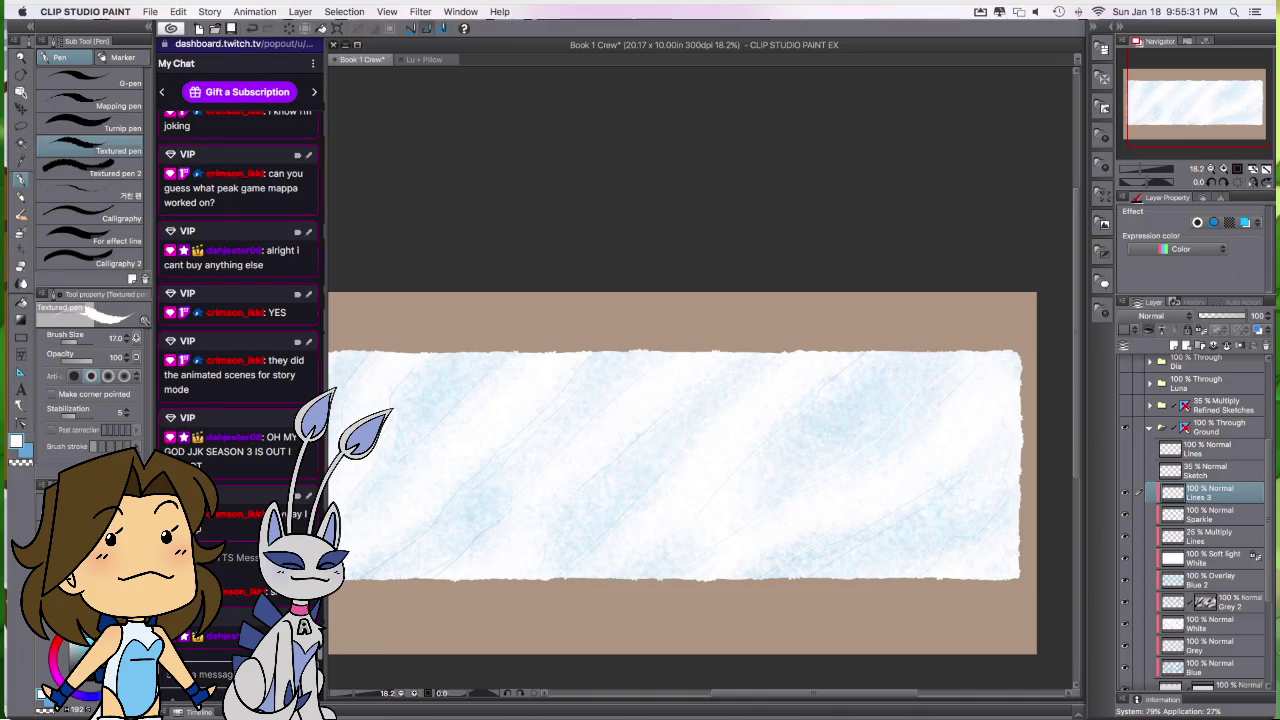
scroll(590, 530, "left", 5)
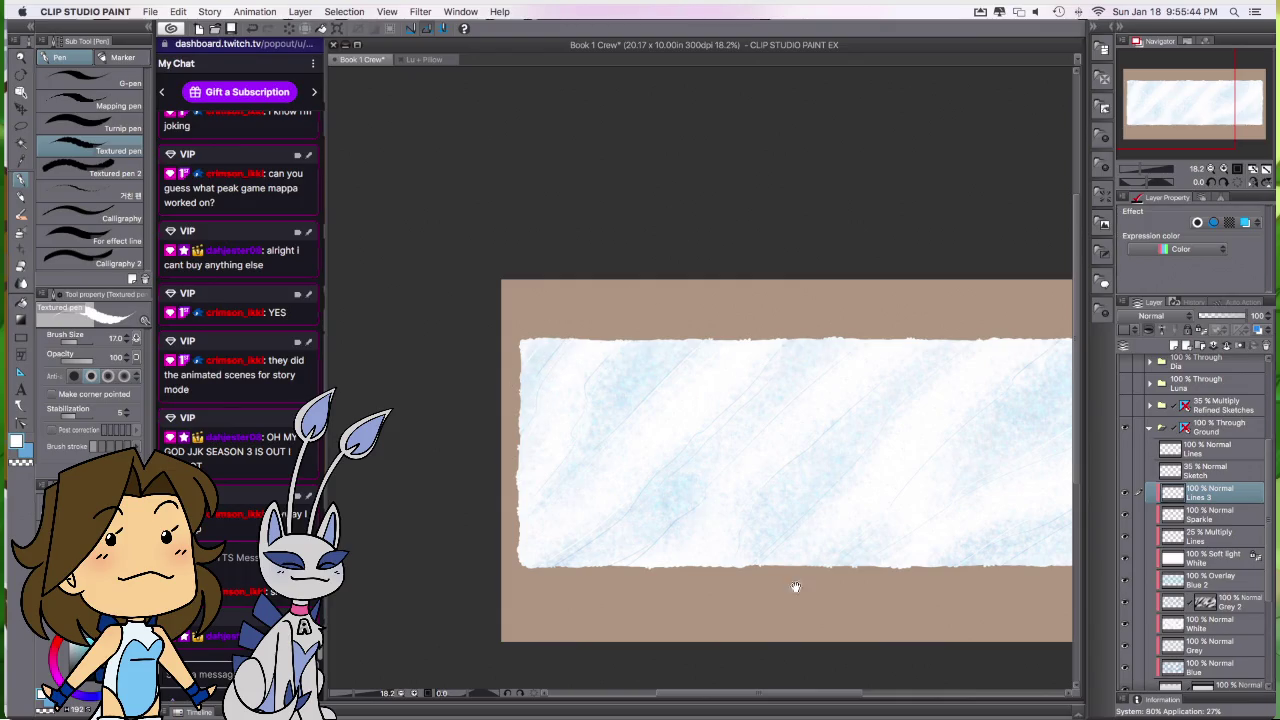
left_click_drag(874, 600, 834, 578)
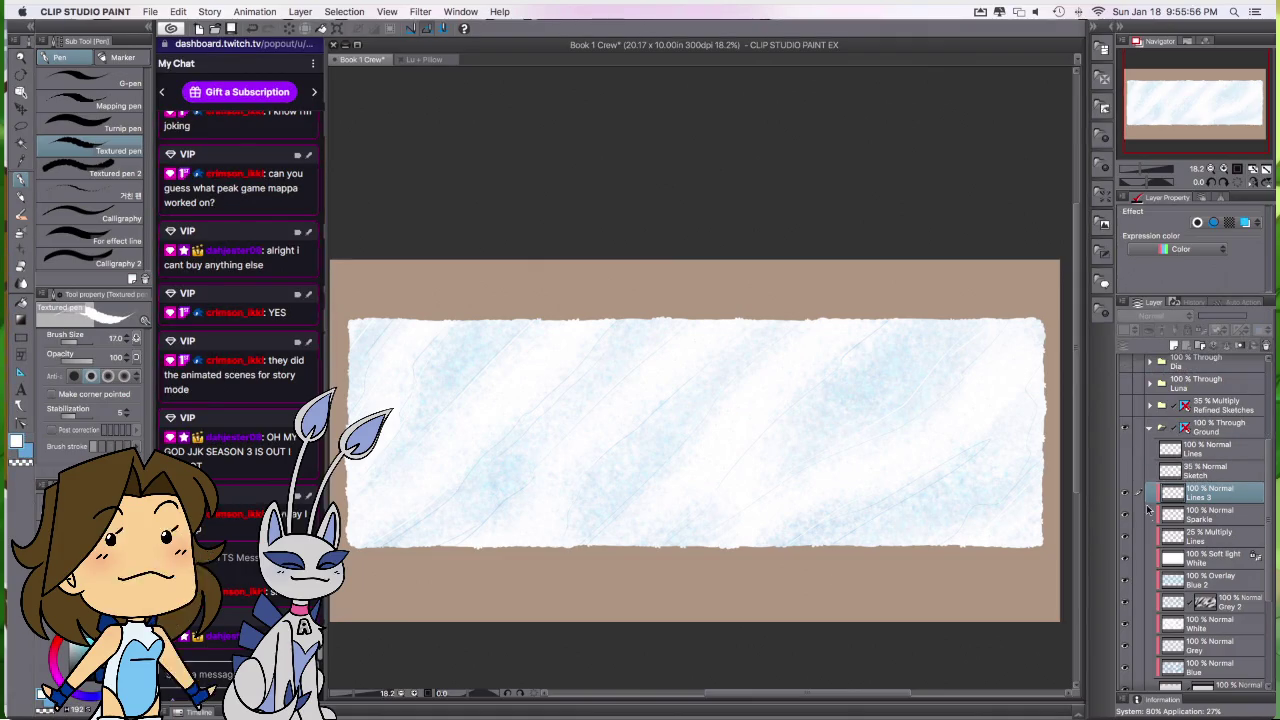
Step: Delete the Lines 3 layer and drag the Ground folder to a new stack position
key("super+e")
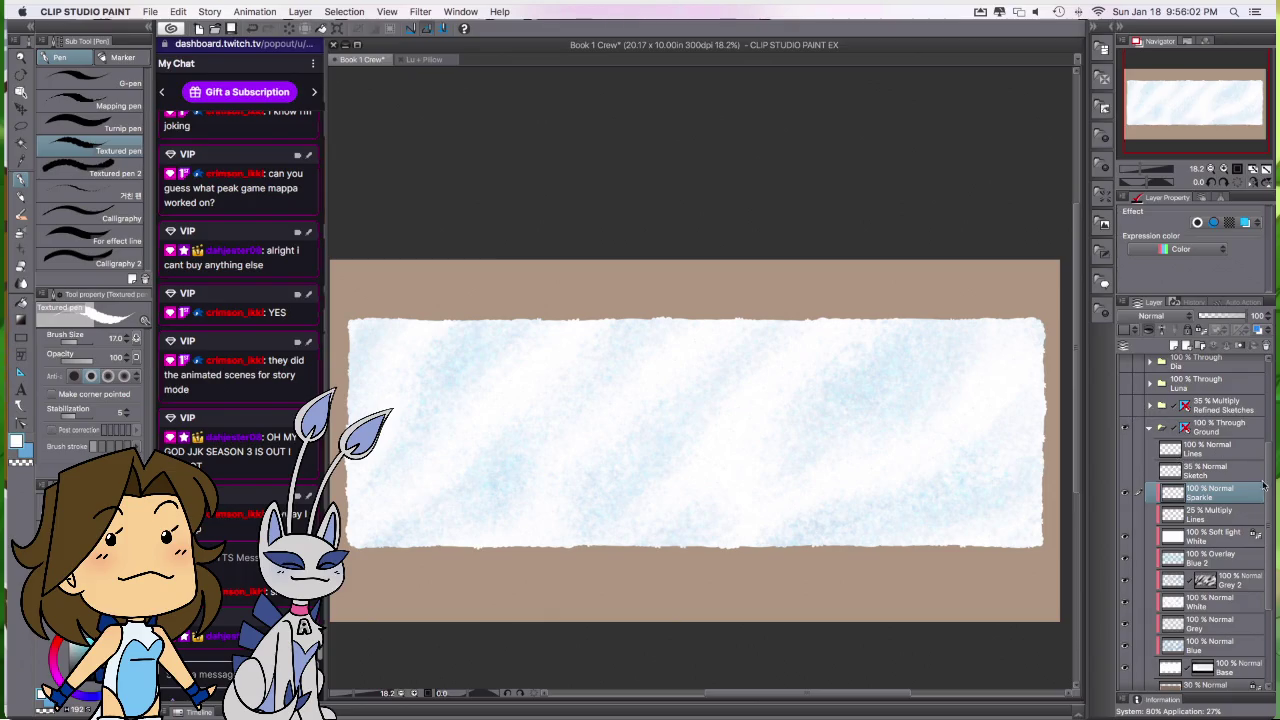
left_click_drag(1259, 426, 1217, 553)
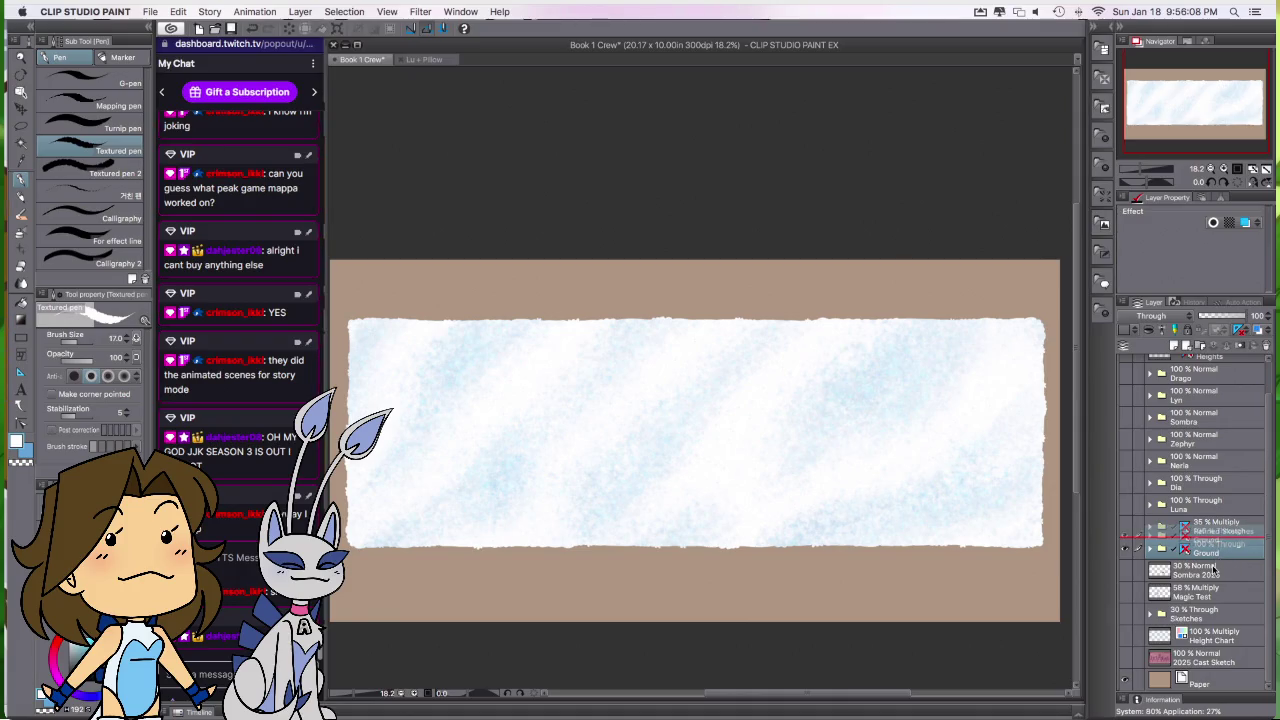
left_click_drag(1217, 553, 1206, 560)
Step: Place Ground below Refined Sketches and transform the snowy ground down to the canvas bottom
left_click_drag(1206, 563, 1156, 578)
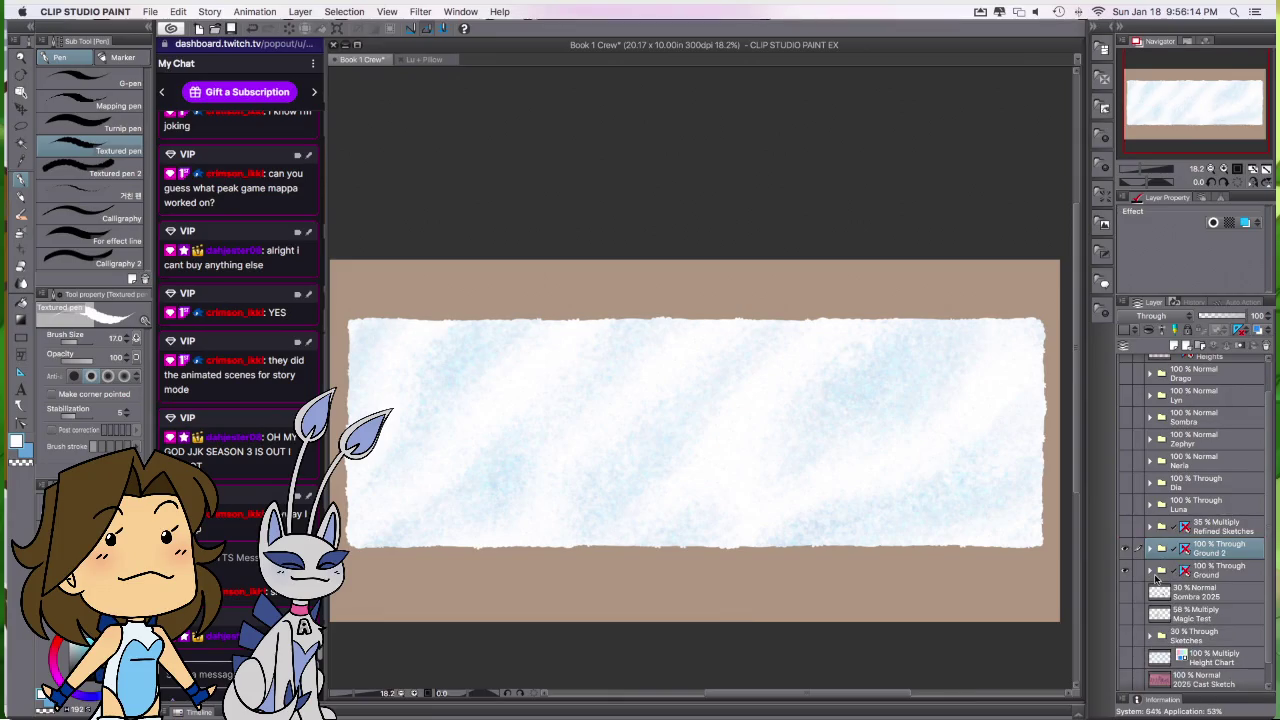
right_click(1213, 543)
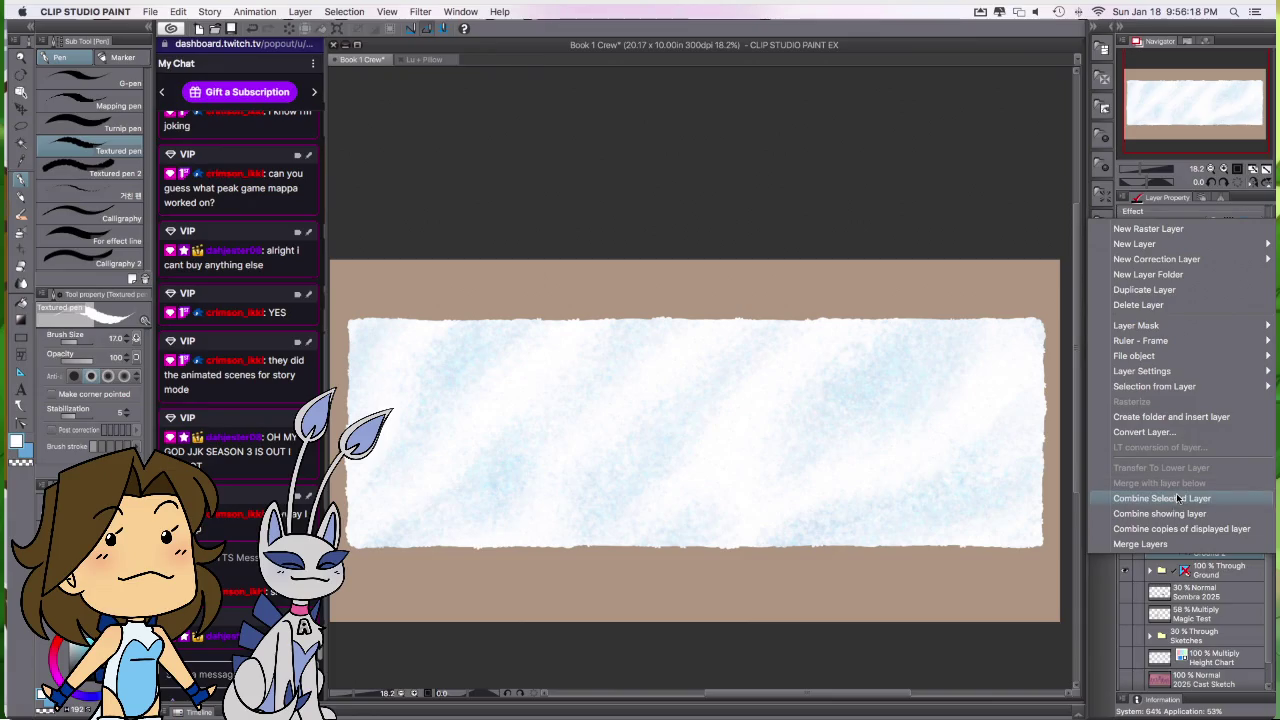
left_click(1188, 553)
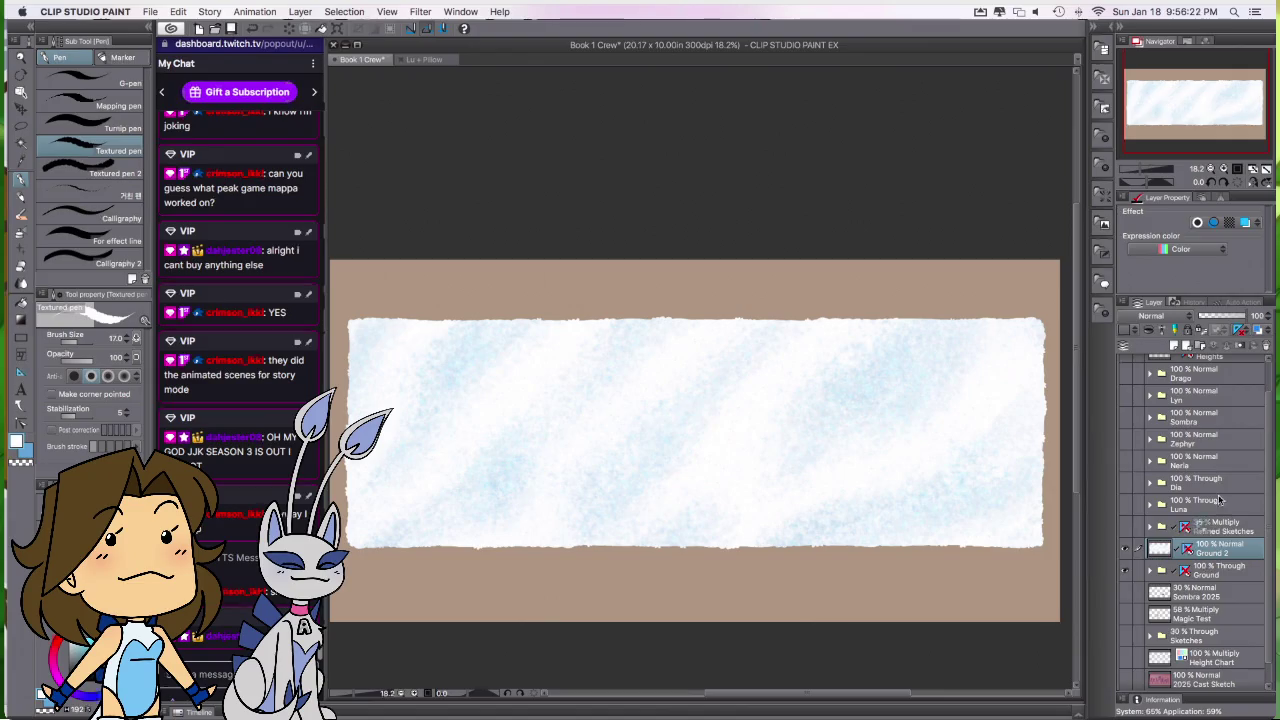
key("super+t")
left_click_drag(916, 555, 955, 609)
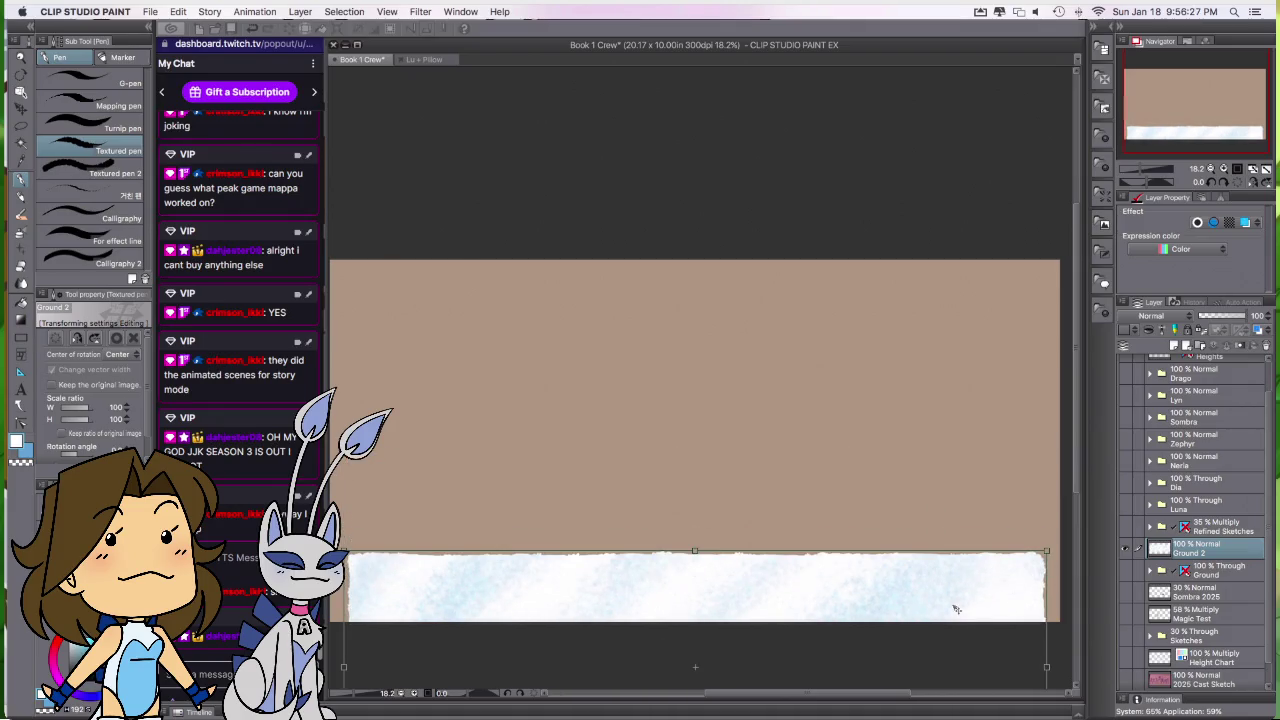
key("Return")
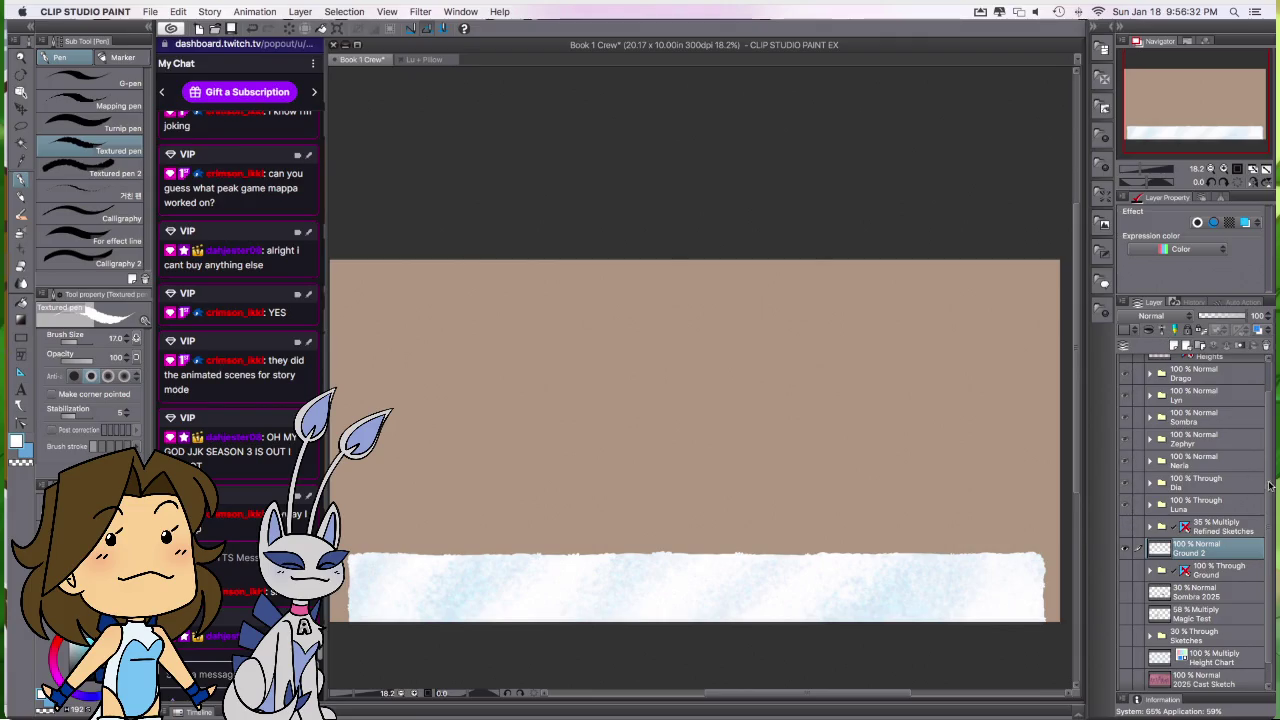
scroll(1268, 482, "up", 2)
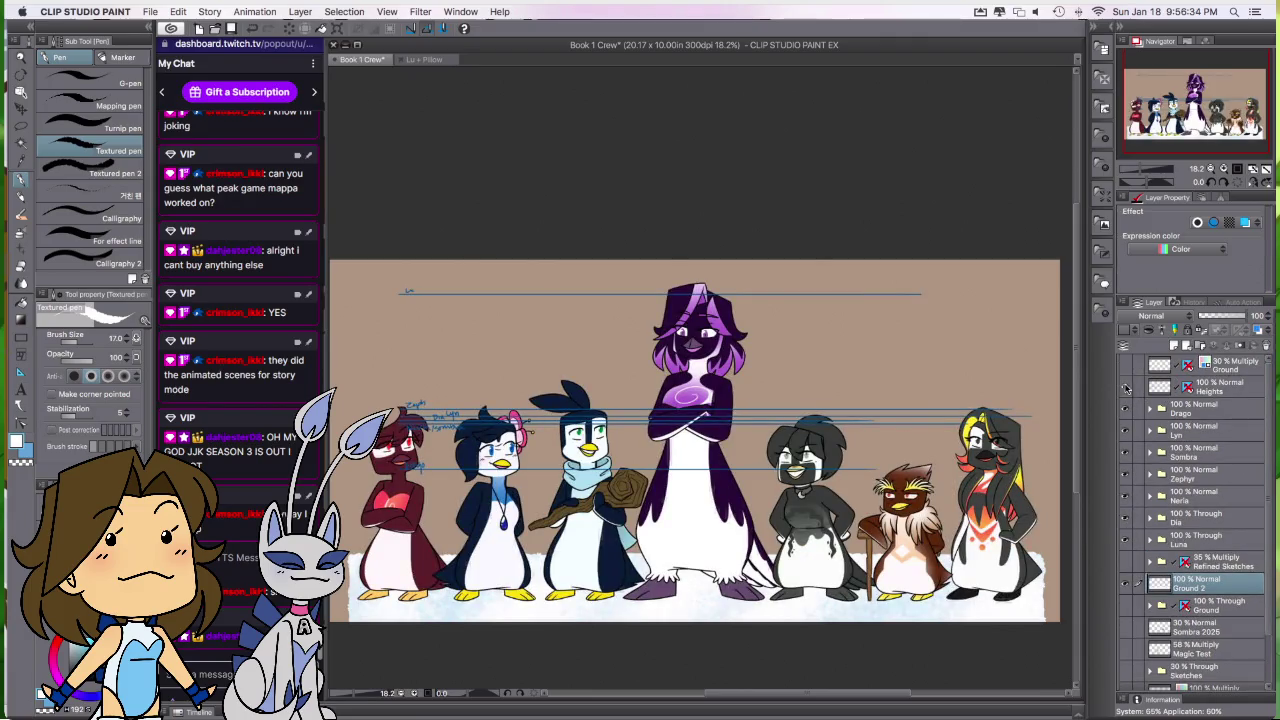
Step: Hide the blue Heights guide lines
left_click(1124, 387)
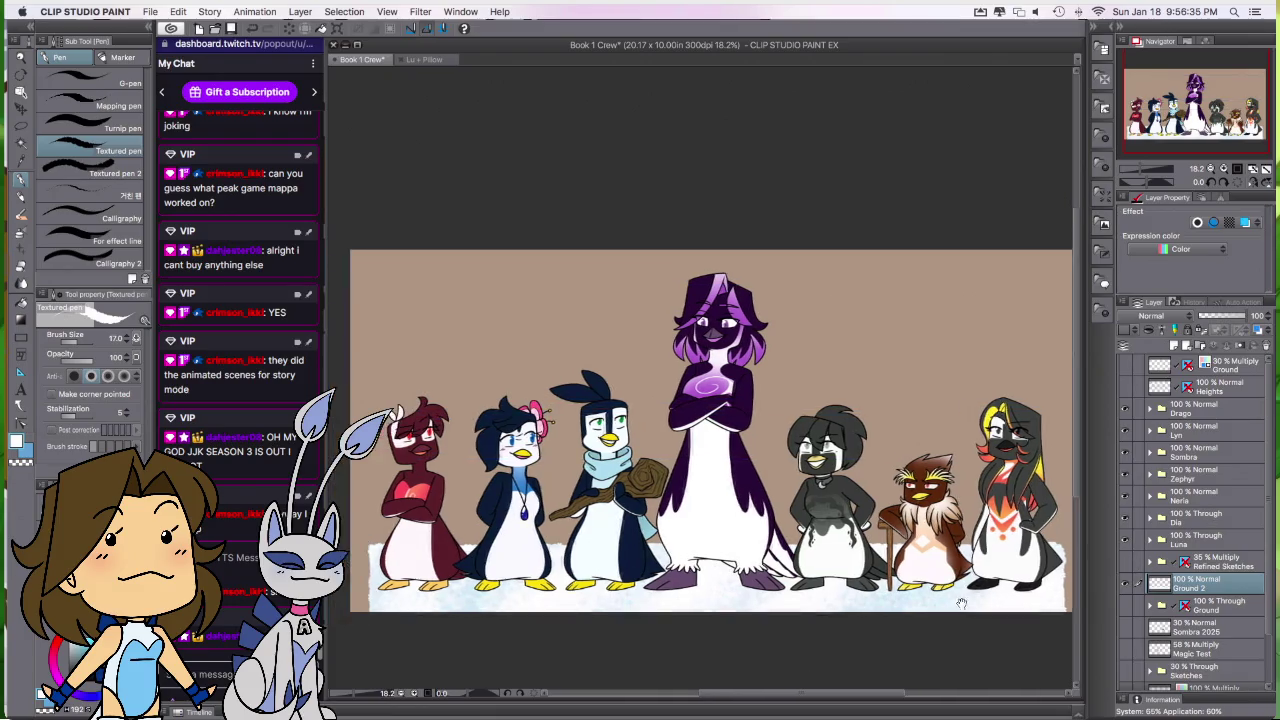
scroll(910, 630, "down", 1)
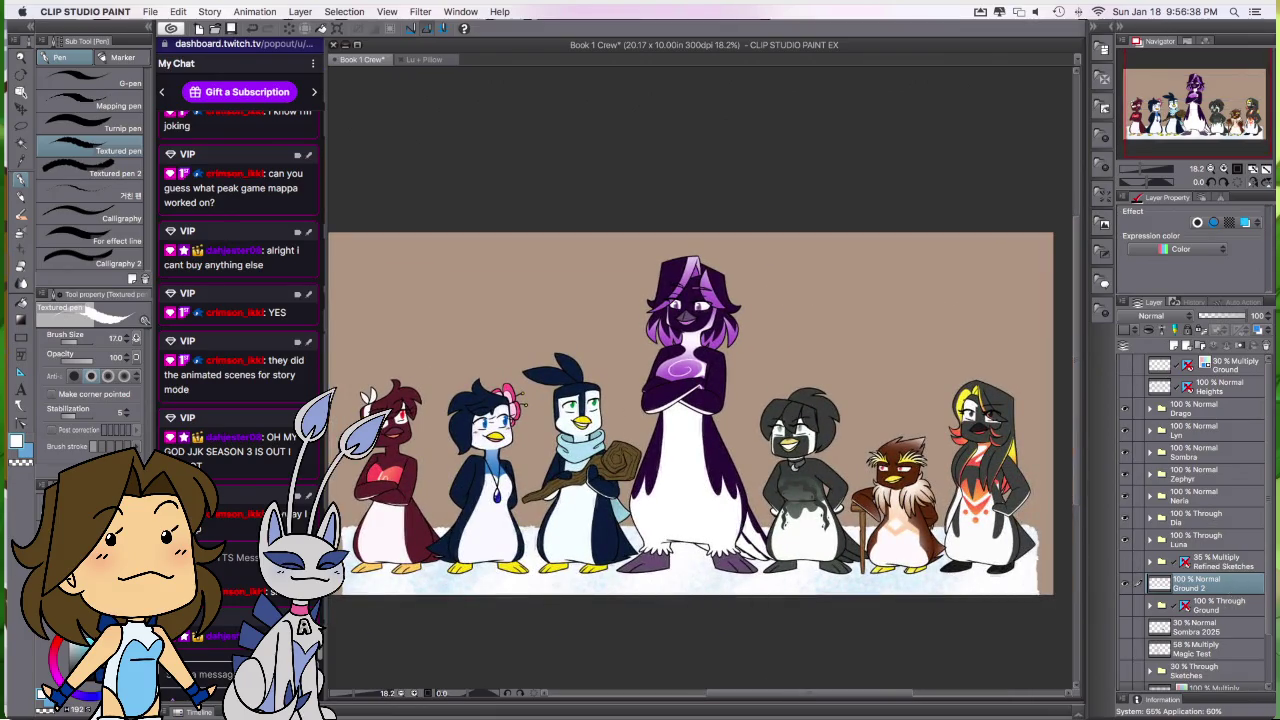
scroll(846, 589, "down", 1)
Step: Reshape Ground 2 into a shallower, wider strip with outward bottom corners, nudged slightly lower
key("ctrl+t")
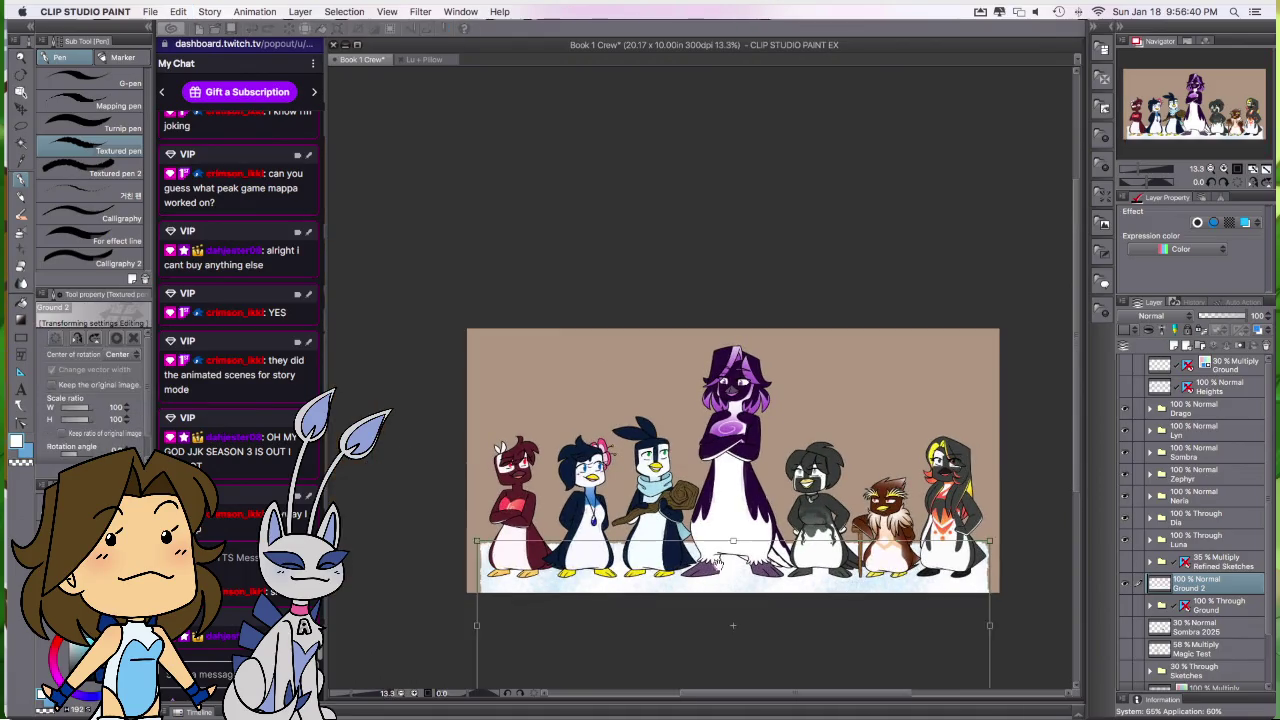
scroll(724, 505, "down", 1)
left_click_drag(724, 588, 727, 487)
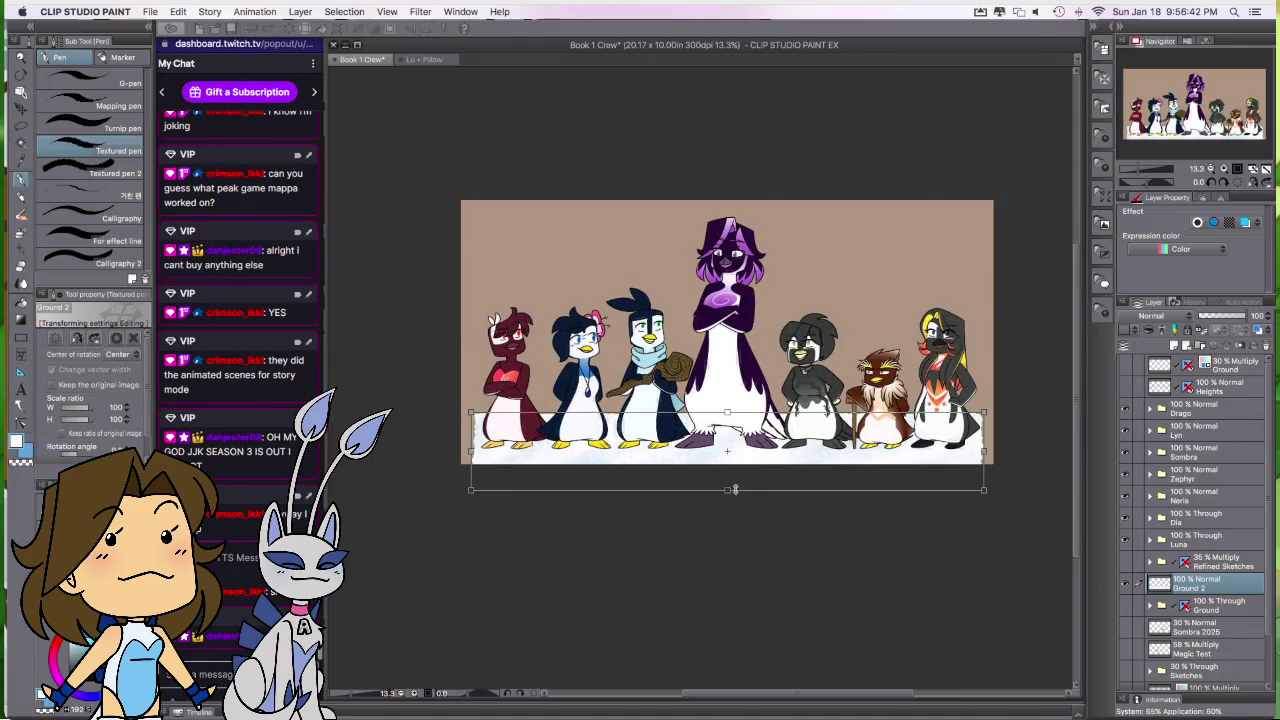
left_click_drag(470, 486, 438, 489)
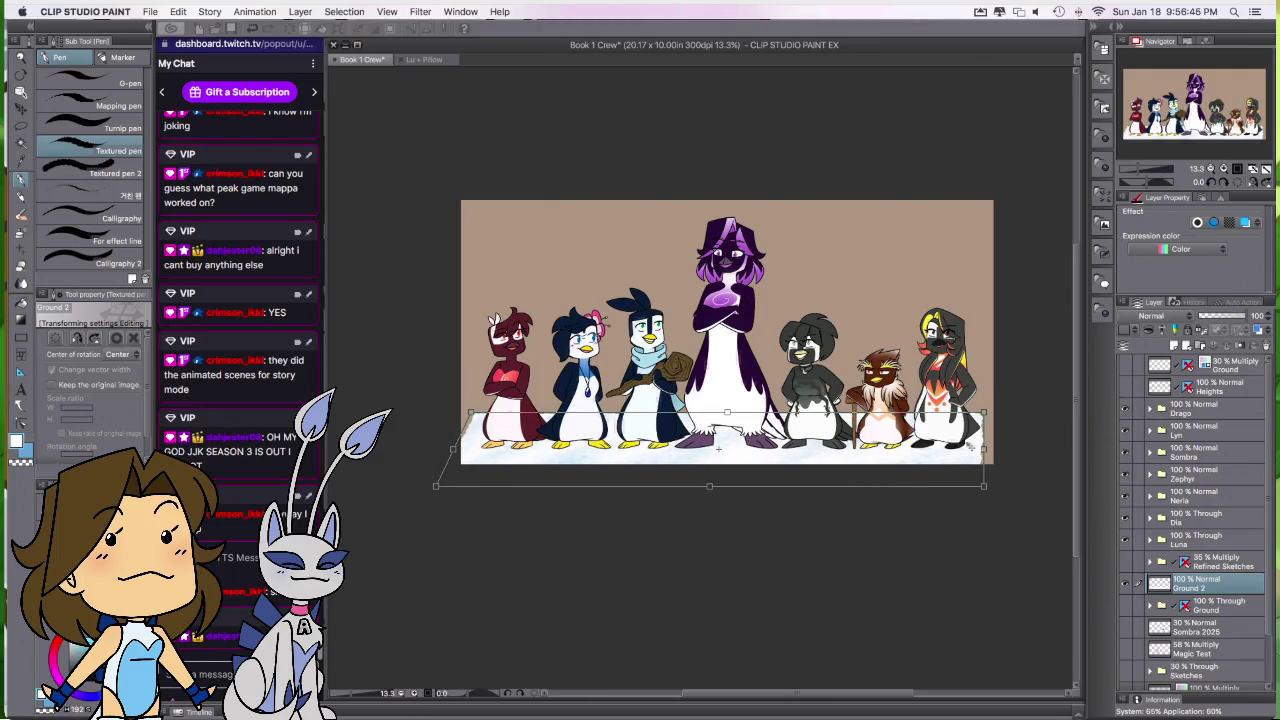
left_click_drag(984, 486, 1036, 489)
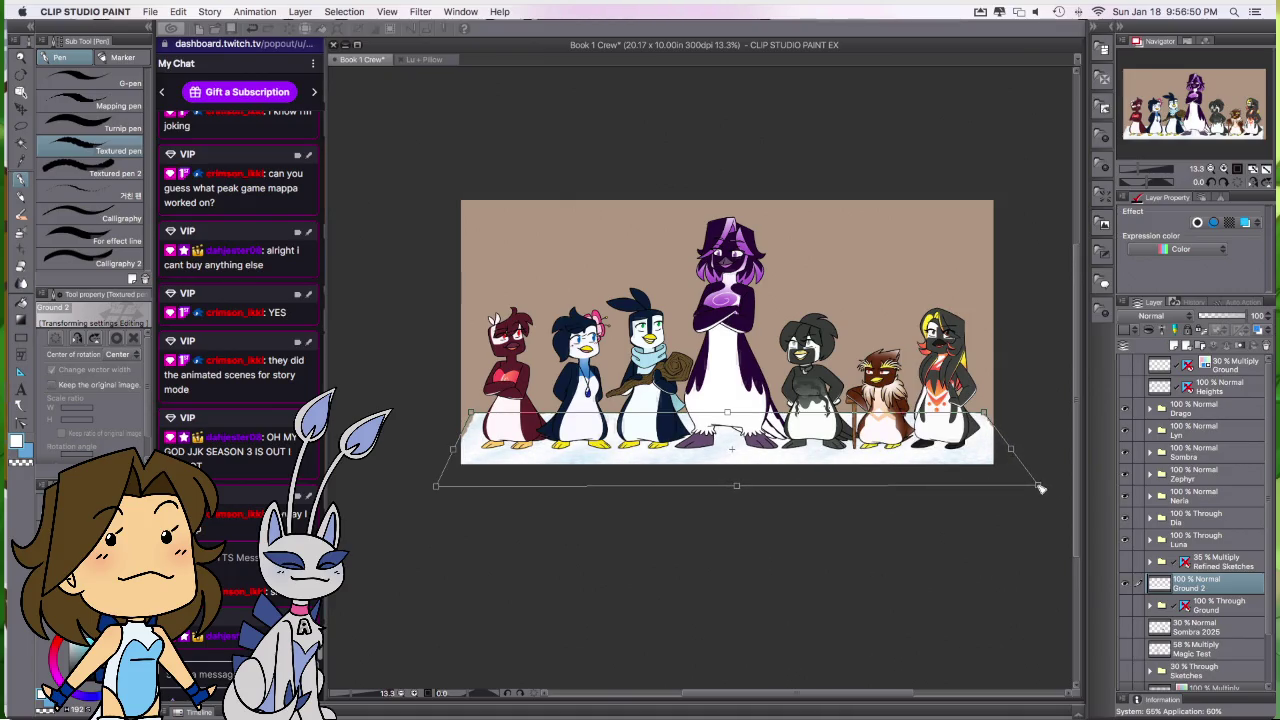
key("Return")
left_click_drag(986, 546, 980, 611)
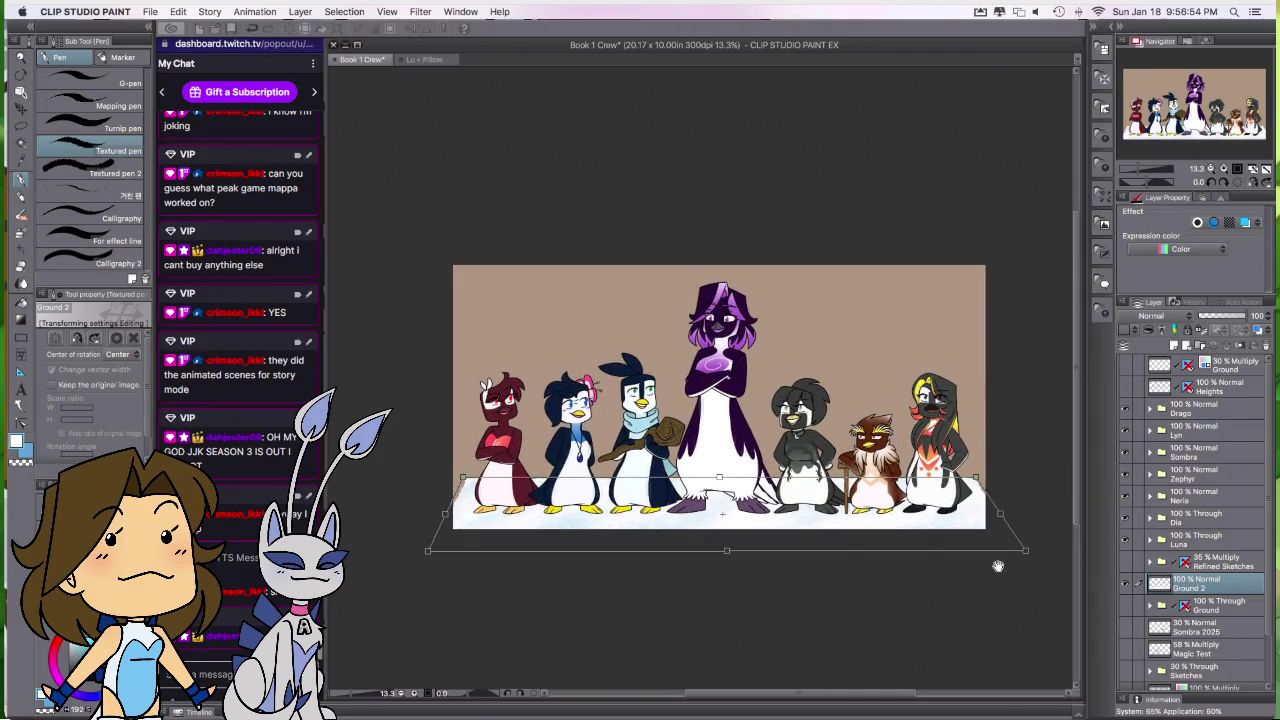
left_click_drag(997, 566, 997, 573)
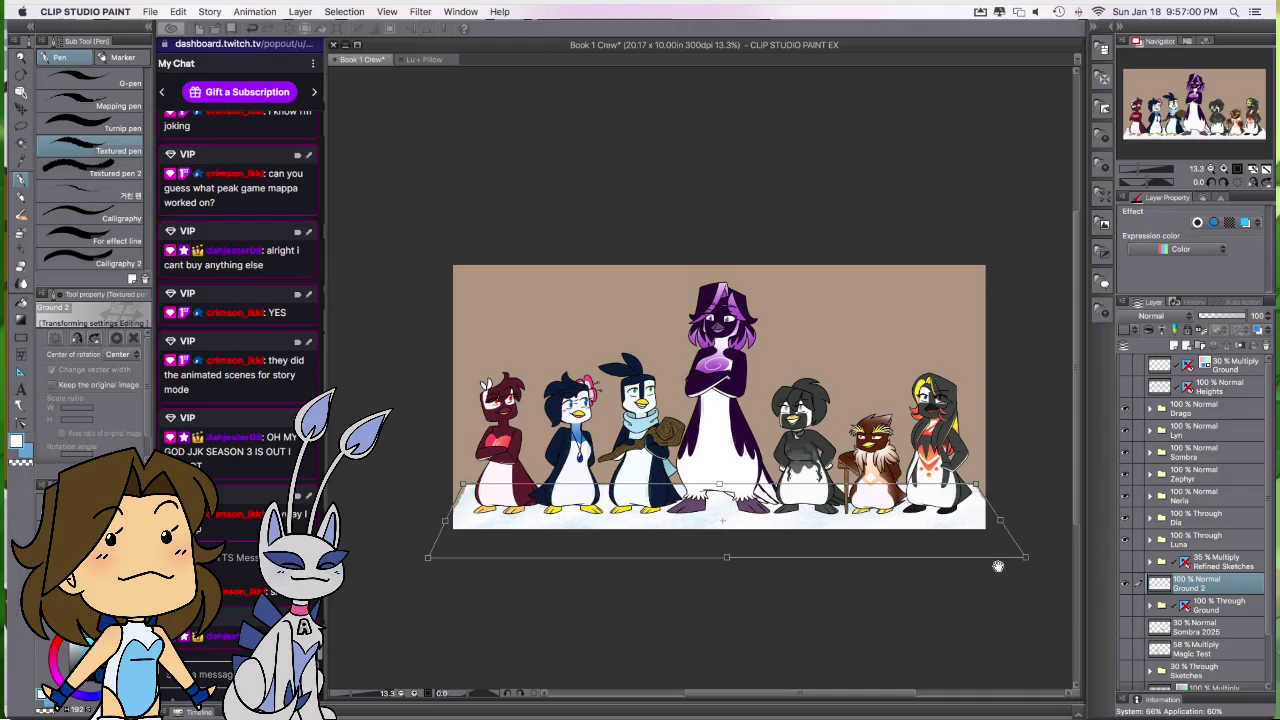
key("Return")
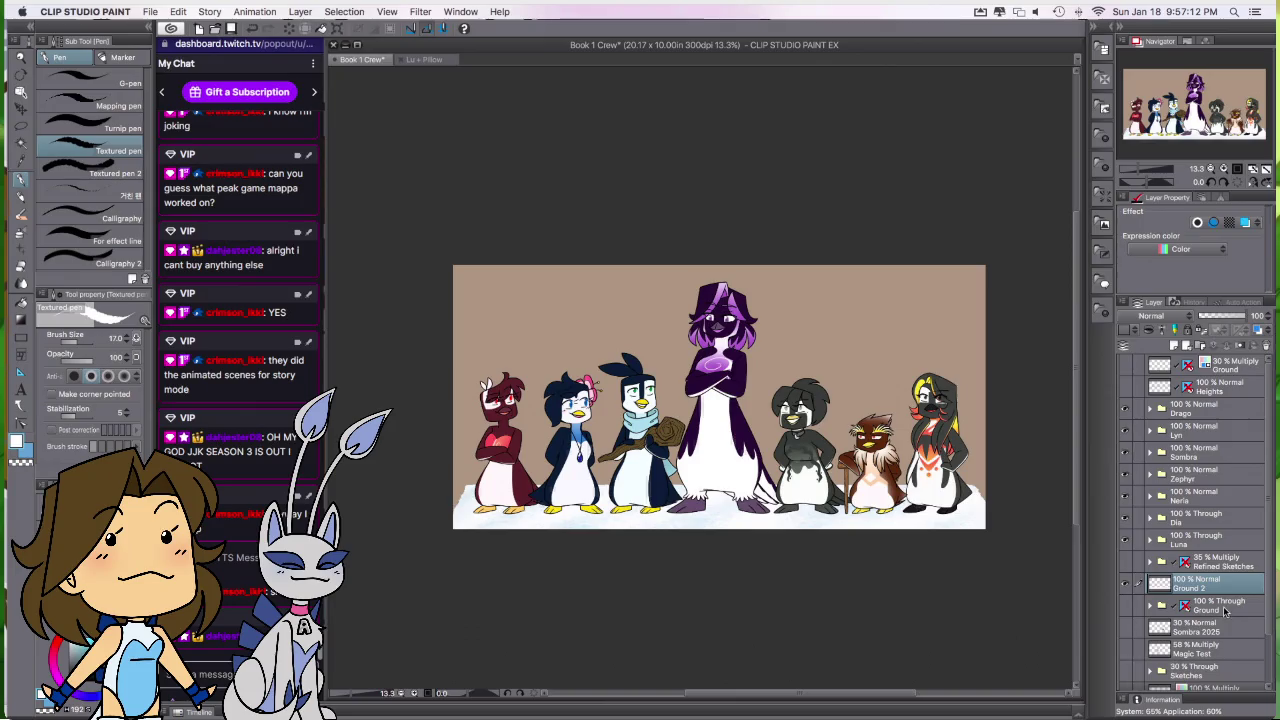
Step: Add a new blank layer named Sky
left_click(1215, 628)
left_click(1174, 345)
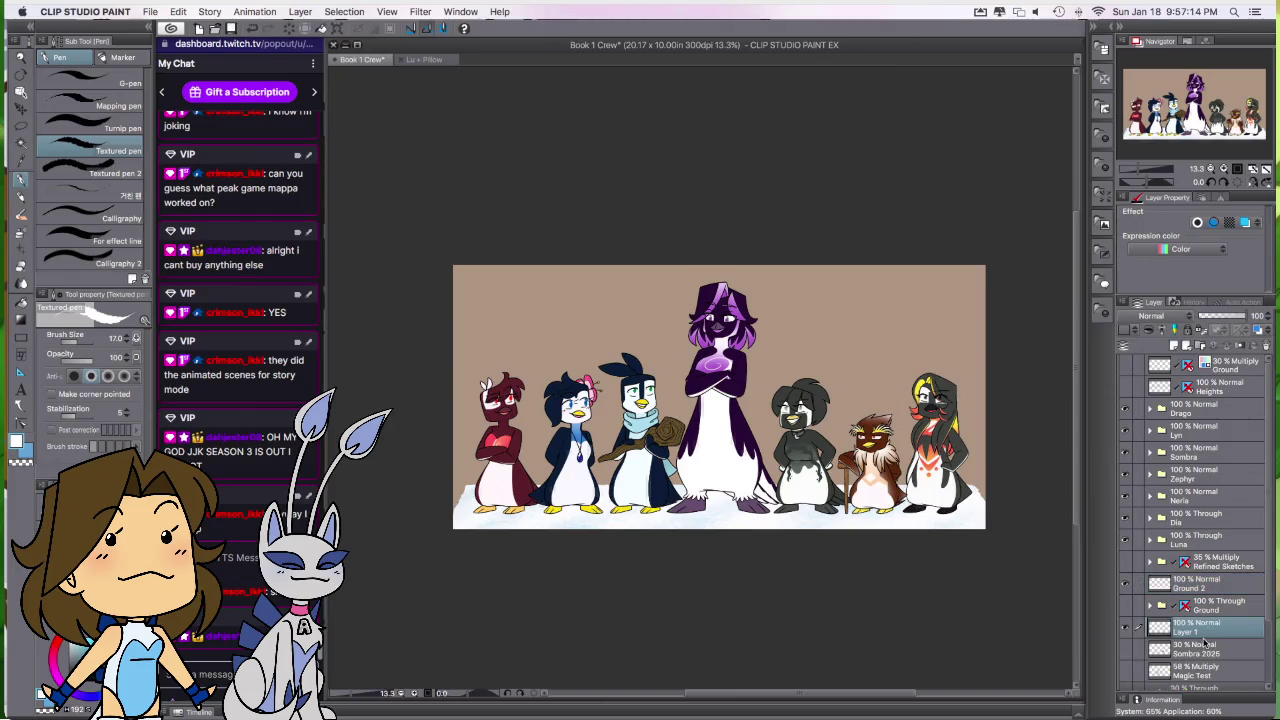
double_click(1195, 630)
type("Sky")
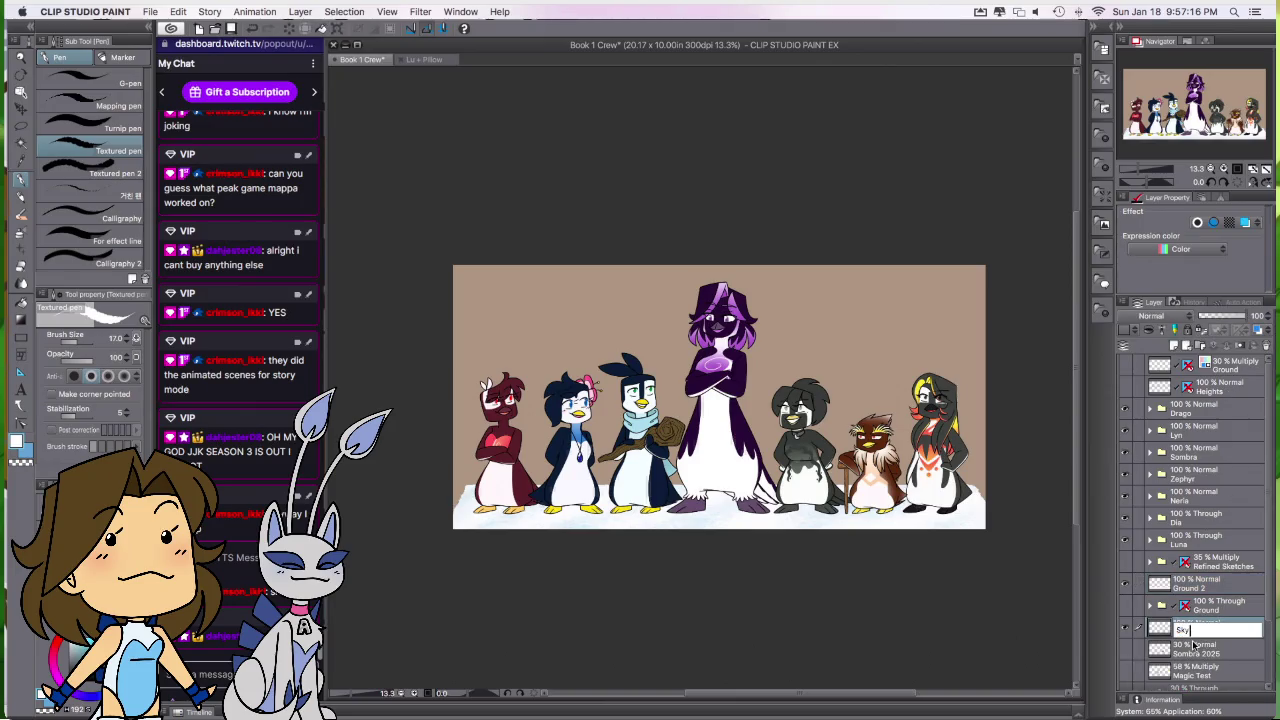
key("Return")
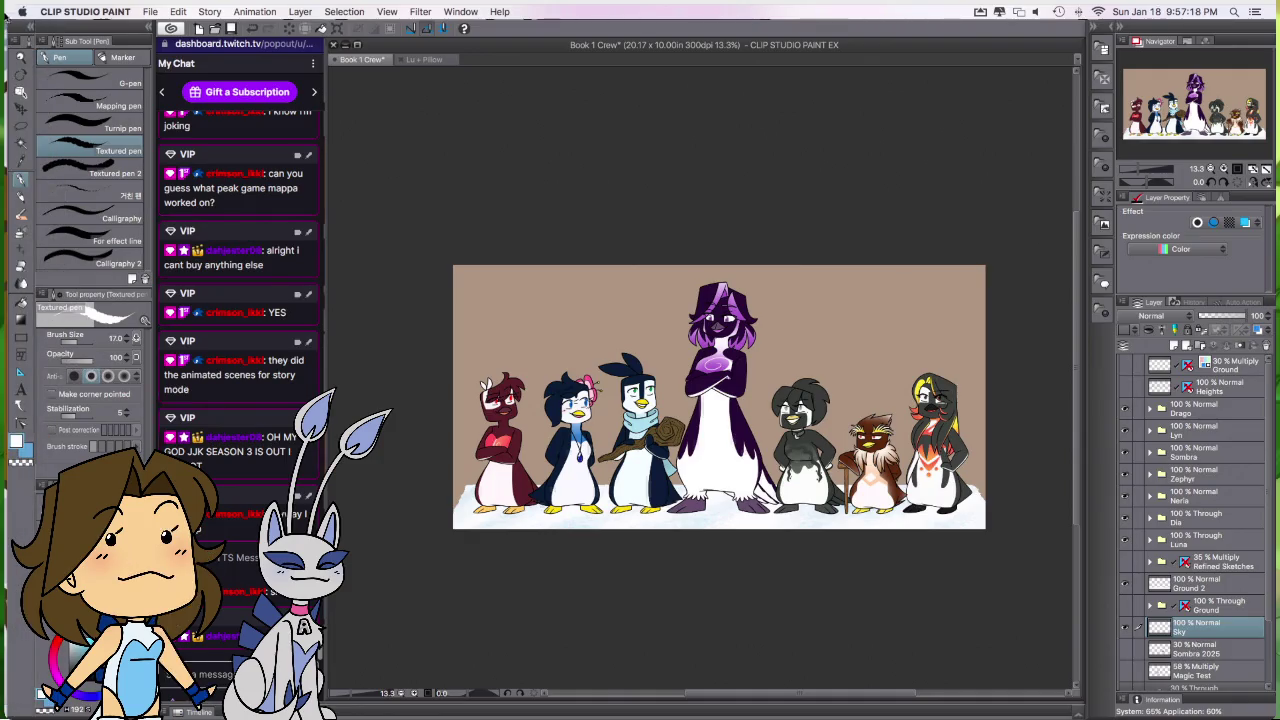
left_click(20, 60)
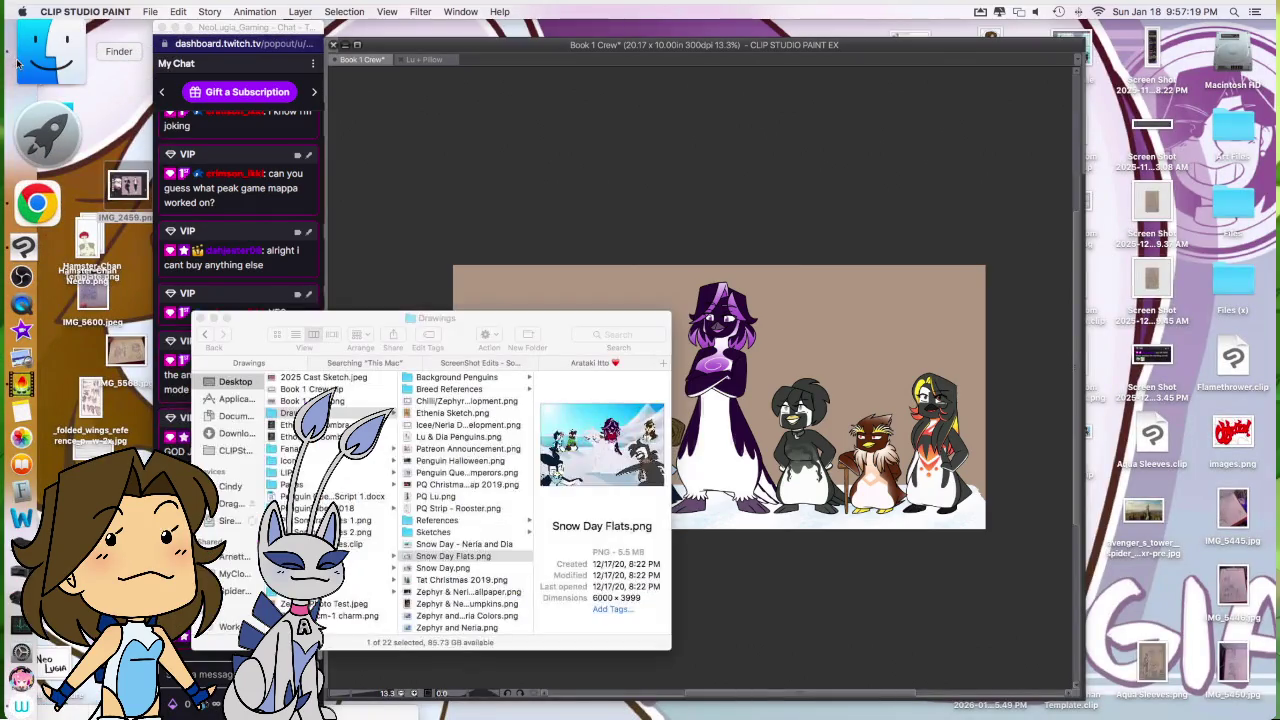
Step: Browse to the Drawings folder in Finder and open Snow Day.clip
left_click(349, 473)
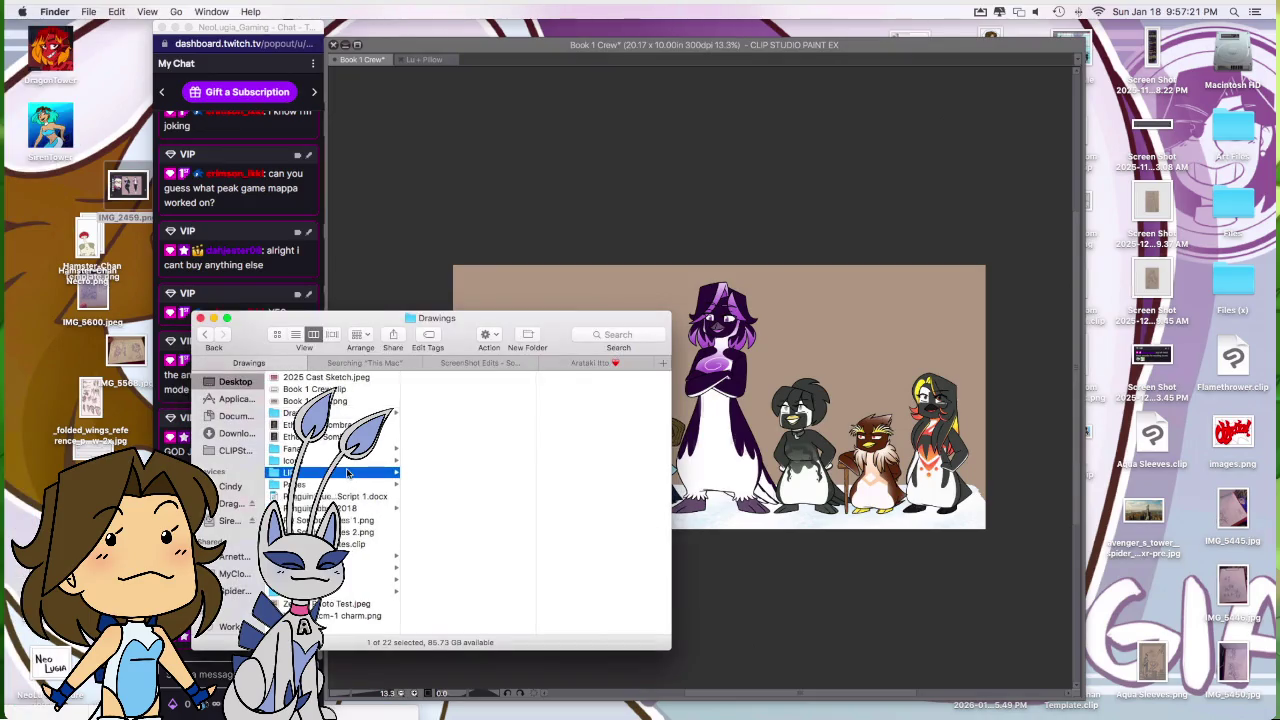
left_click(465, 413)
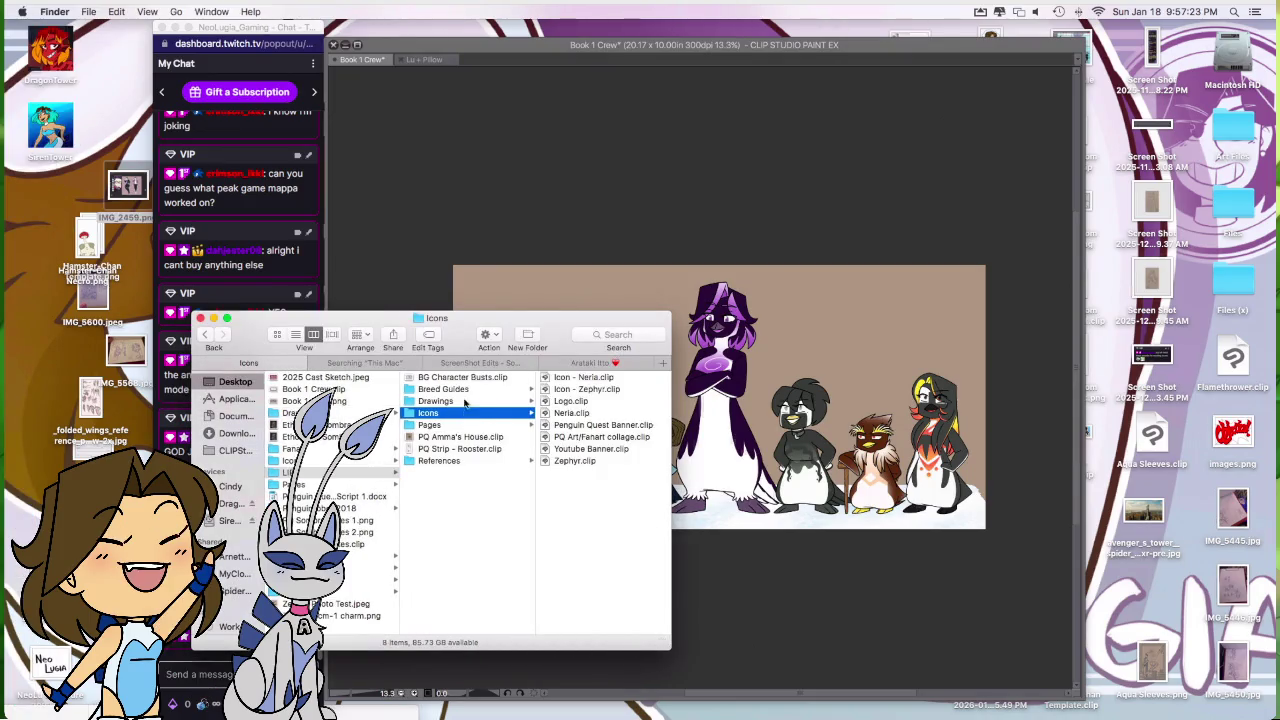
left_click(436, 401)
left_click(601, 452)
key("super+Tab")
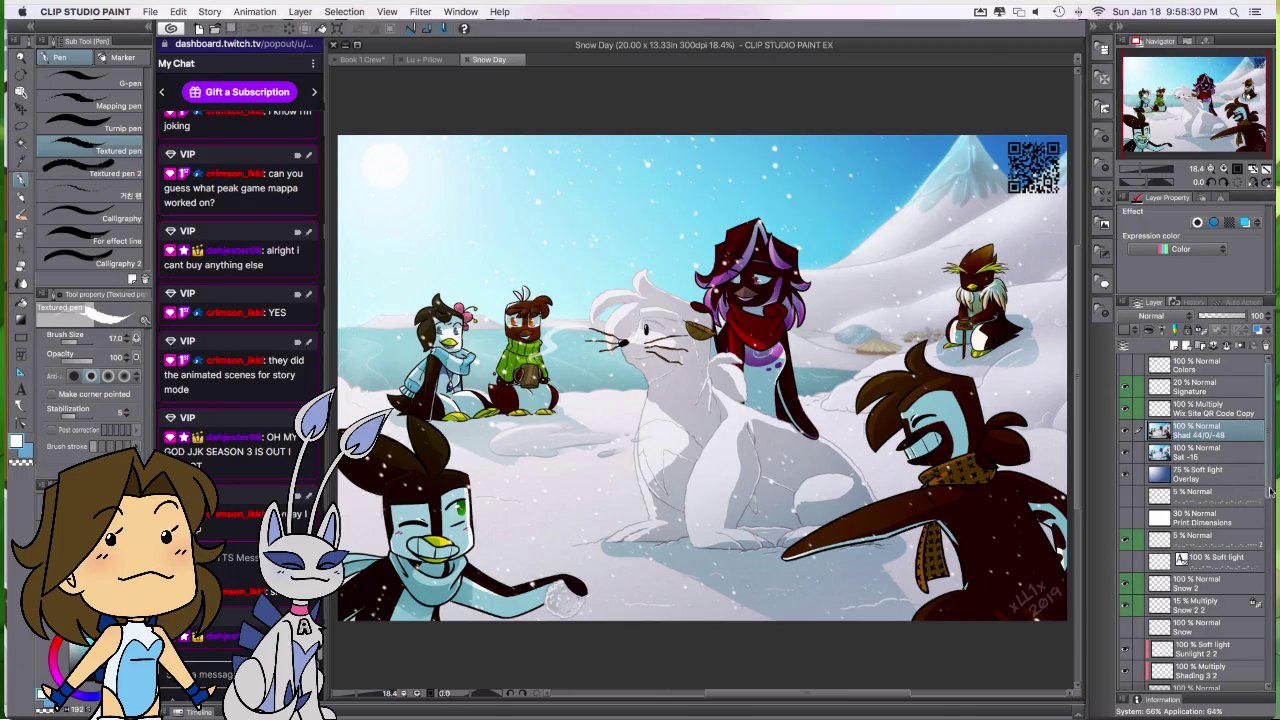
Step: Expand Snow Day's BG folder and select the Blur 10 layer
left_click_drag(1271, 491, 1266, 665)
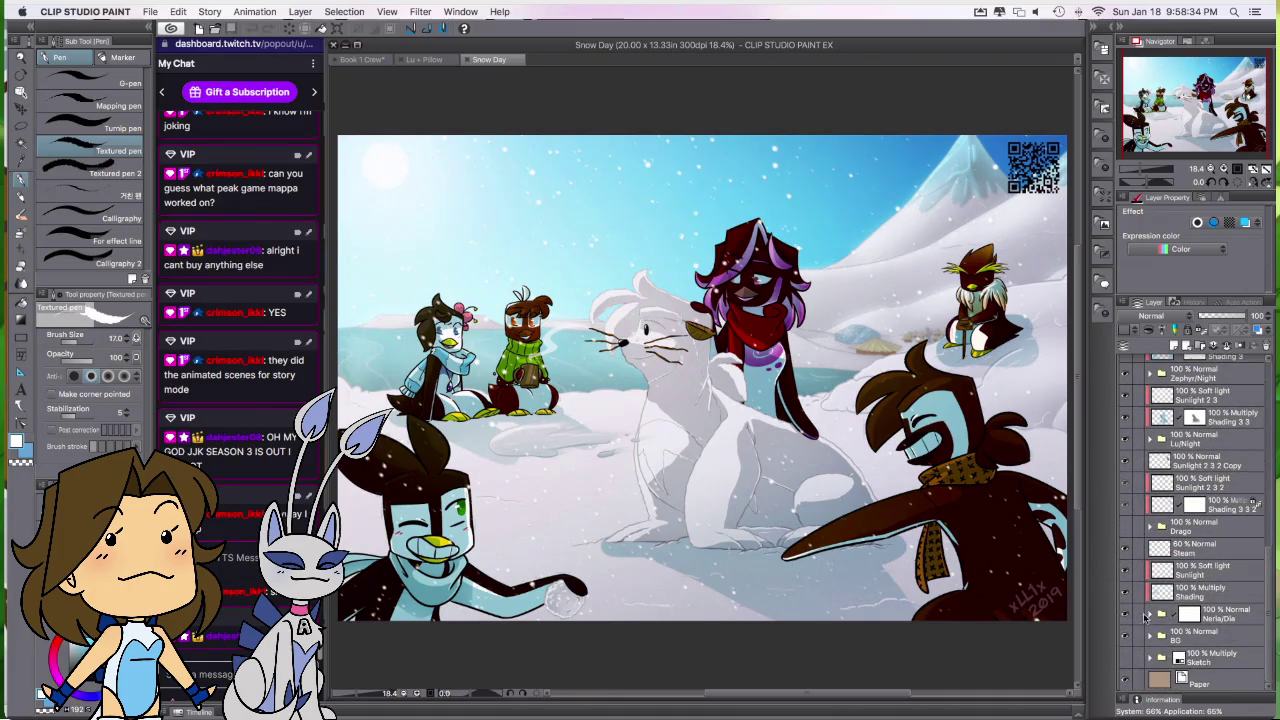
left_click(1170, 634)
left_click(1149, 635)
left_click_drag(1270, 590, 1269, 645)
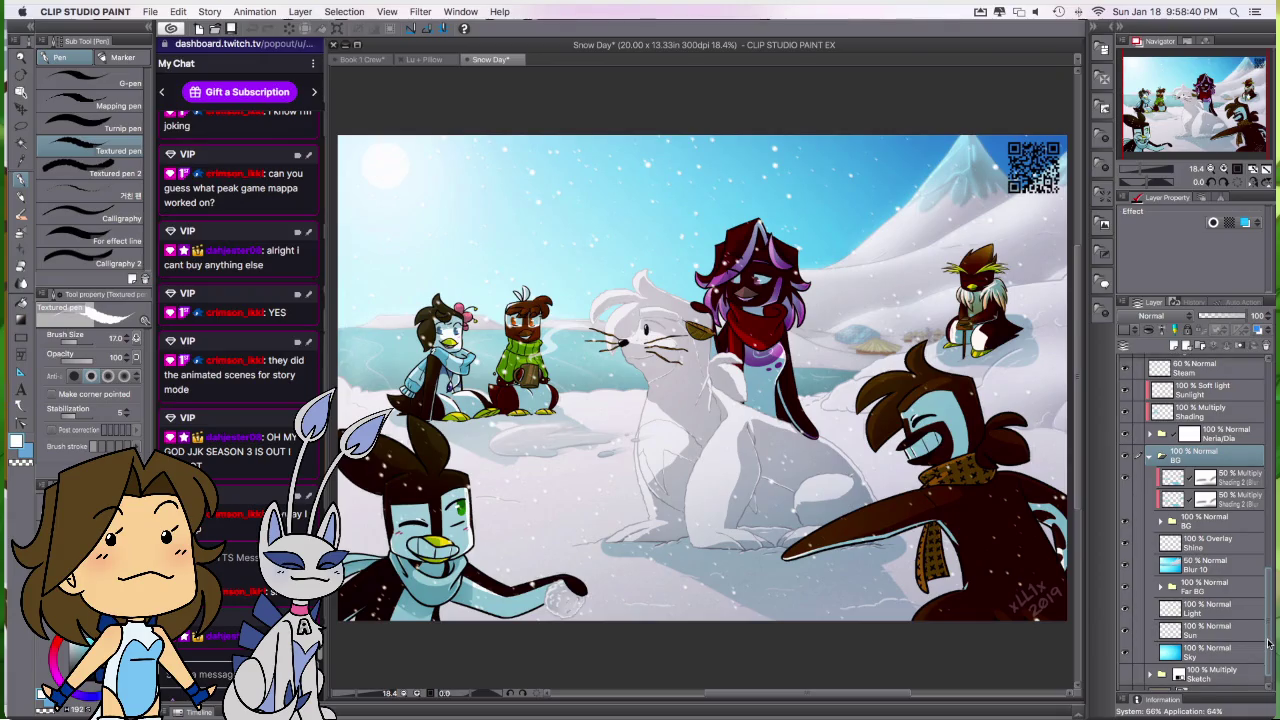
scroll(1255, 620, "up", 1)
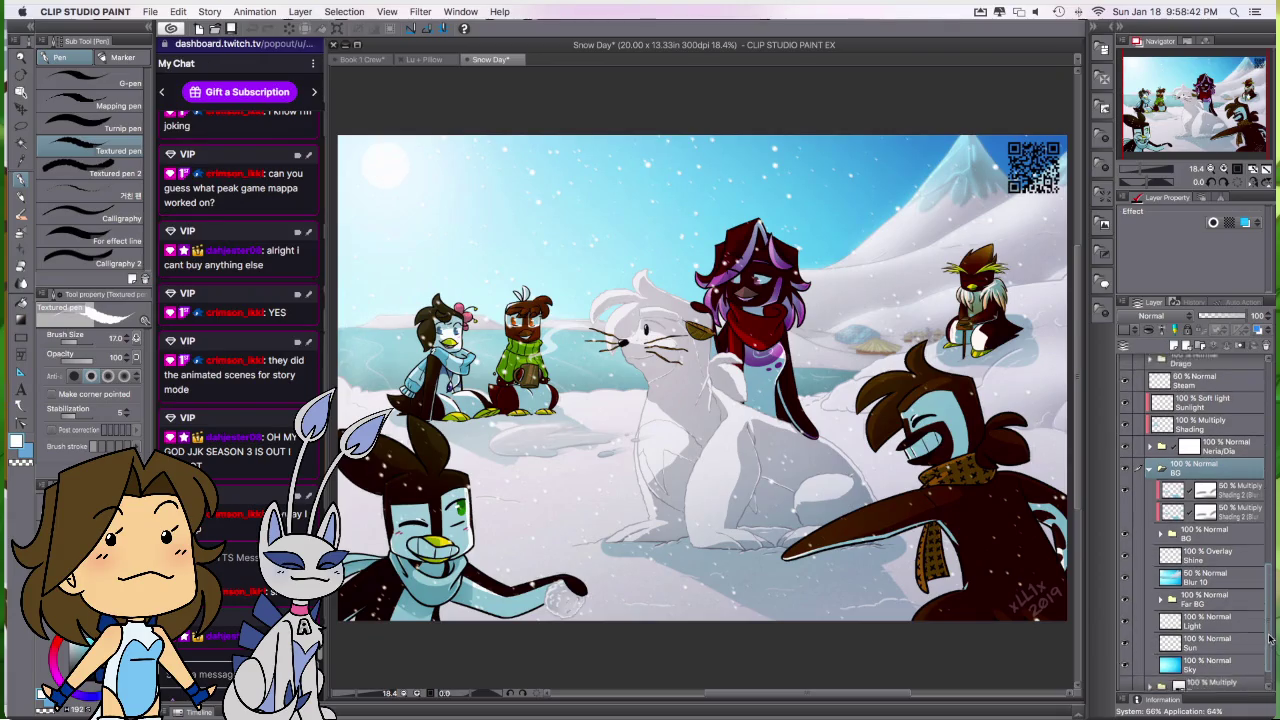
left_click(1235, 580)
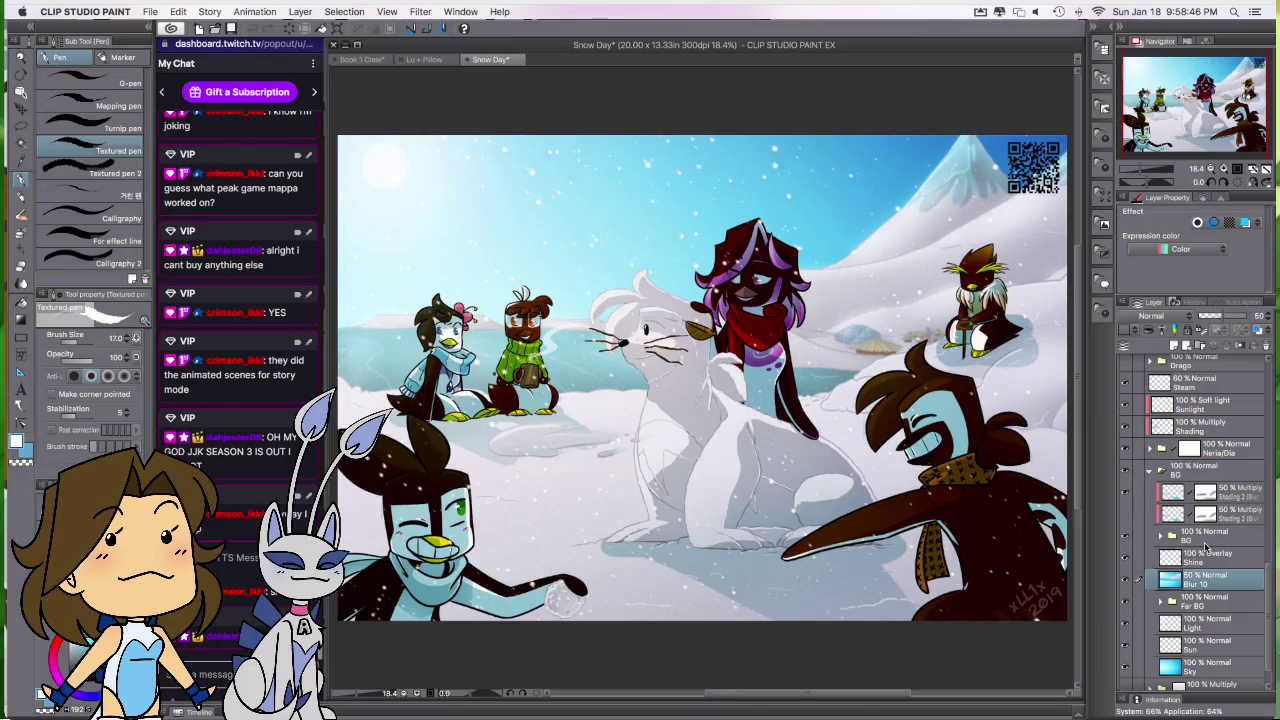
key("ctrl+a")
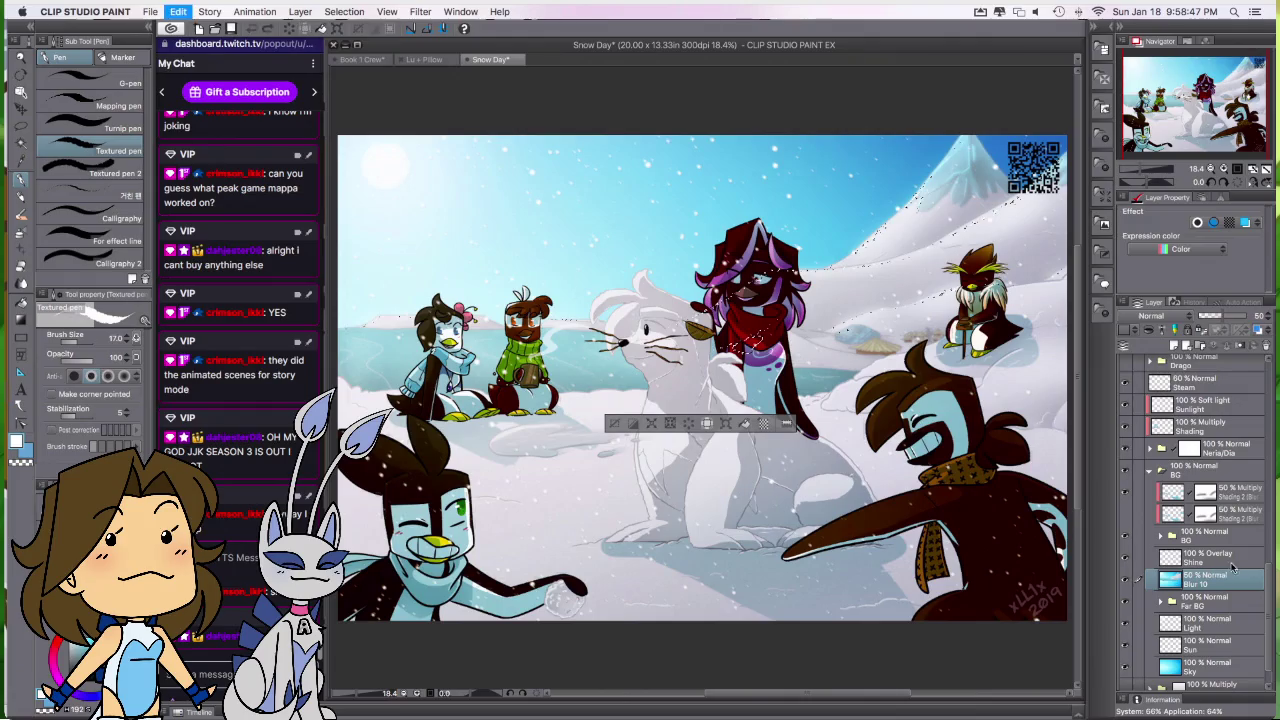
key("ctrl+d")
Step: Select the Shine-to-Sky background layers, then Snow 2, and copy it
left_click(1232, 556)
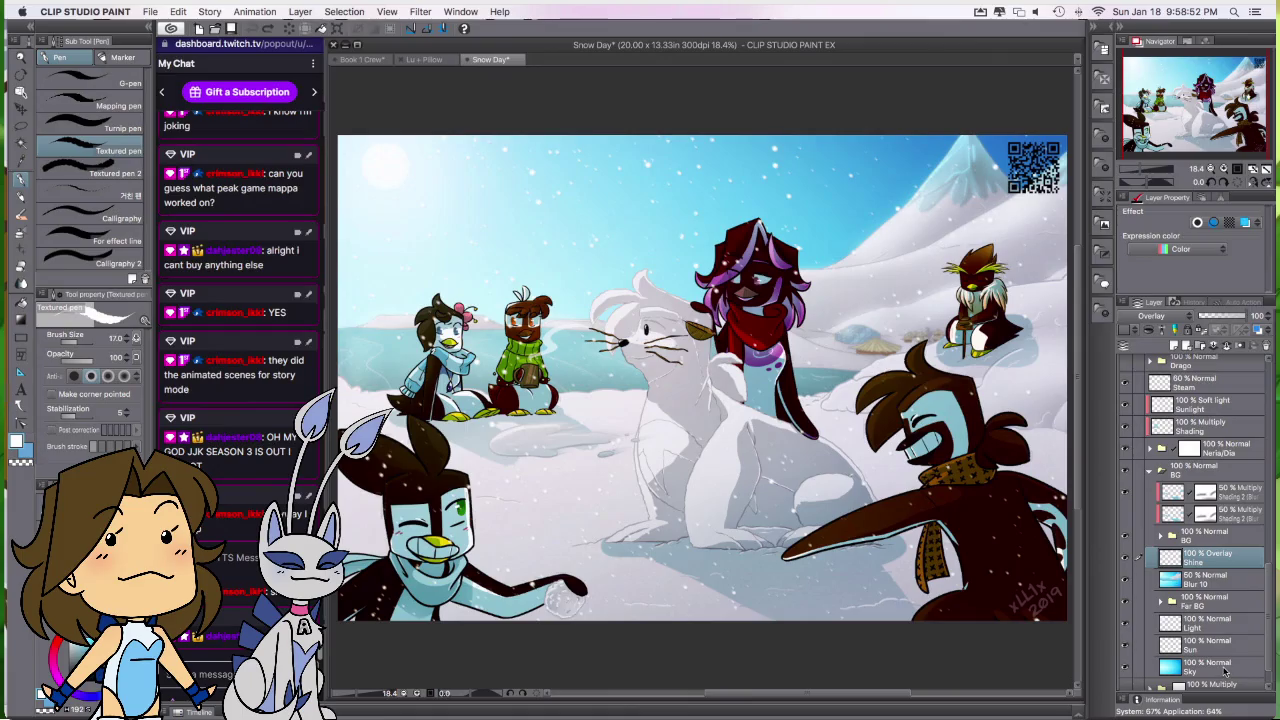
left_click(1222, 670, "shift")
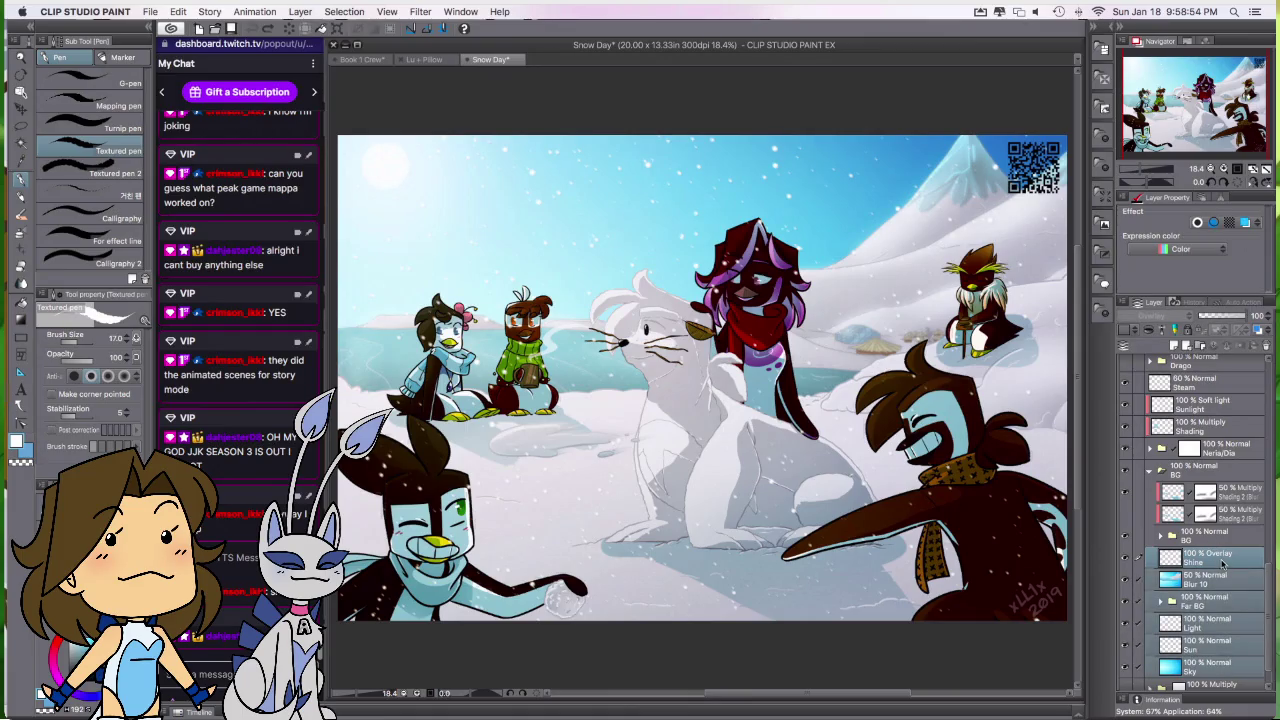
mouse_move(1272, 566)
left_mouse_down()
mouse_move(1273, 375)
mouse_move(1271, 480)
left_mouse_up()
left_click(1228, 447)
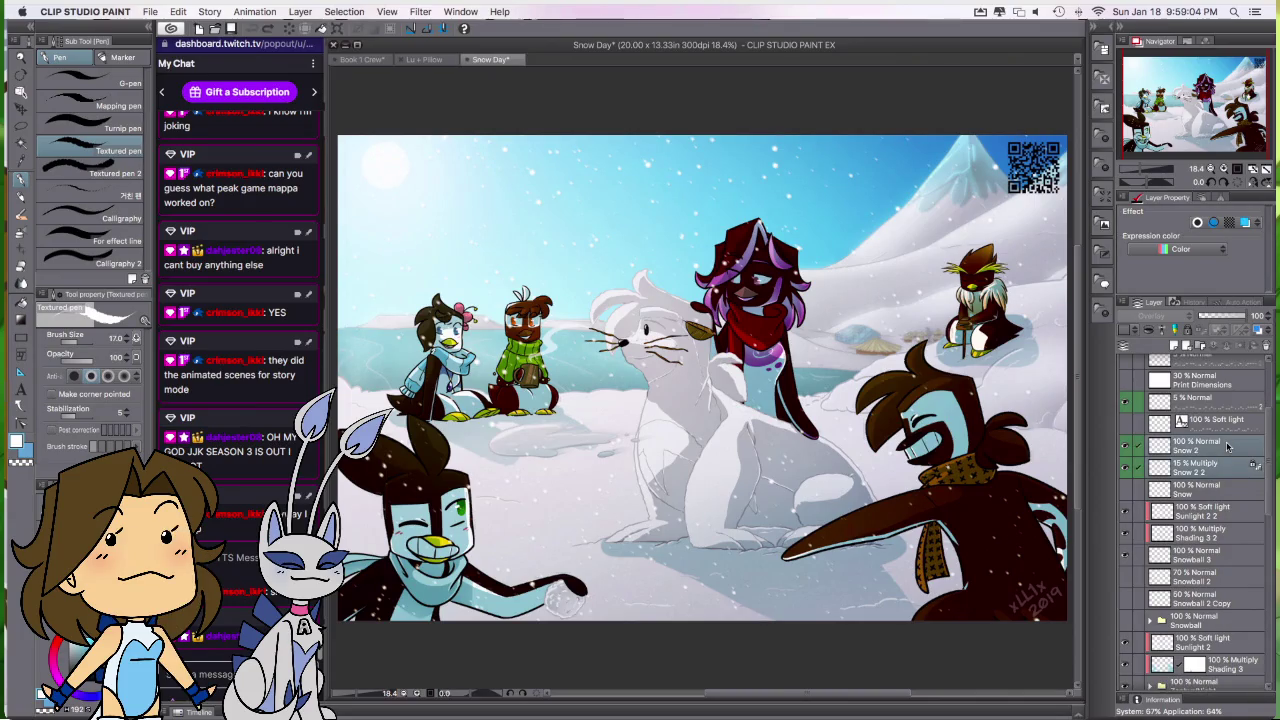
key("super+c")
left_click(372, 60)
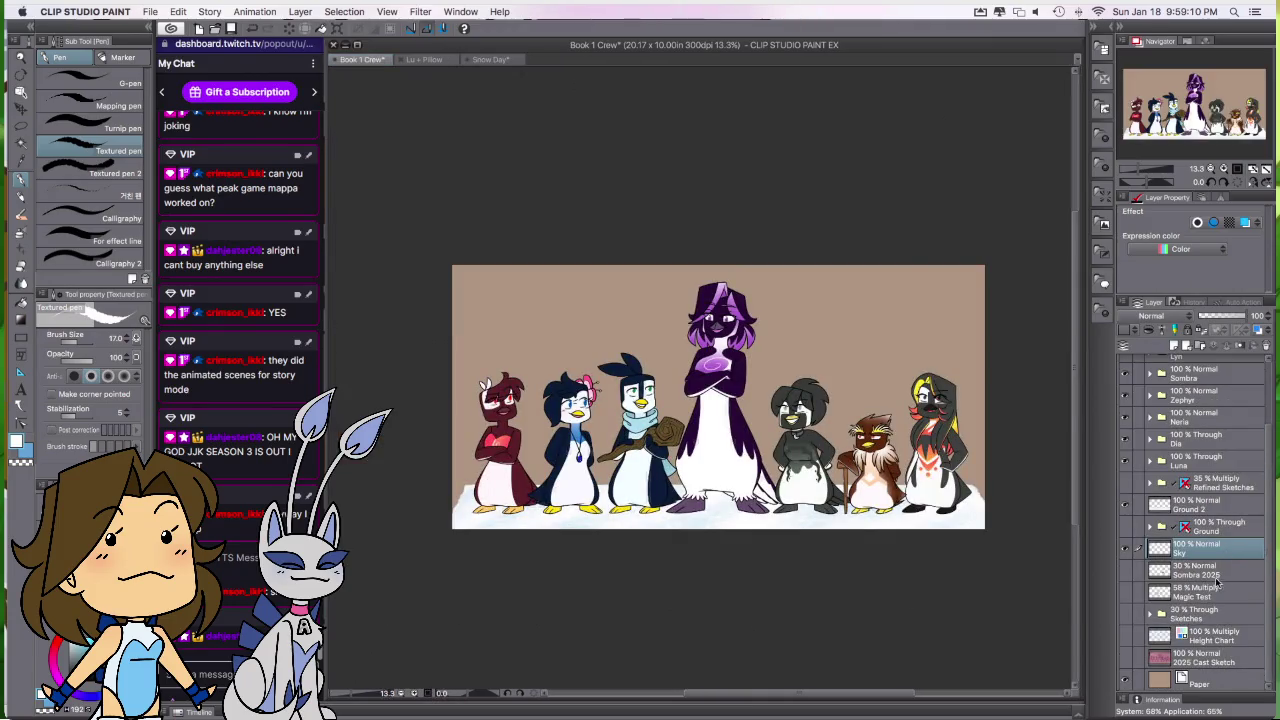
Step: Create a layer folder named BG and paste the snow, sky, sun and far-background layers into it
key("super+z")
key("super+g")
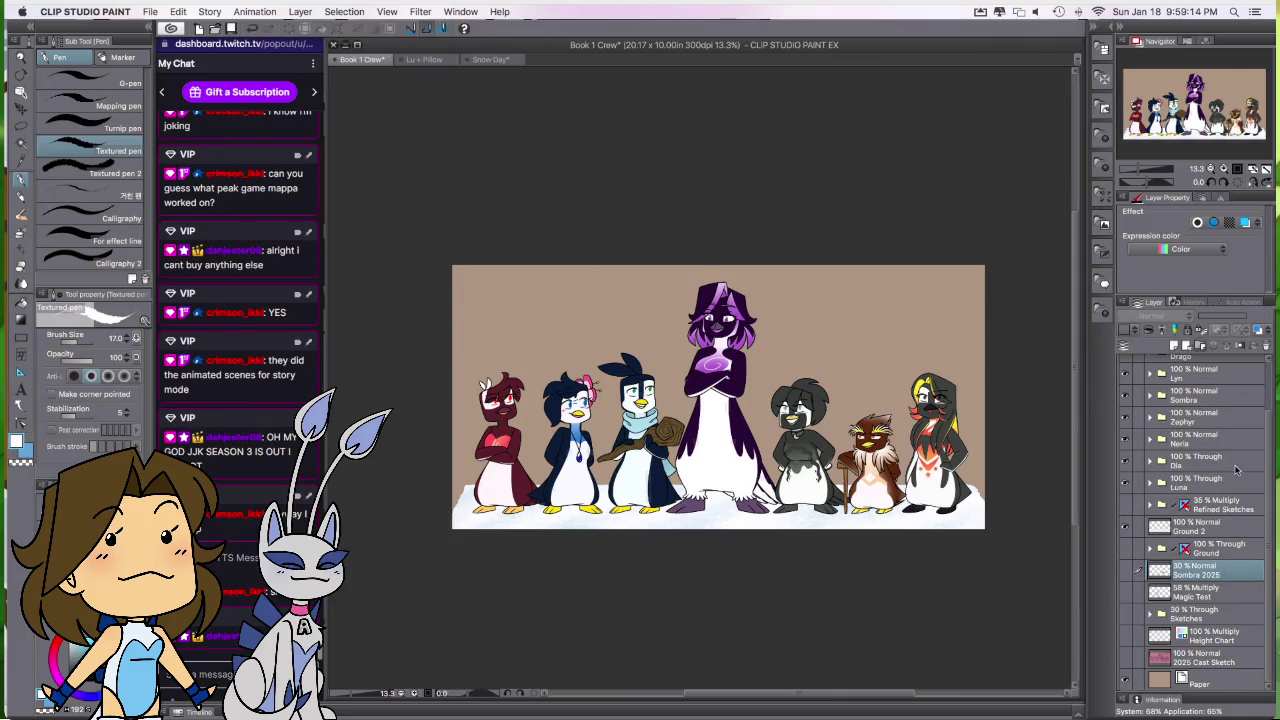
double_click(1199, 572)
type("BG")
key("Return")
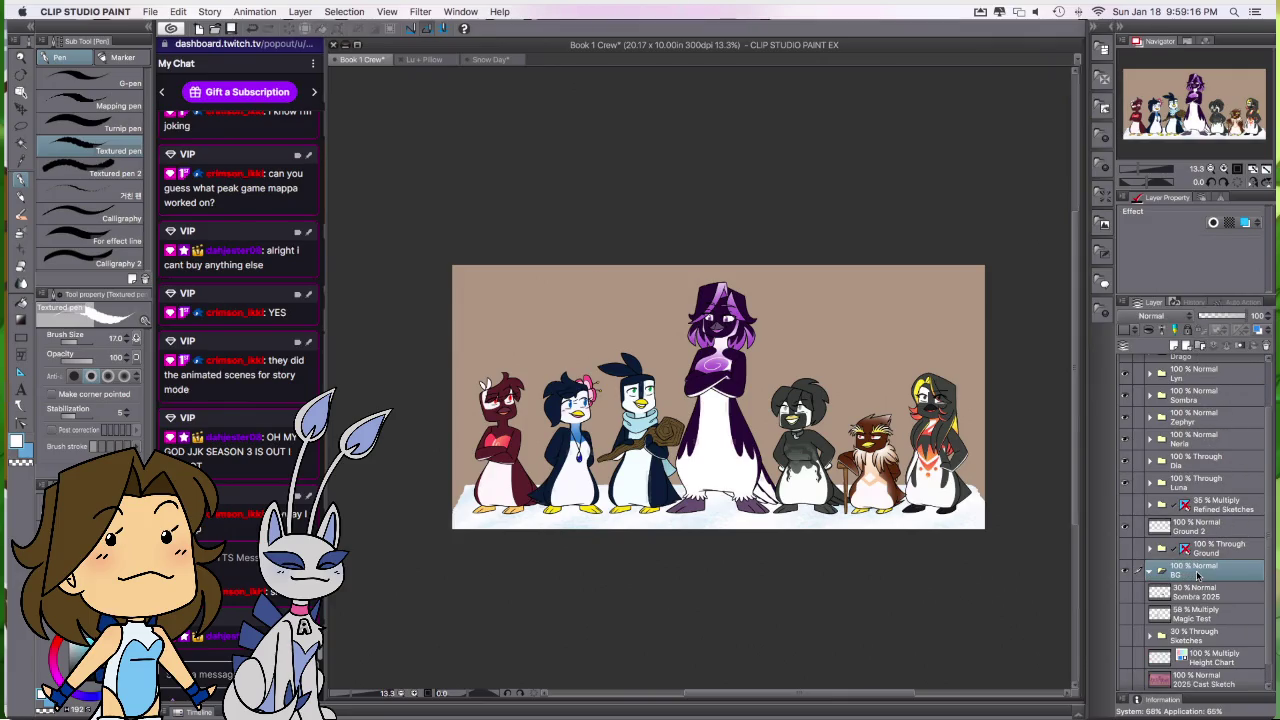
key("super+z")
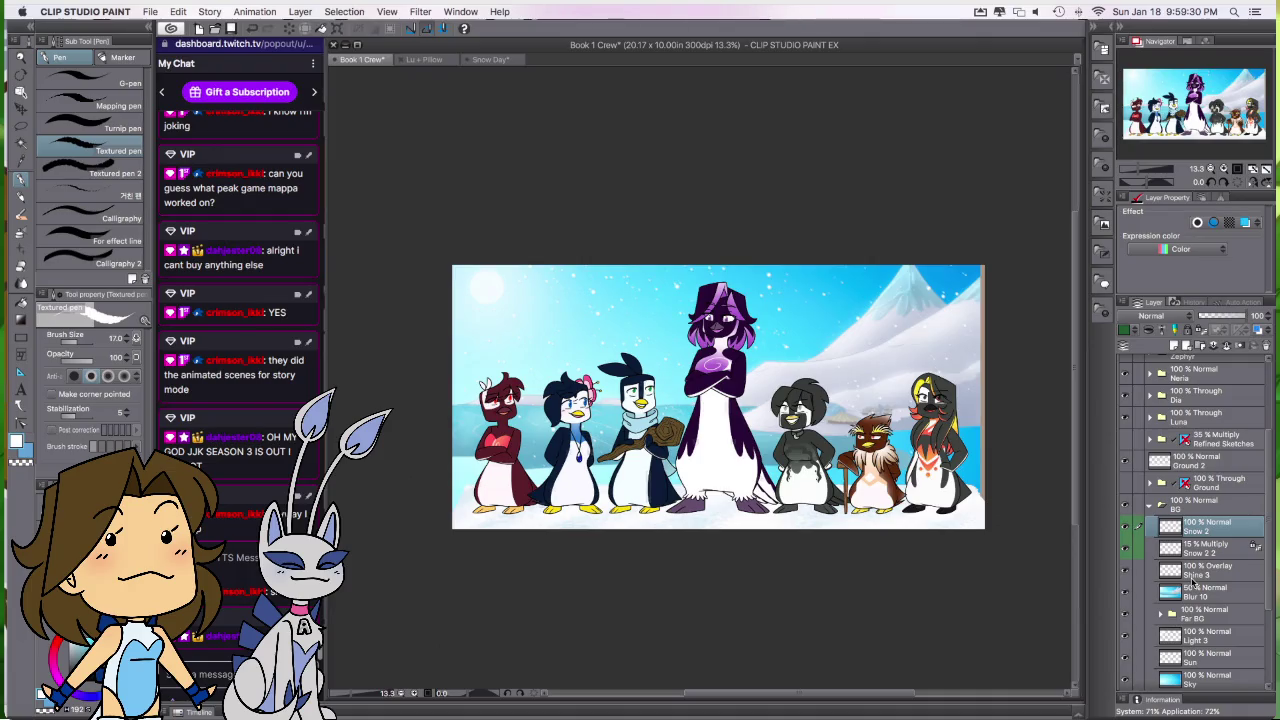
scroll(1264, 502, "down", 3)
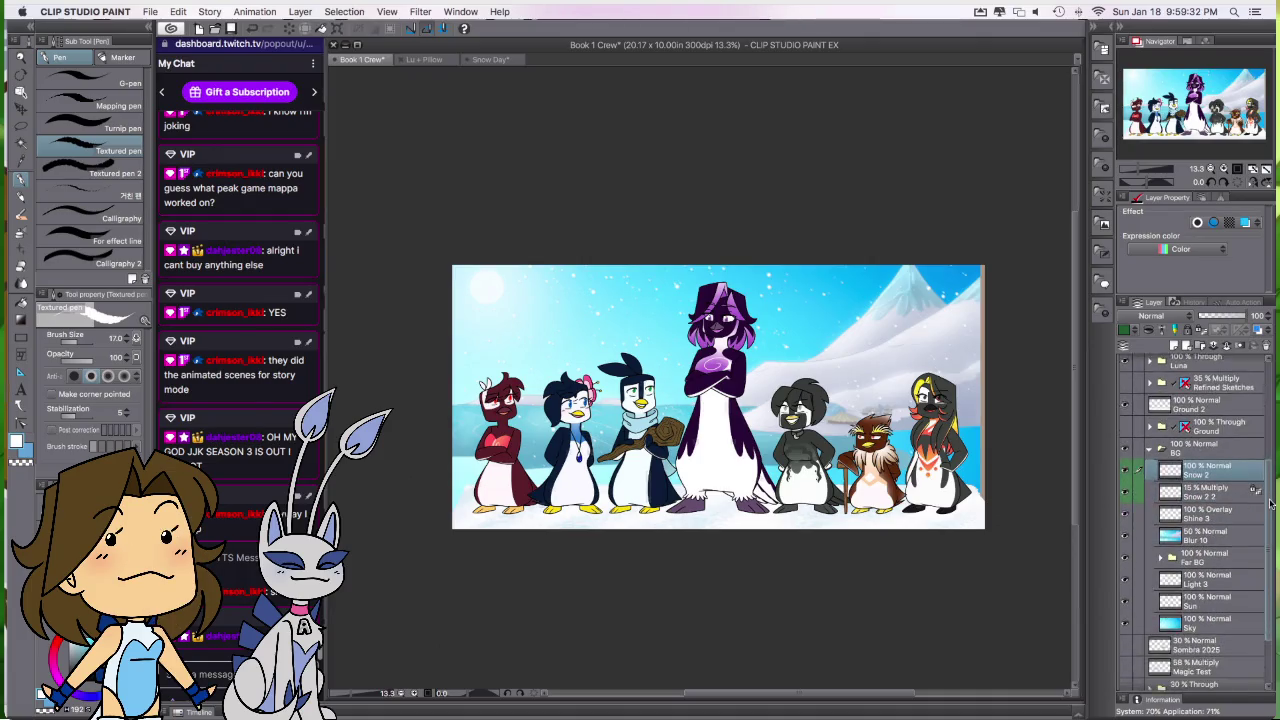
scroll(1267, 508, "up", 1)
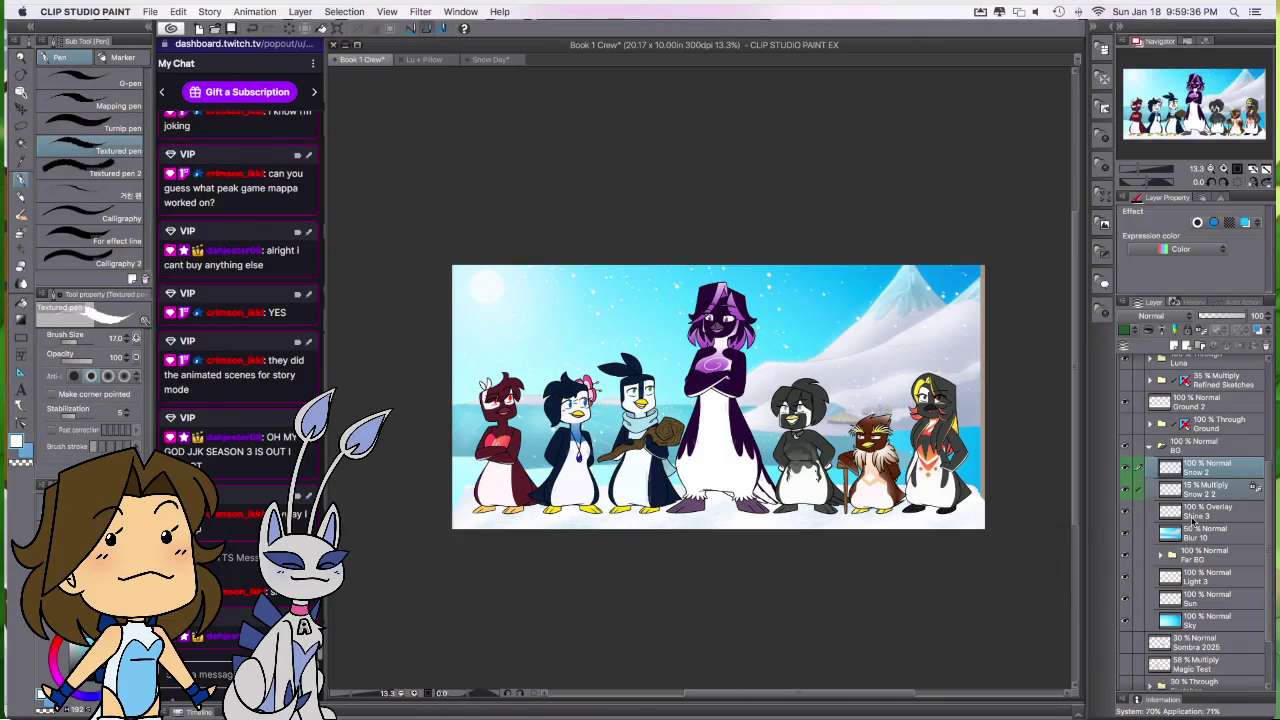
Step: Try slightly enlarging and raising the snow layers, then undo the upward move
key("ctrl+t")
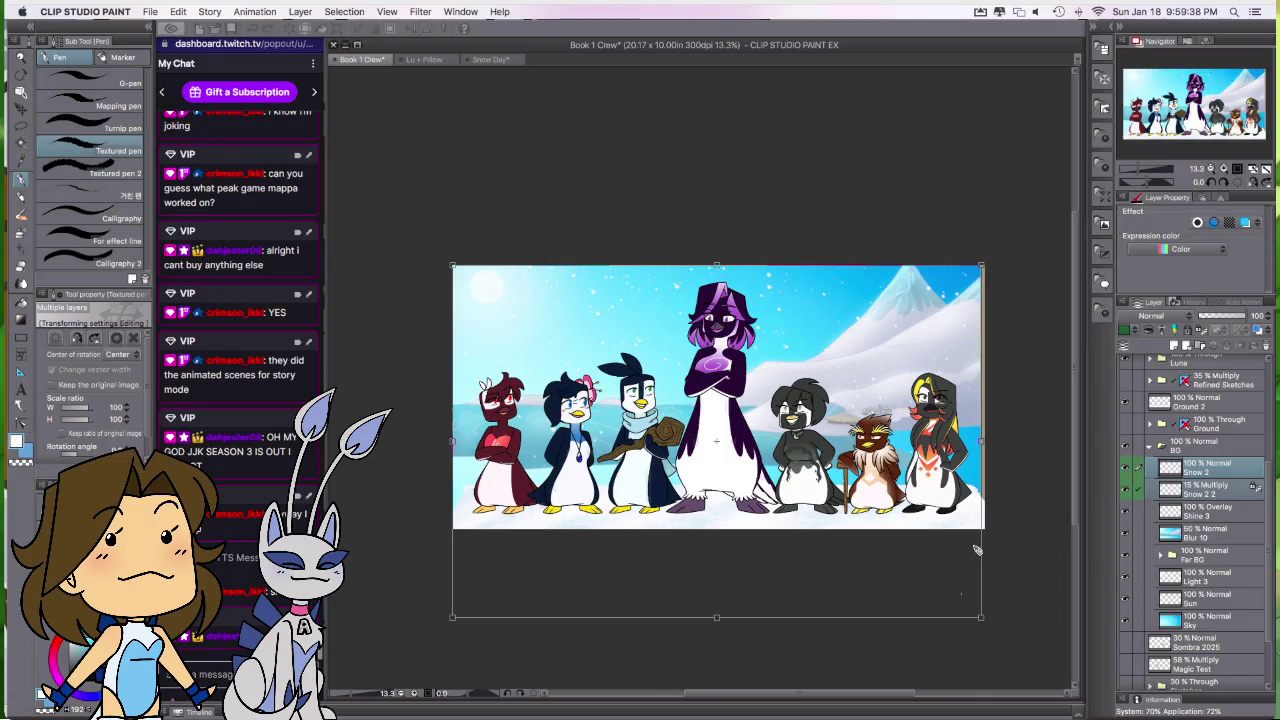
left_click_drag(981, 441, 990, 443)
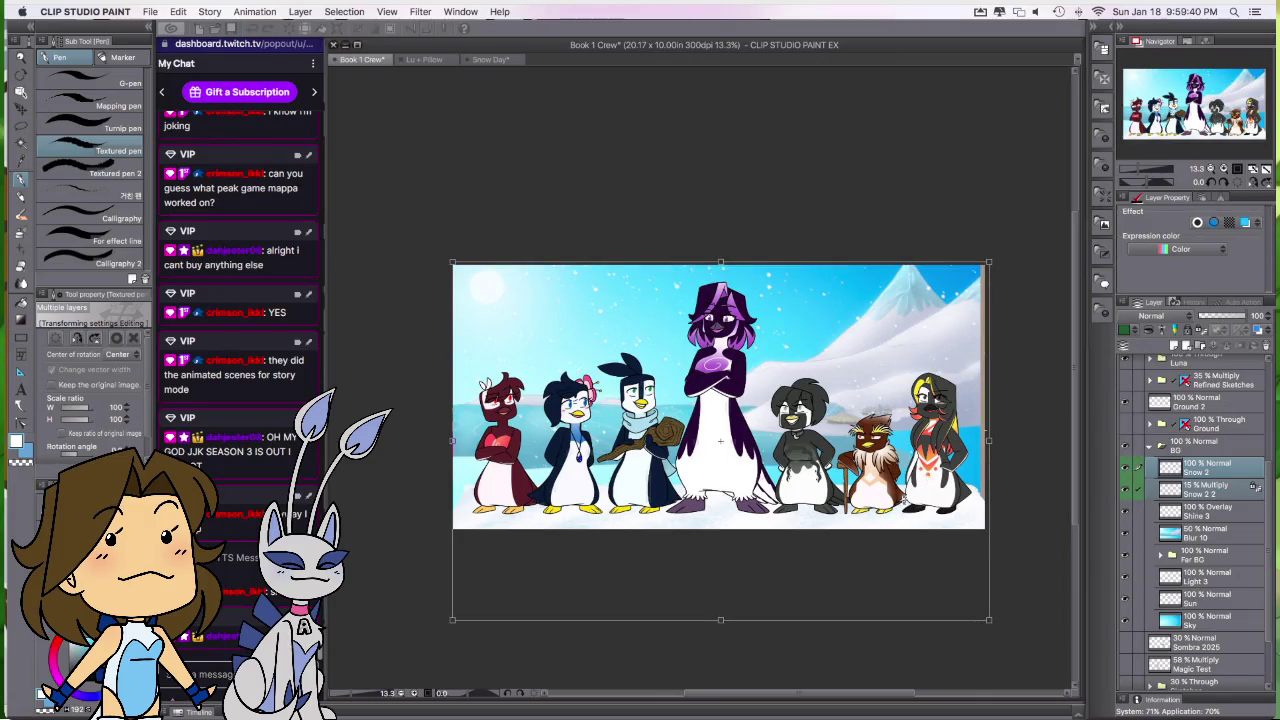
left_click_drag(880, 557, 886, 542)
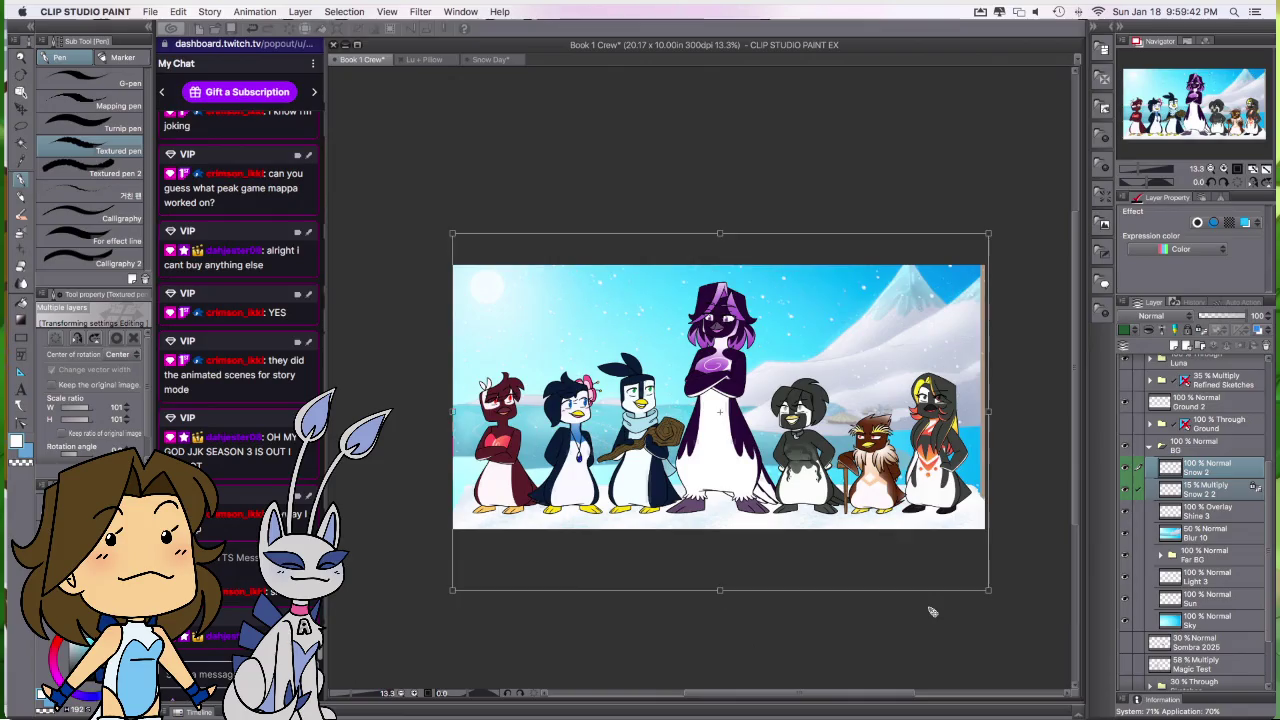
key("ctrl+z")
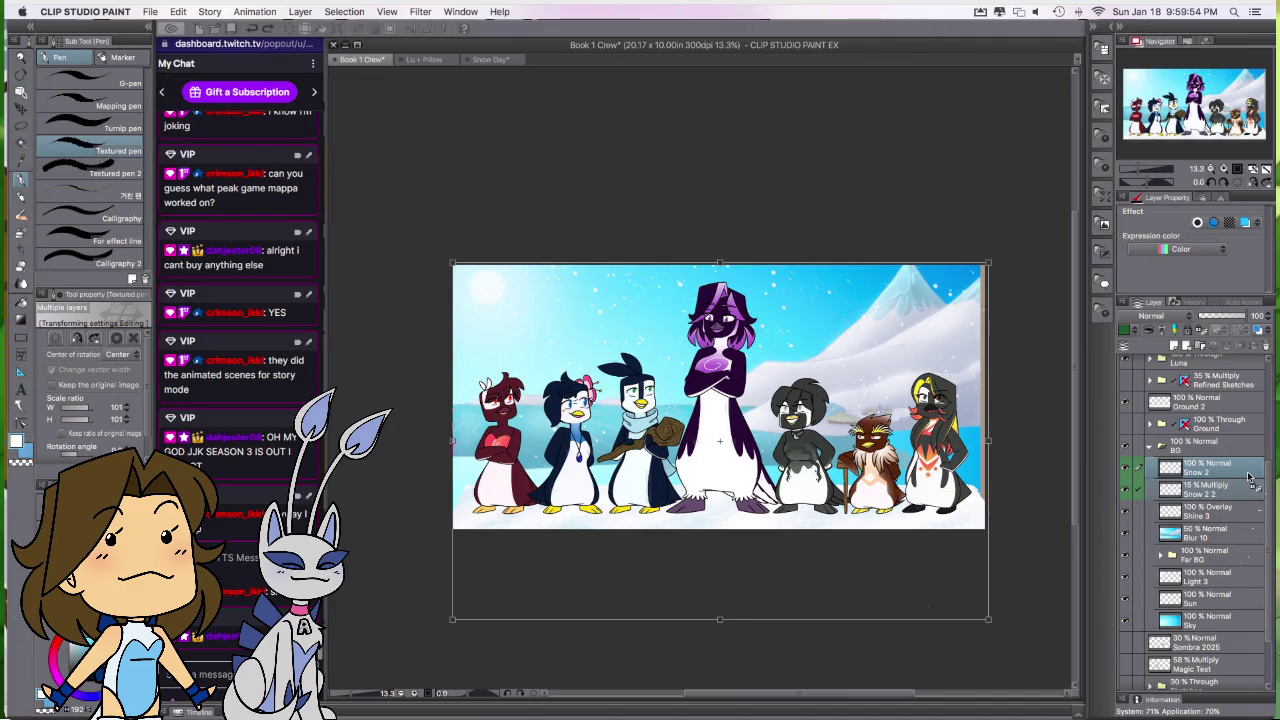
Step: Scale the Shine 3 through Sky layers to 144%, shift them upward and commit
left_click(1215, 512)
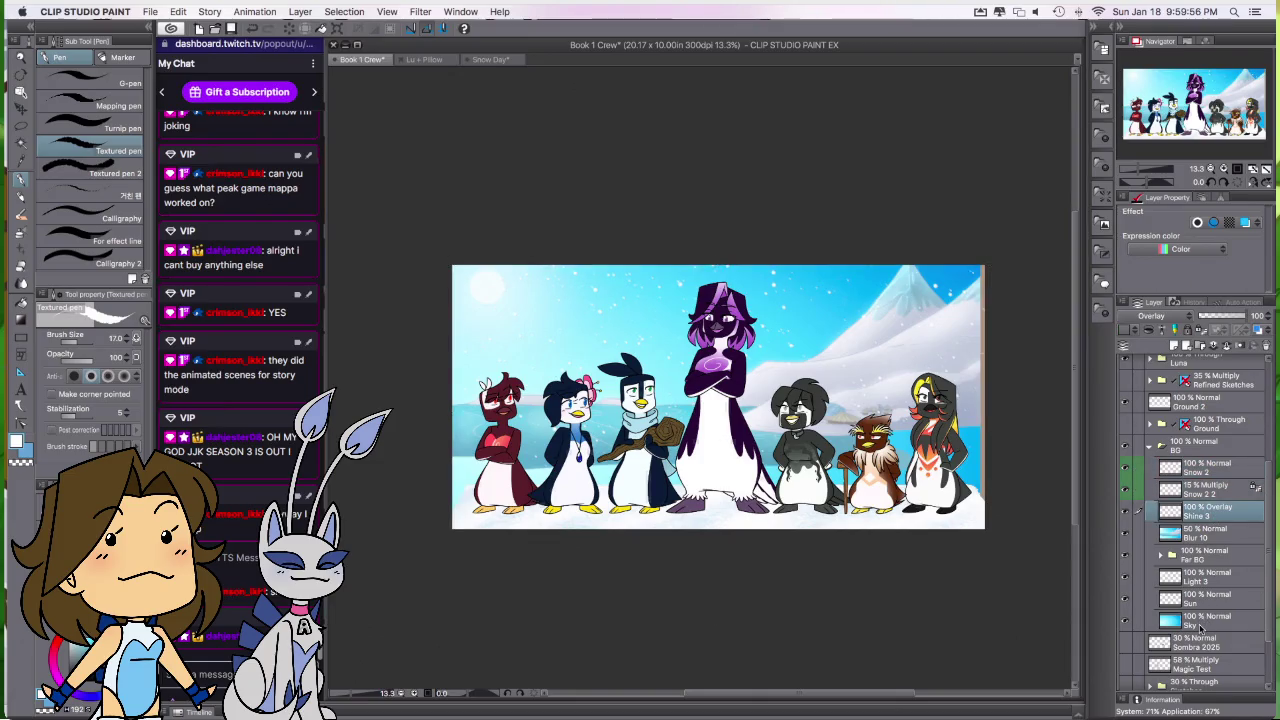
left_click(1203, 622, "shift")
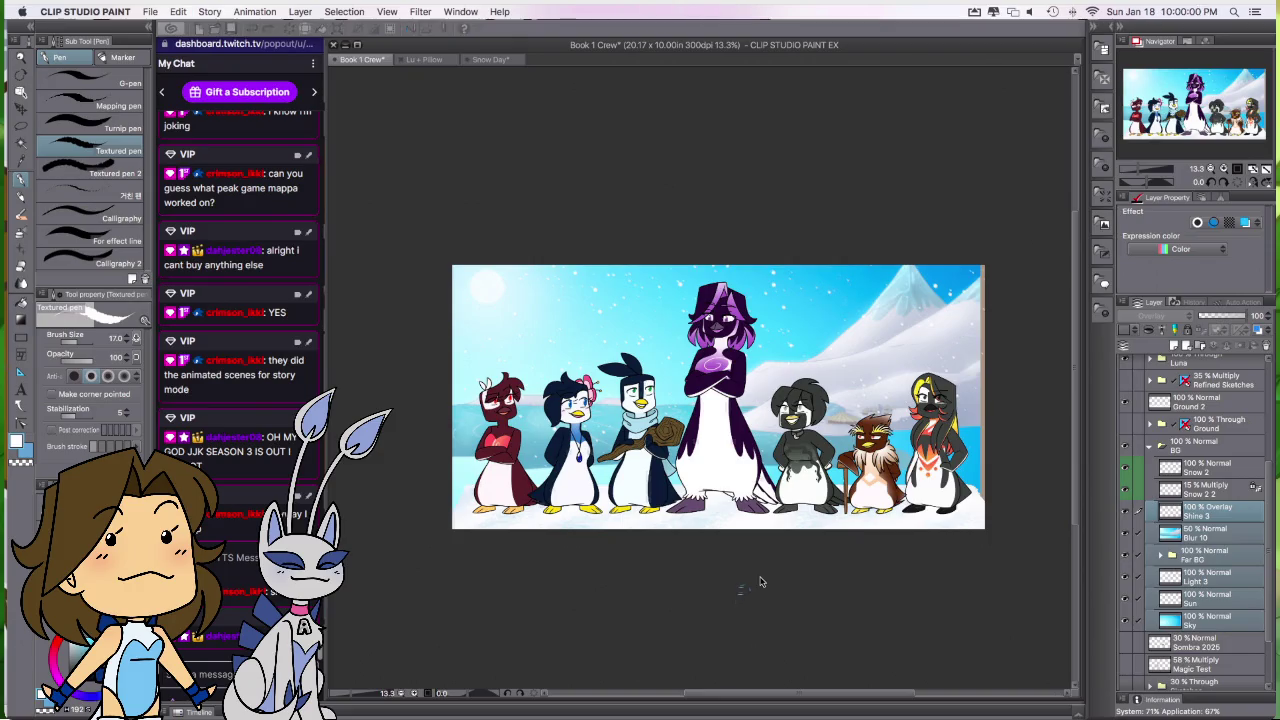
scroll(757, 580, "down", 2)
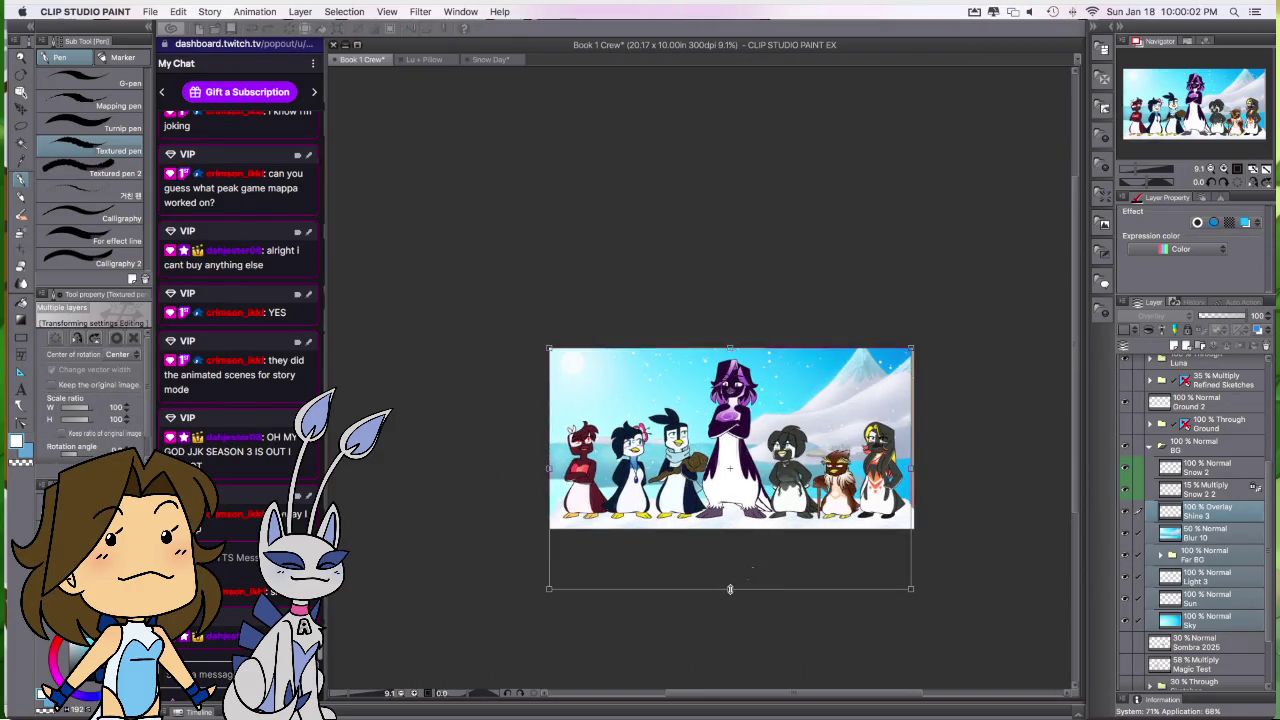
left_click_drag(729, 590, 726, 640)
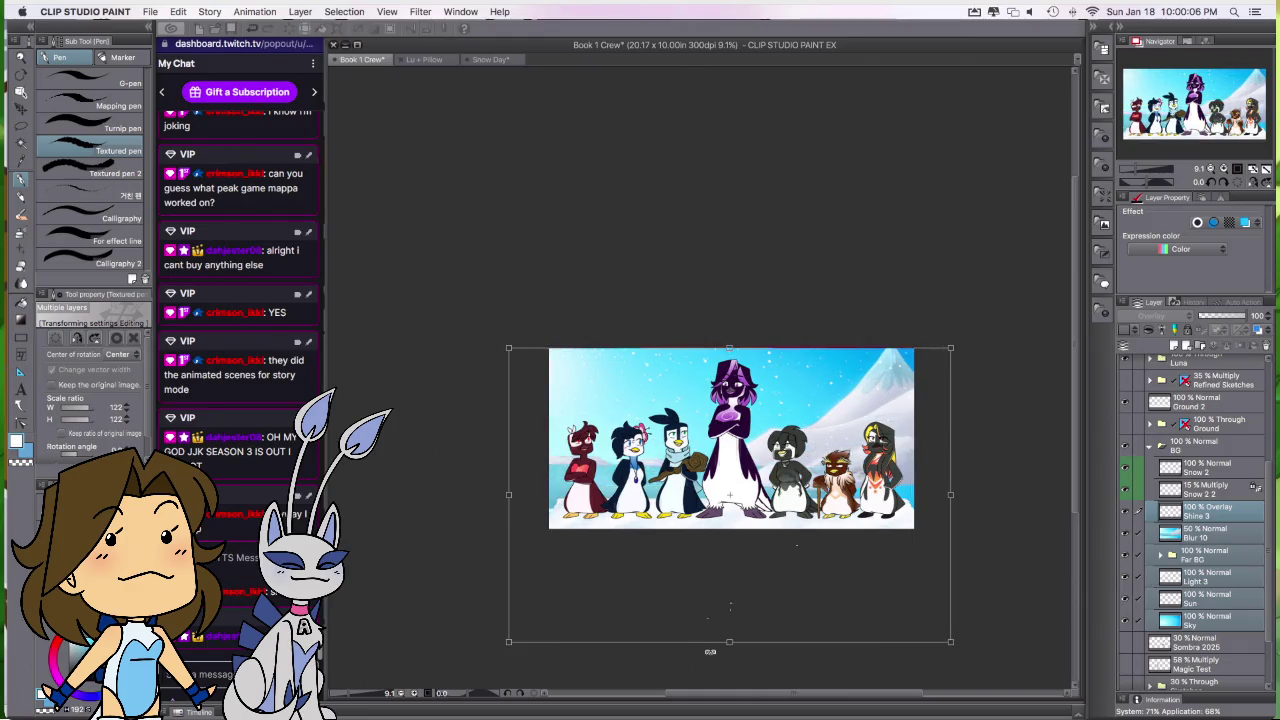
left_click_drag(729, 641, 728, 682)
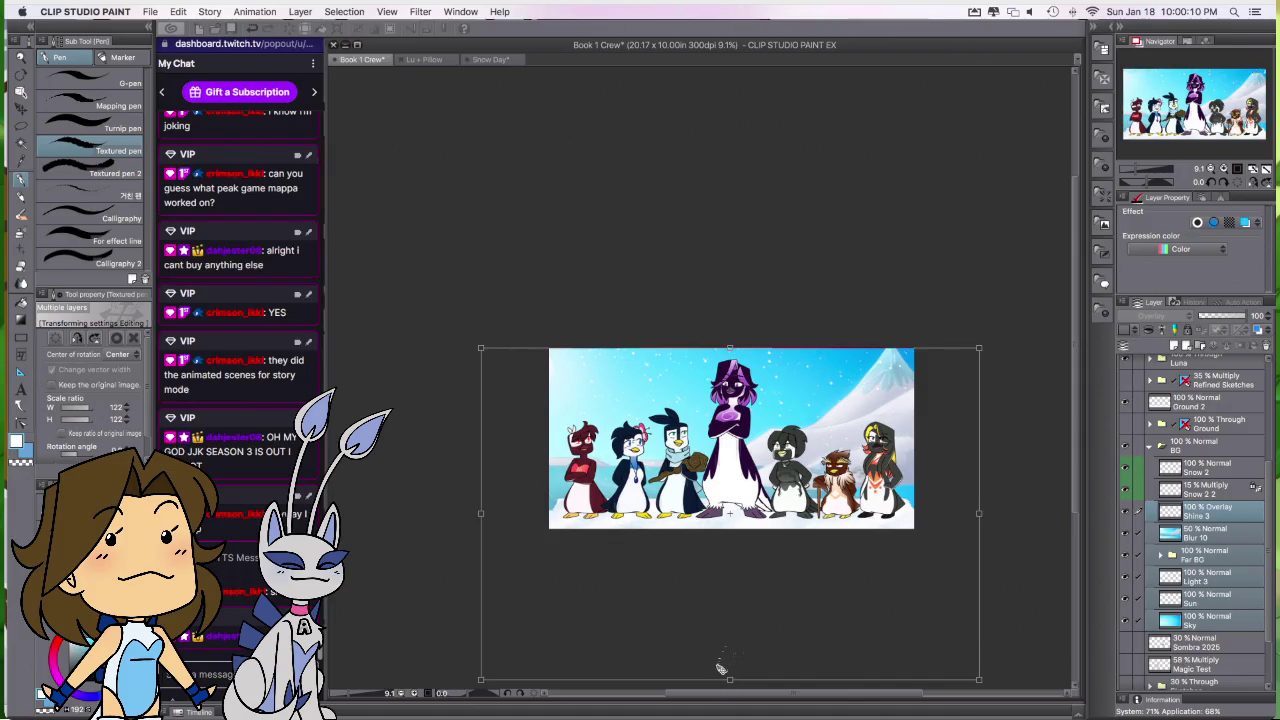
key("Return")
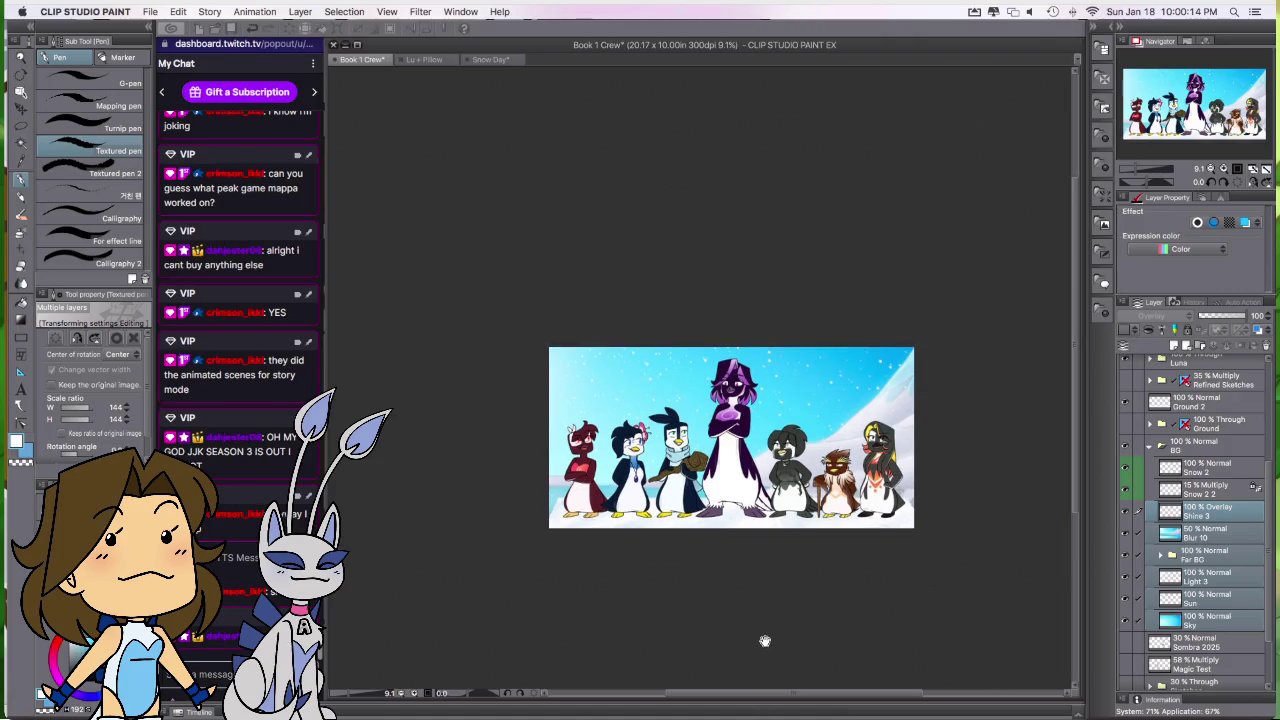
left_click_drag(766, 653, 762, 611)
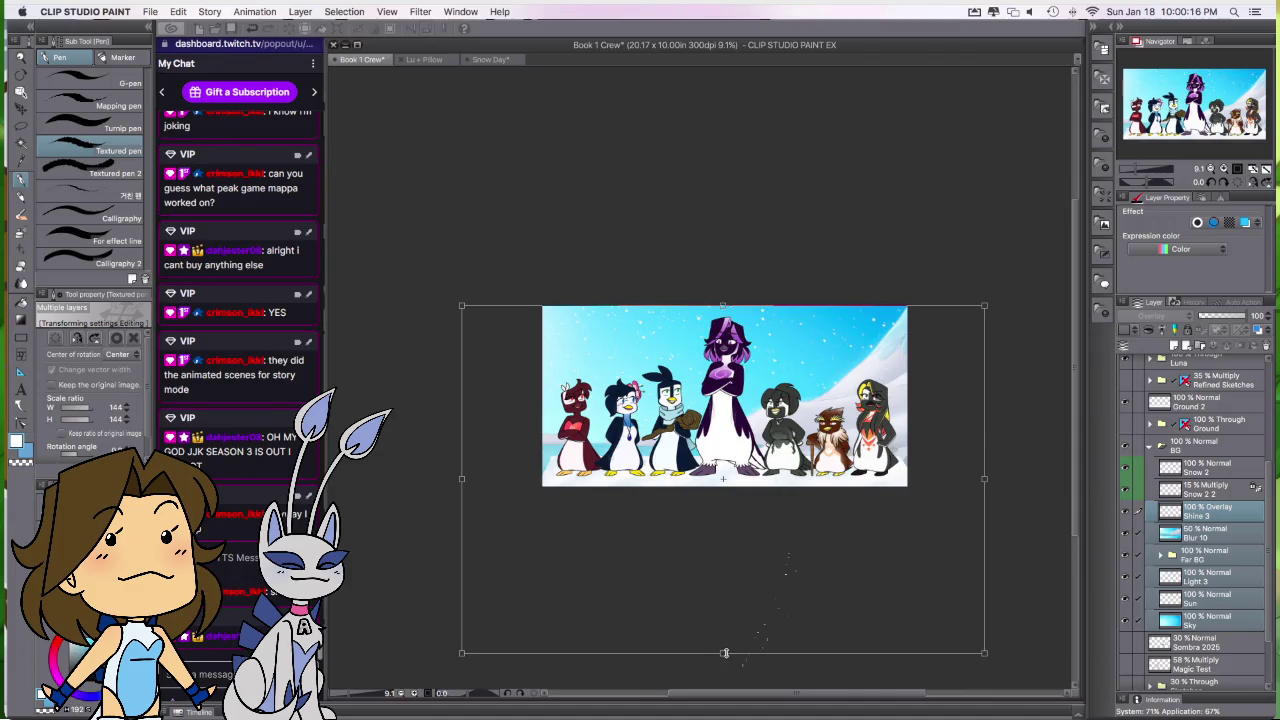
left_click_drag(772, 608, 772, 595)
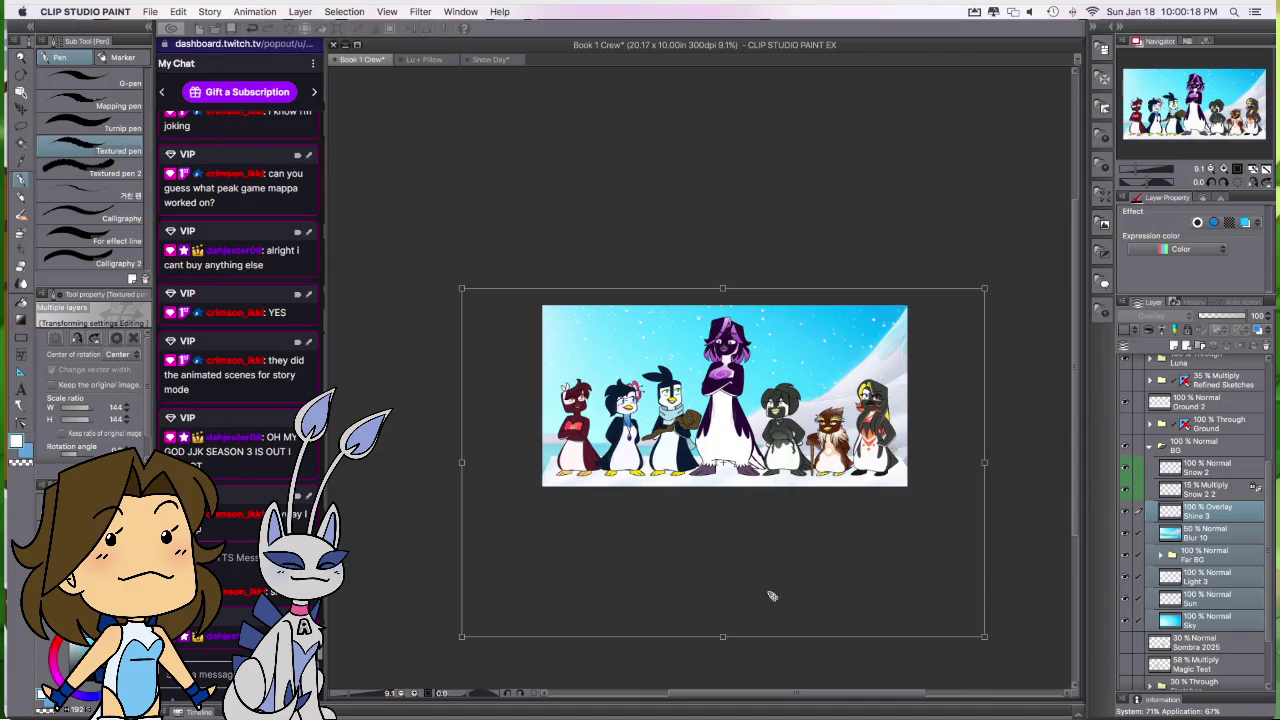
key("Up")
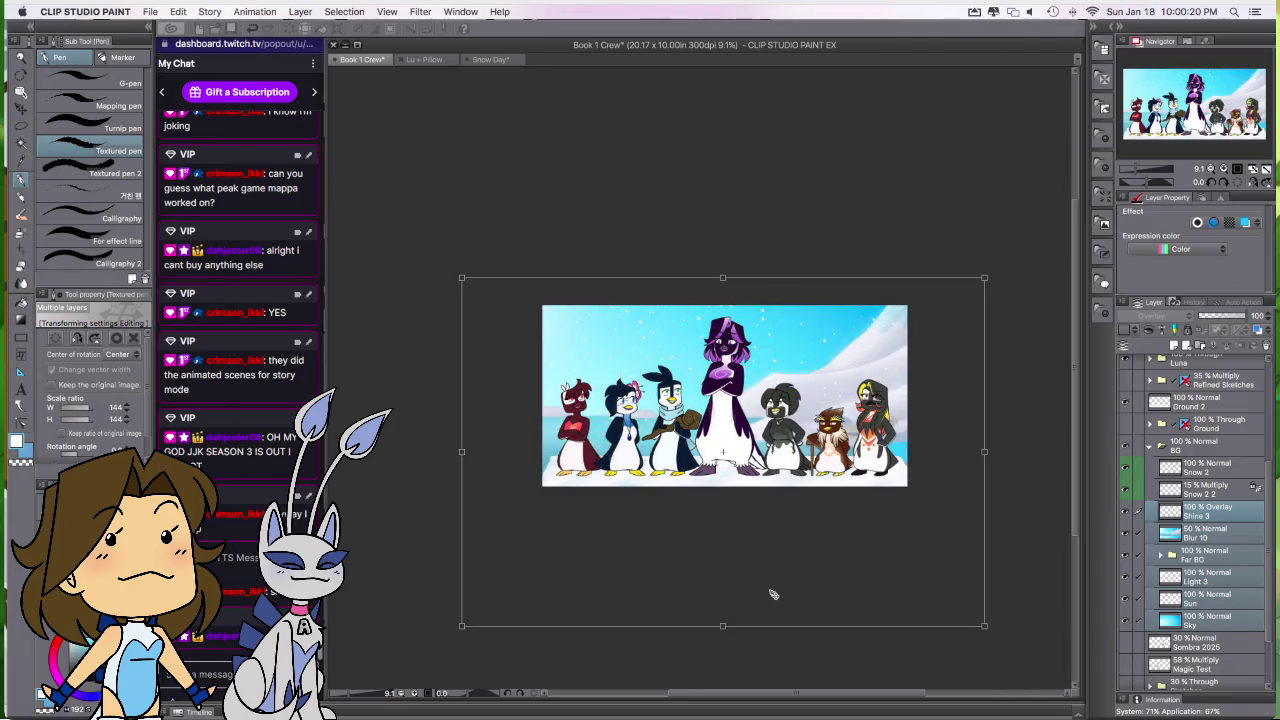
key("Up")
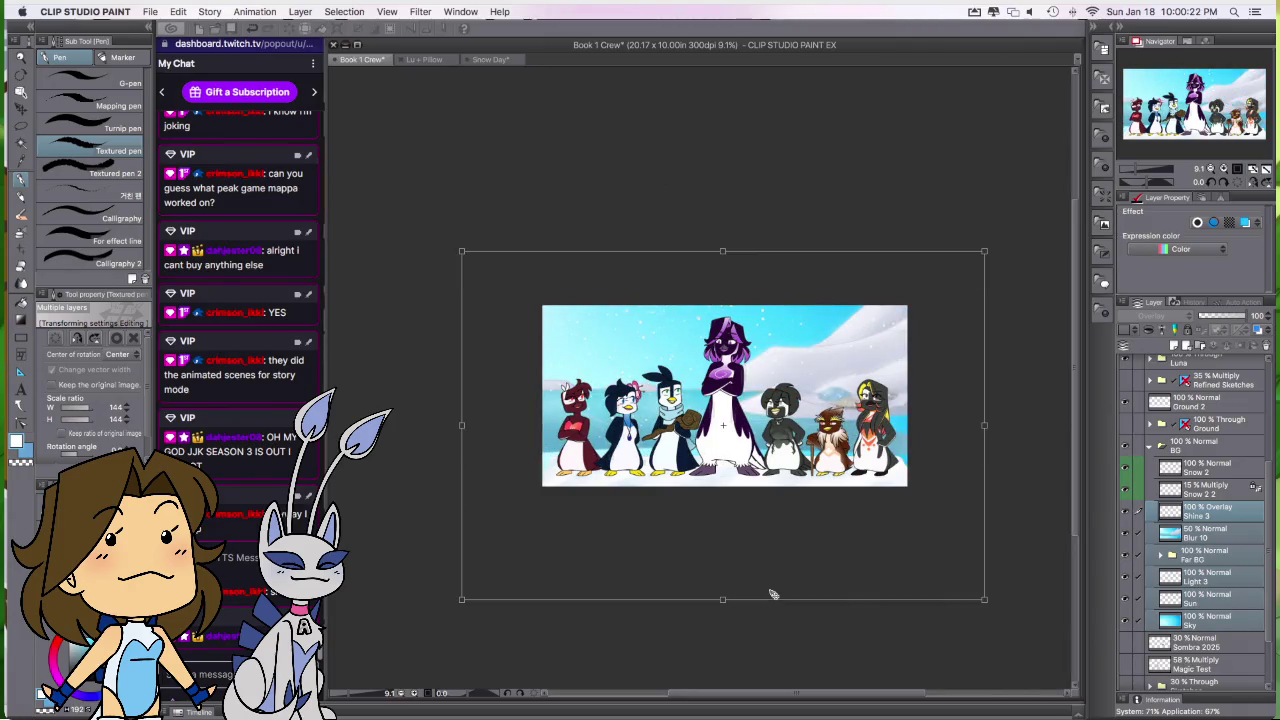
key("Down")
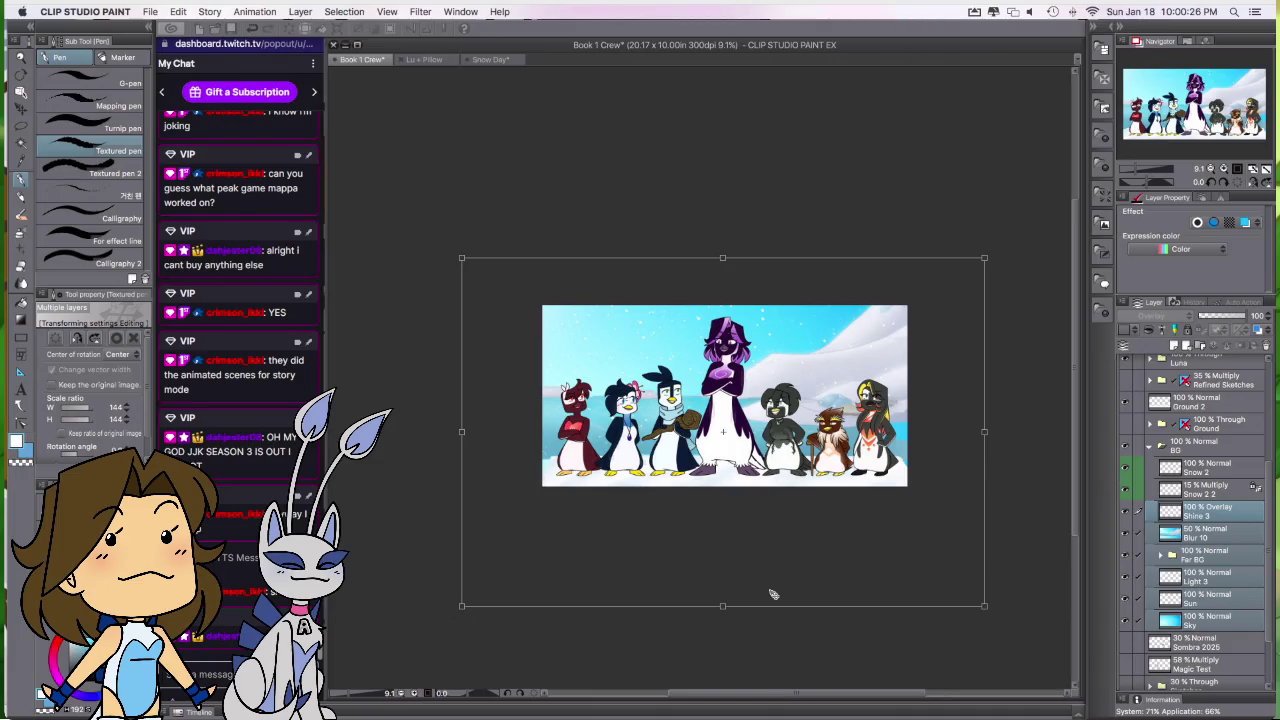
left_click(137, 336)
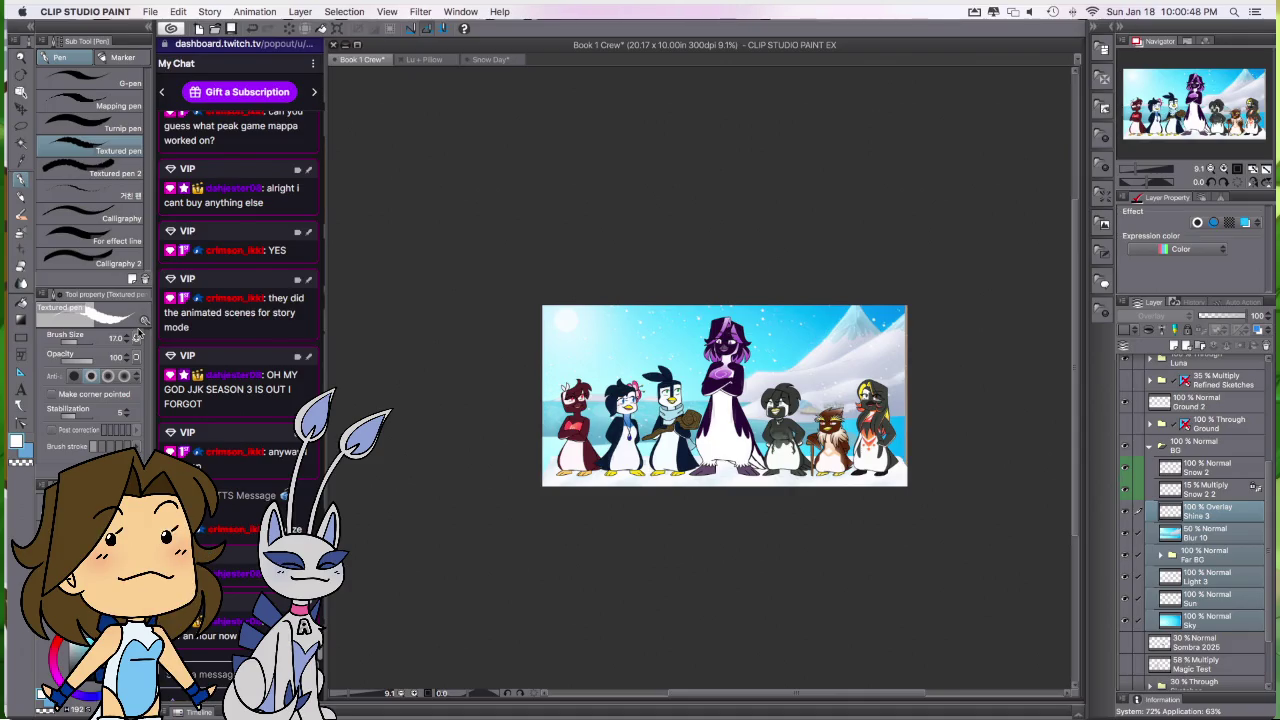
Step: Enlarge the background layers again from the bottom to about 120% and apply the transform
key("super+z")
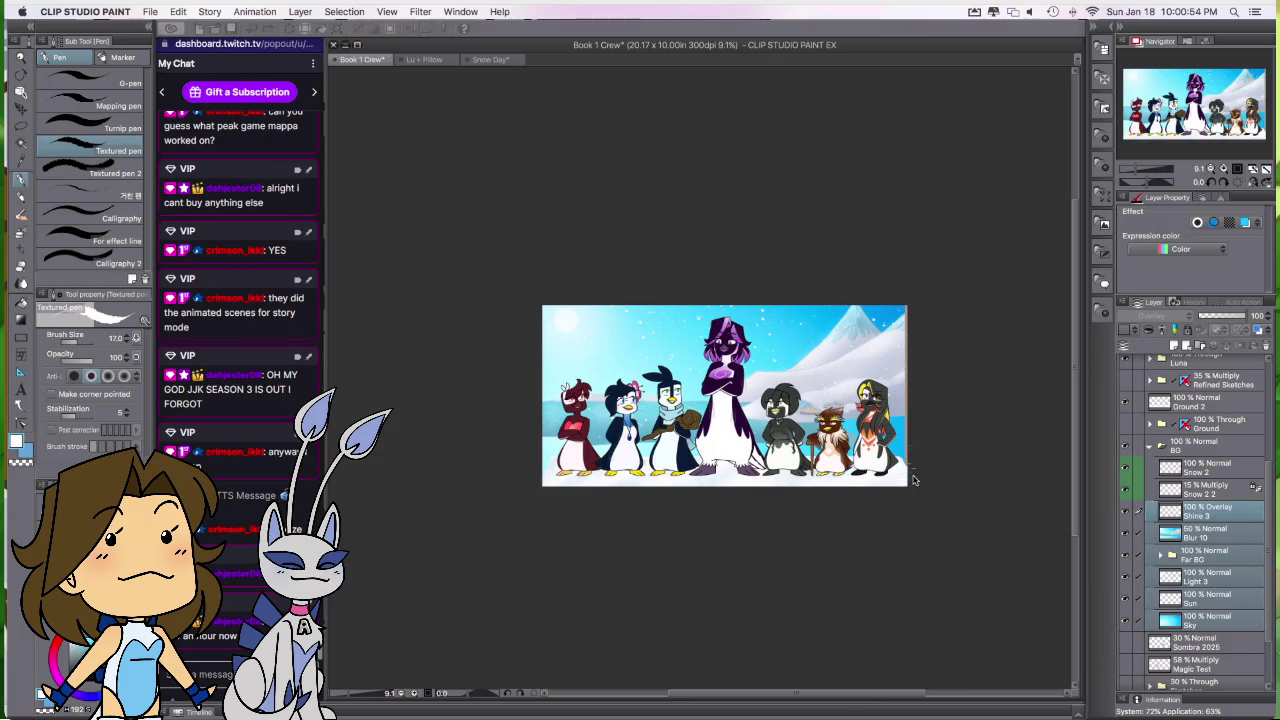
left_click_drag(723, 572, 722, 596)
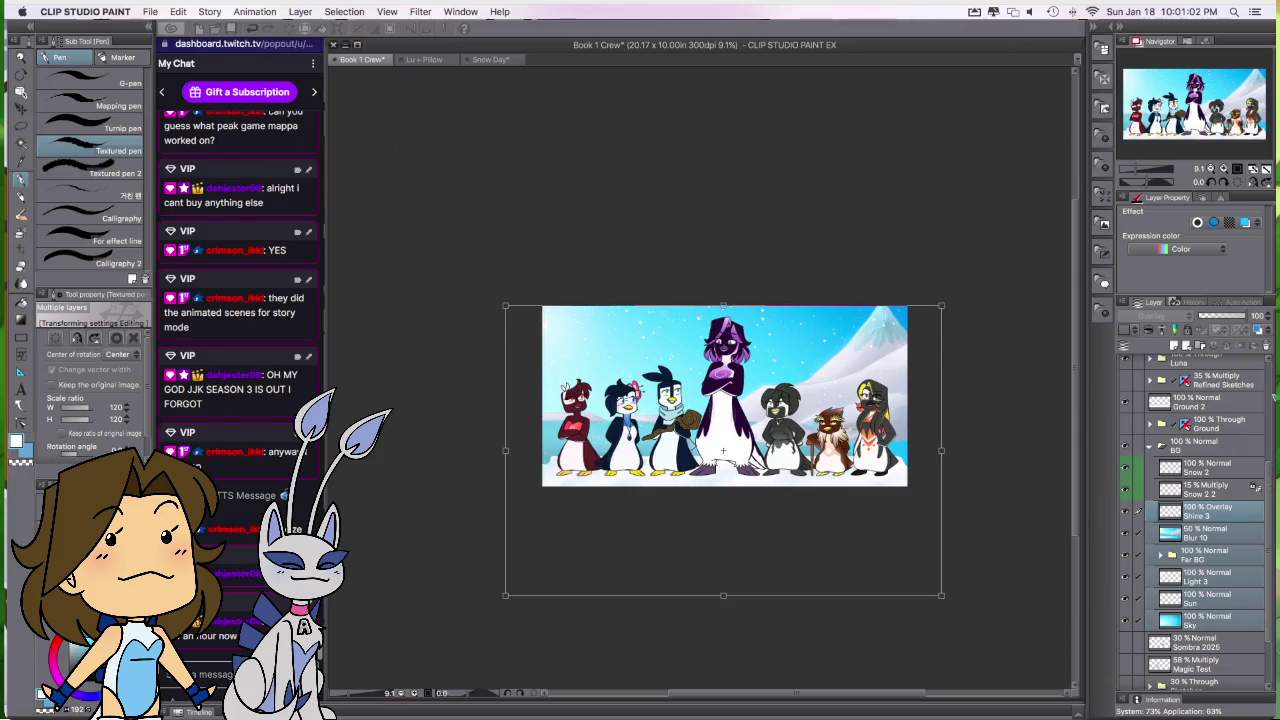
key("Return")
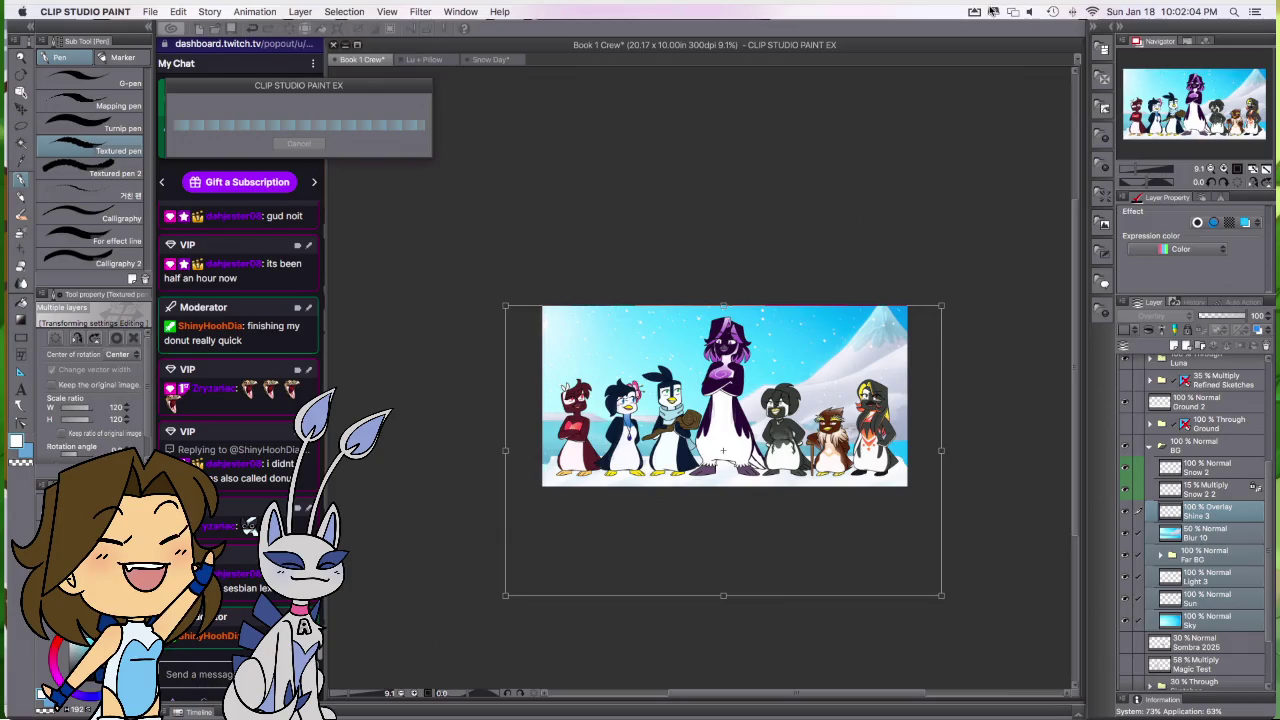
Step: Free up the Mac's RAM with CleanMyMac 3 and return to Clip Studio Paint
key("Tab")
left_click(993, 11)
left_click(1038, 112)
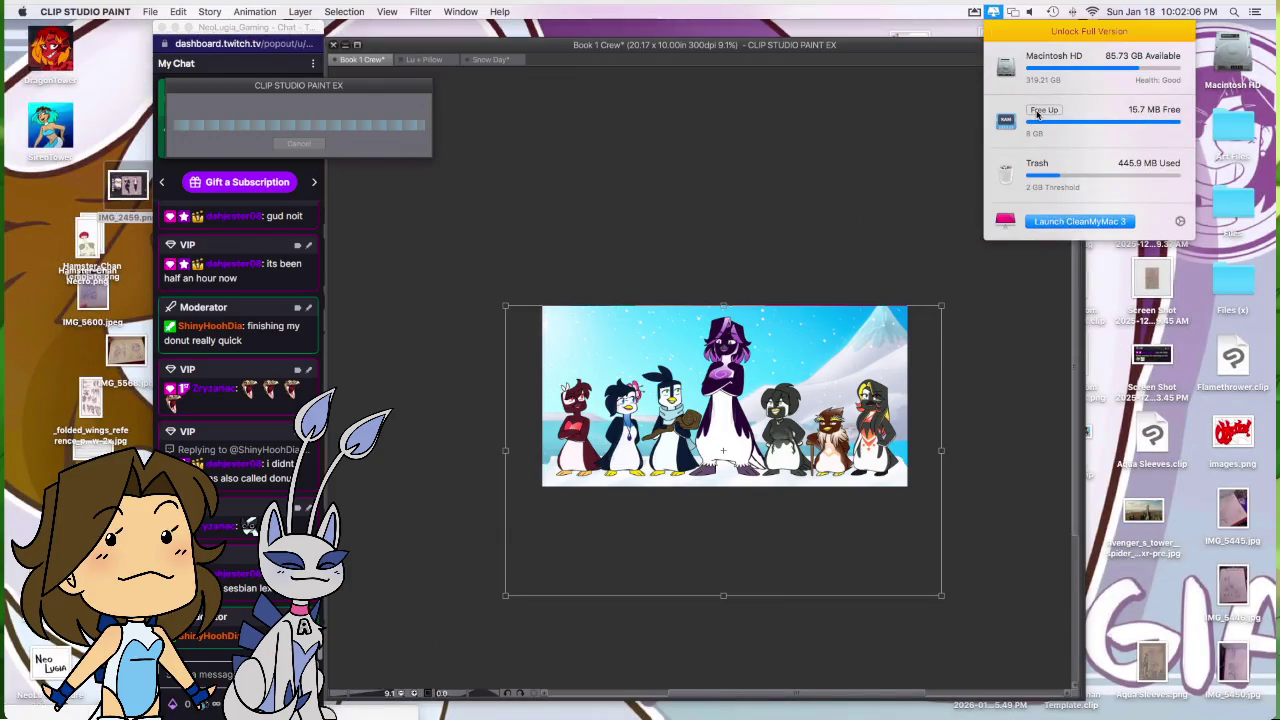
left_click(838, 160)
key("Tab")
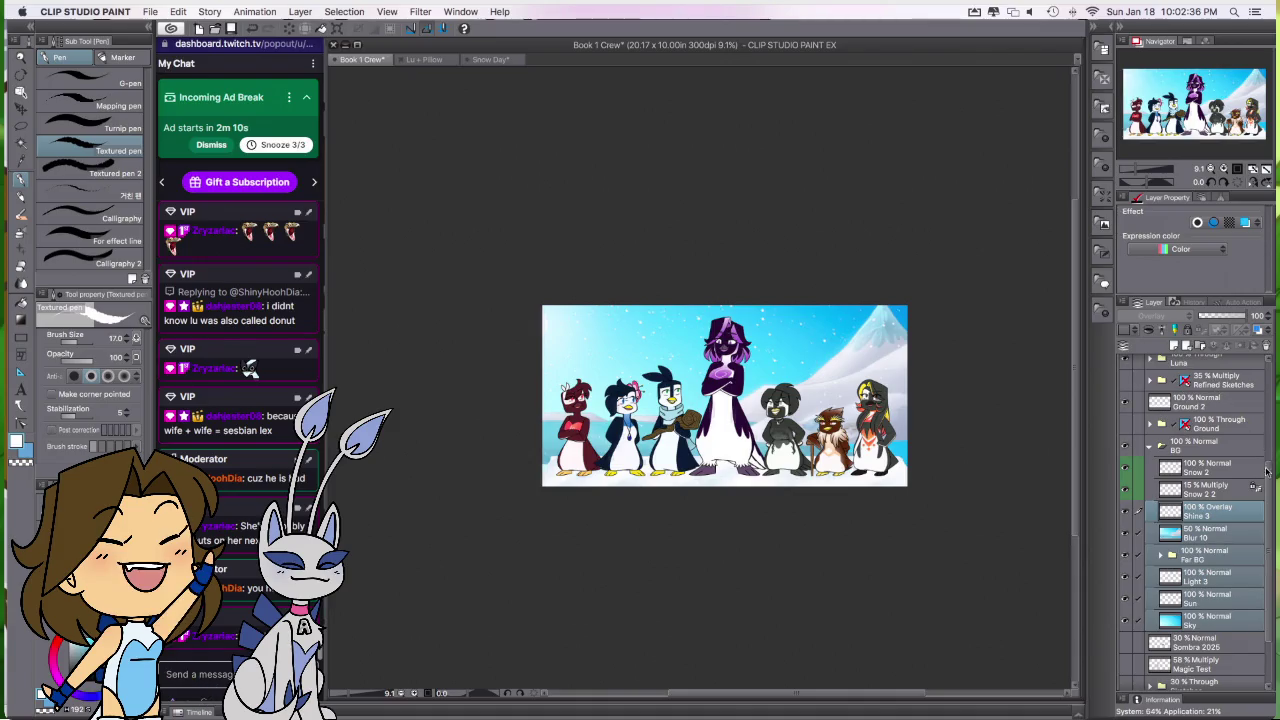
Step: Hide the penguin characters and select the Shine 3 to Sky background layers
scroll(1180, 430, "up", 5)
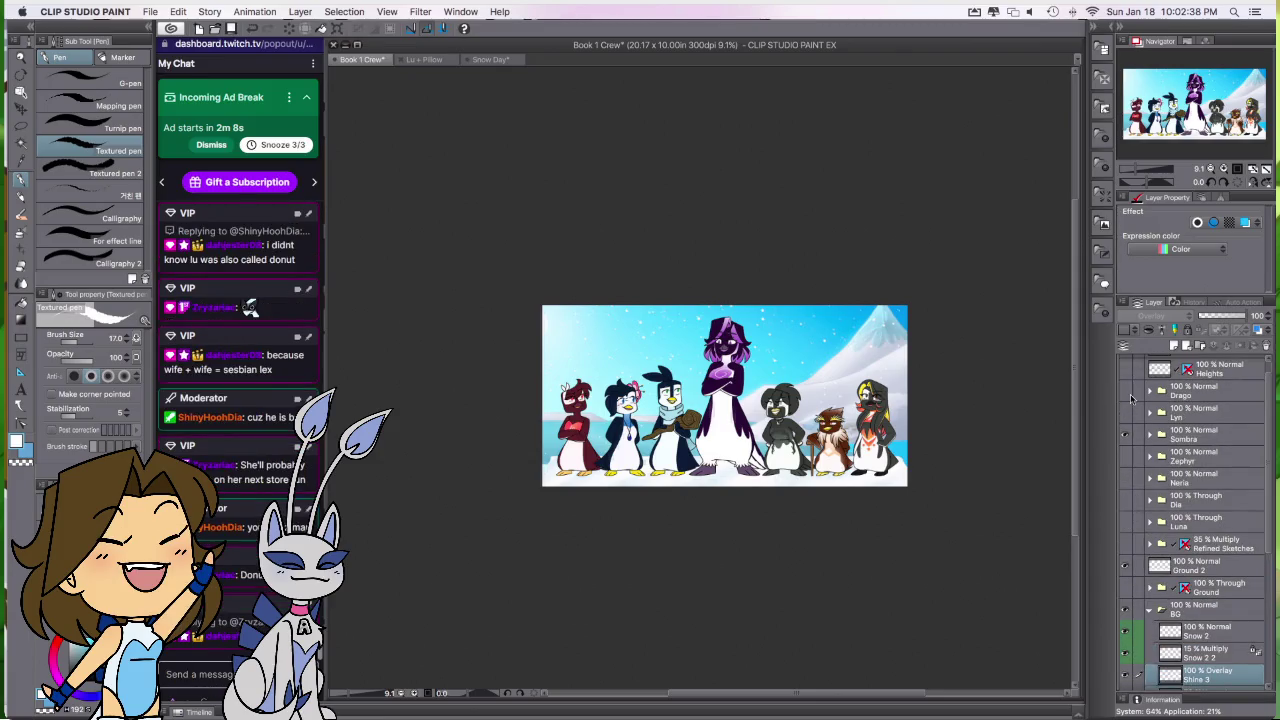
left_click(1124, 434)
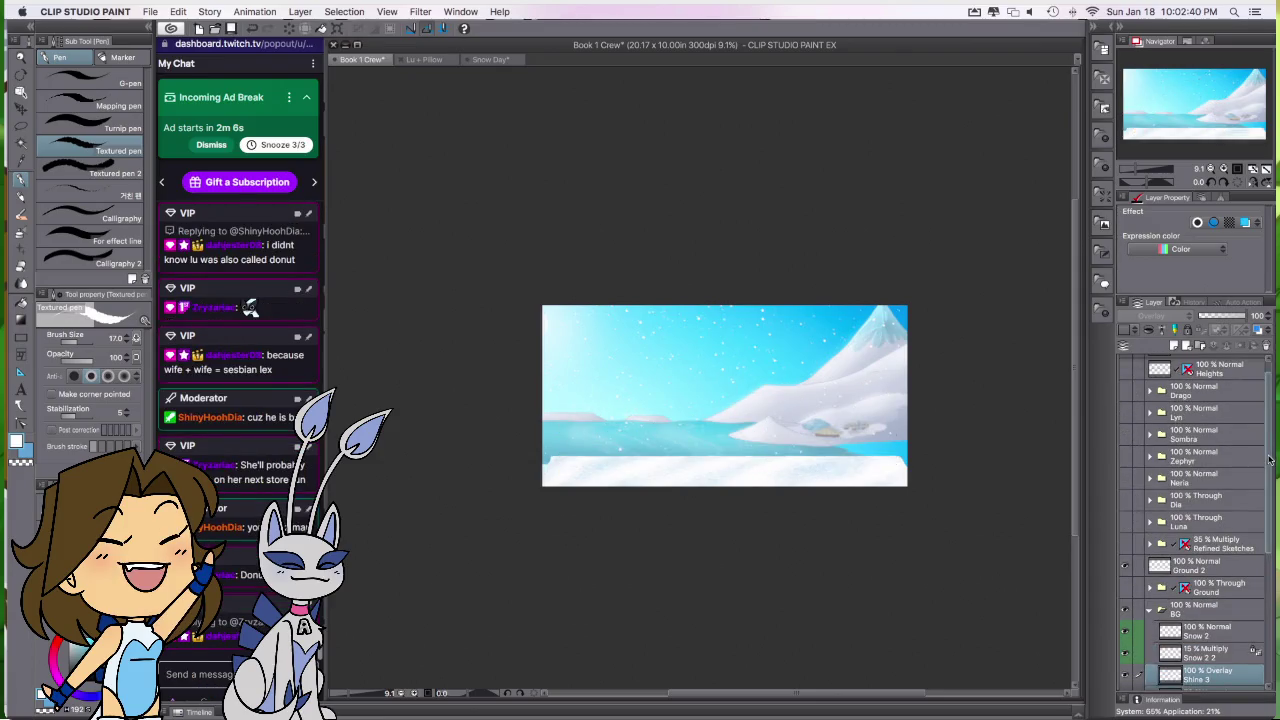
scroll(1200, 500, "down", 3)
left_click(1205, 609, "shift")
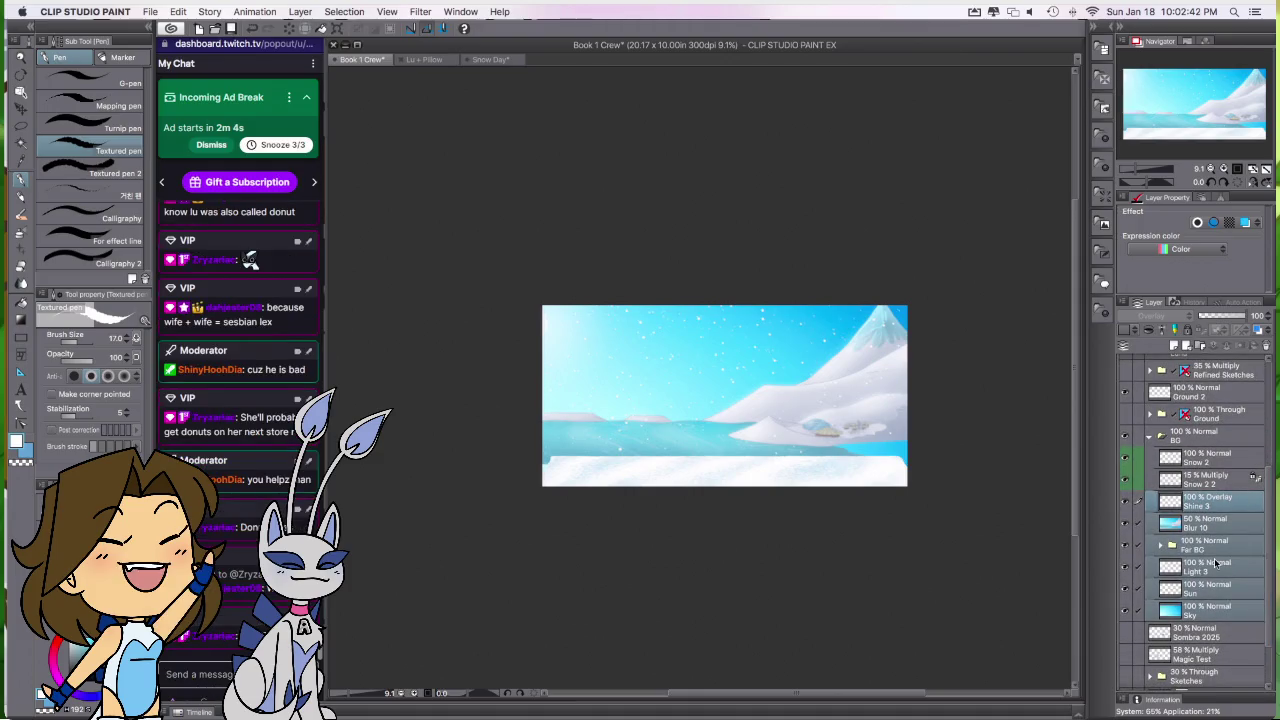
Step: Start a transform on the background layers and nudge them two steps right
key("super+c")
key("super+t")
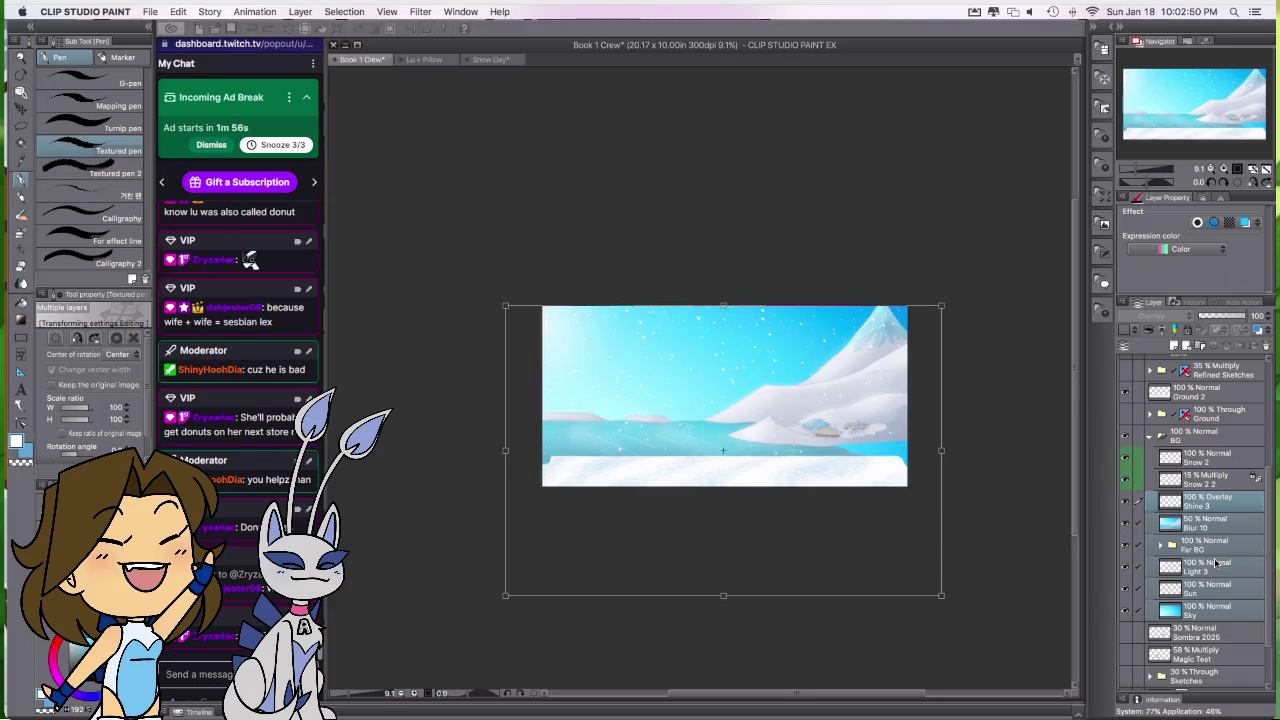
key("Right")
key("Right")
key("Right")
key("Right")
key("Right")
key("Right")
key("Right")
key("Right")
key("Right")
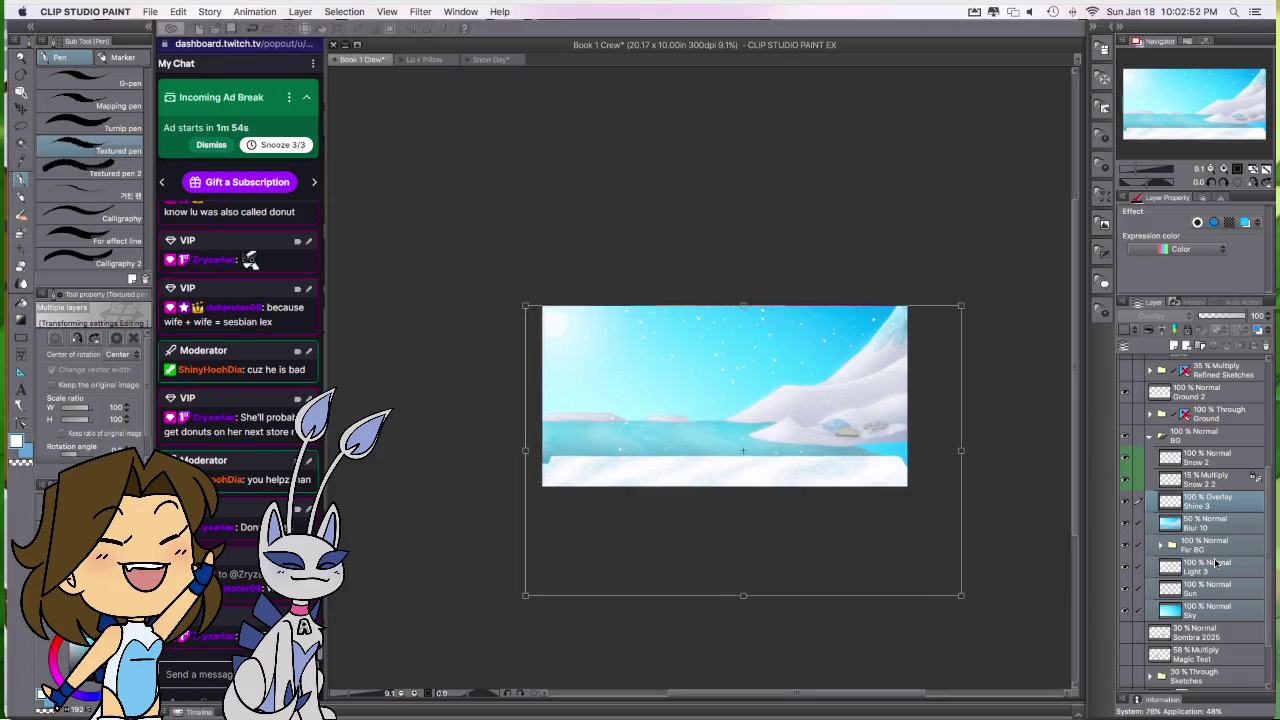
key("Right")
key("Right")
key("Right")
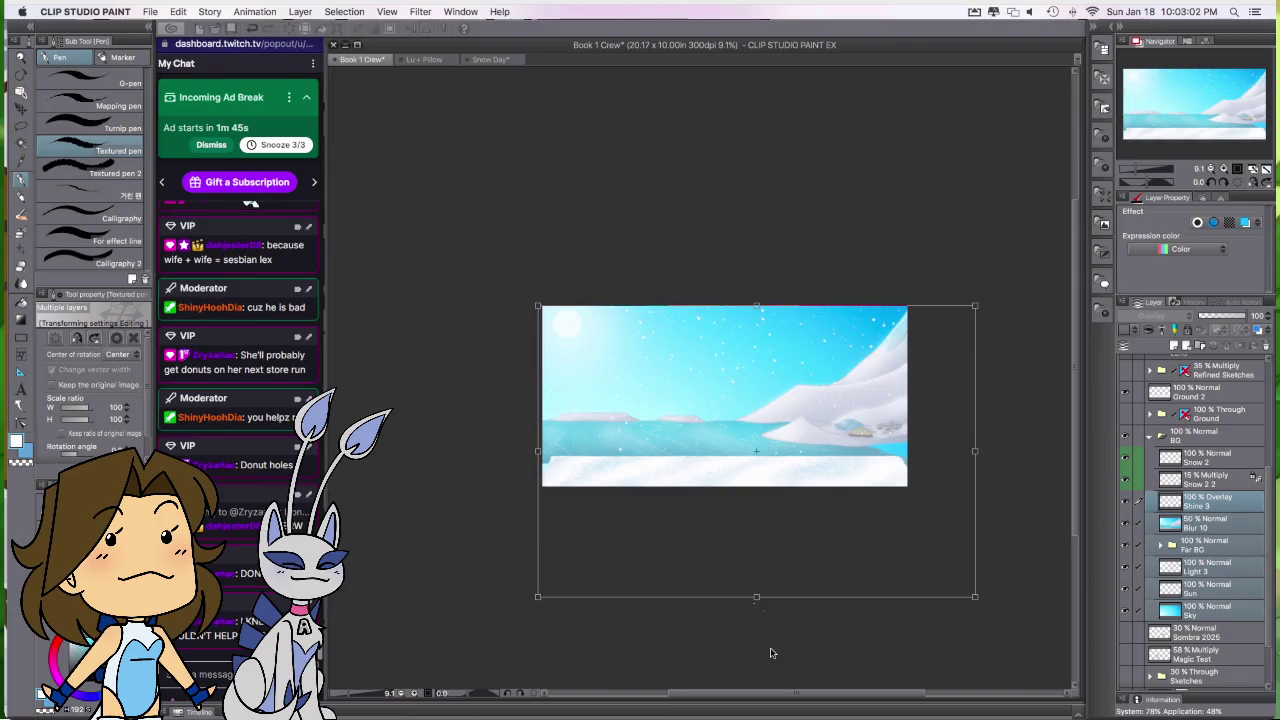
Step: Scale the snowy background to 108%, nudge it two steps left, and apply
left_click_drag(756, 597, 756, 619)
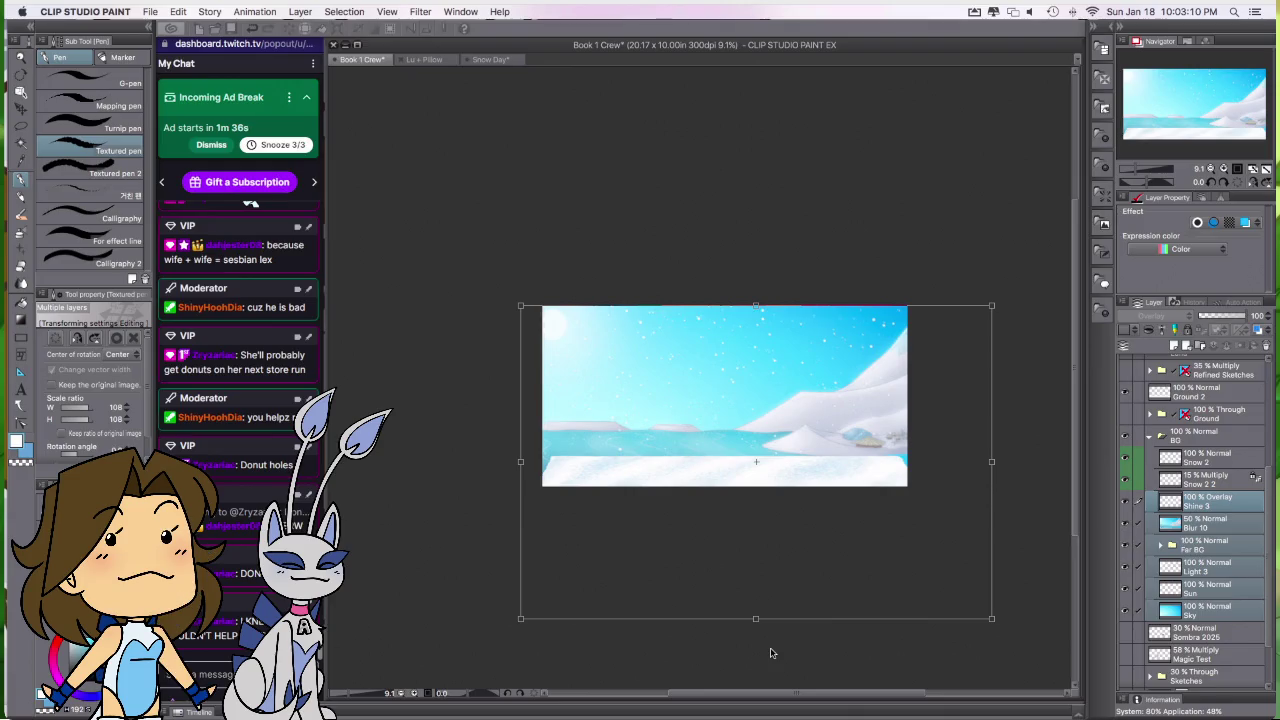
key("Left")
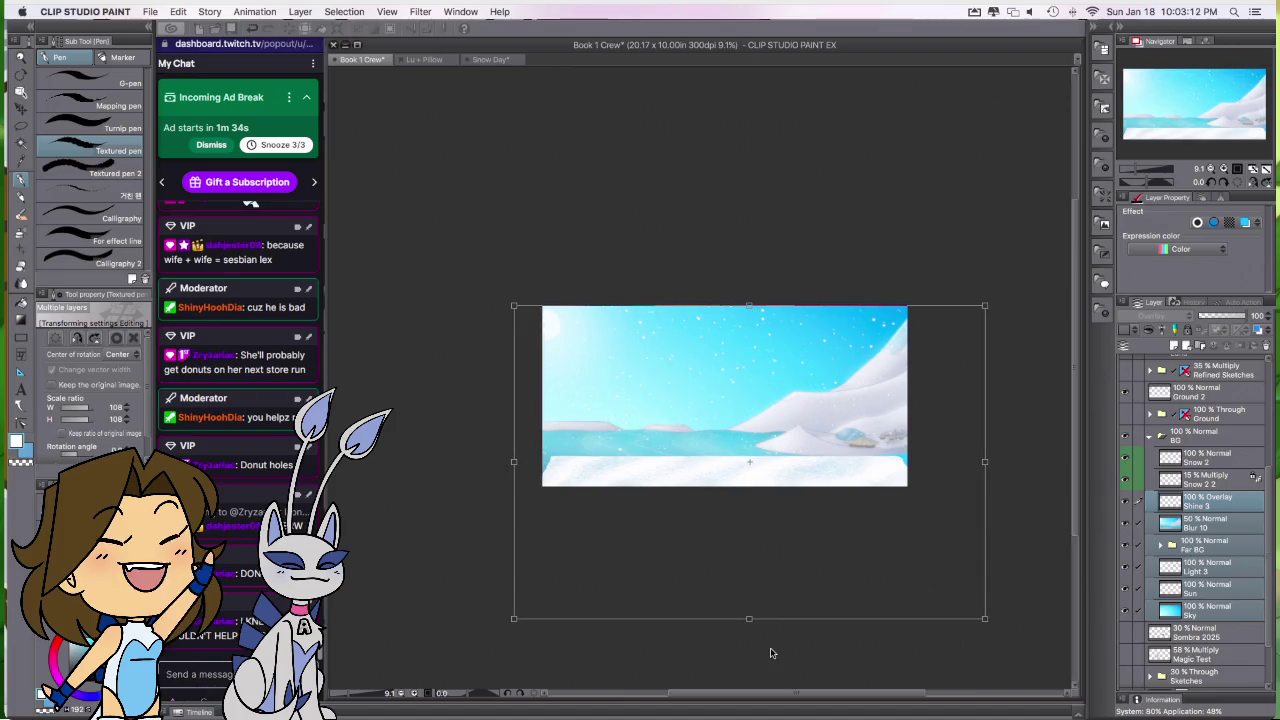
key("Left")
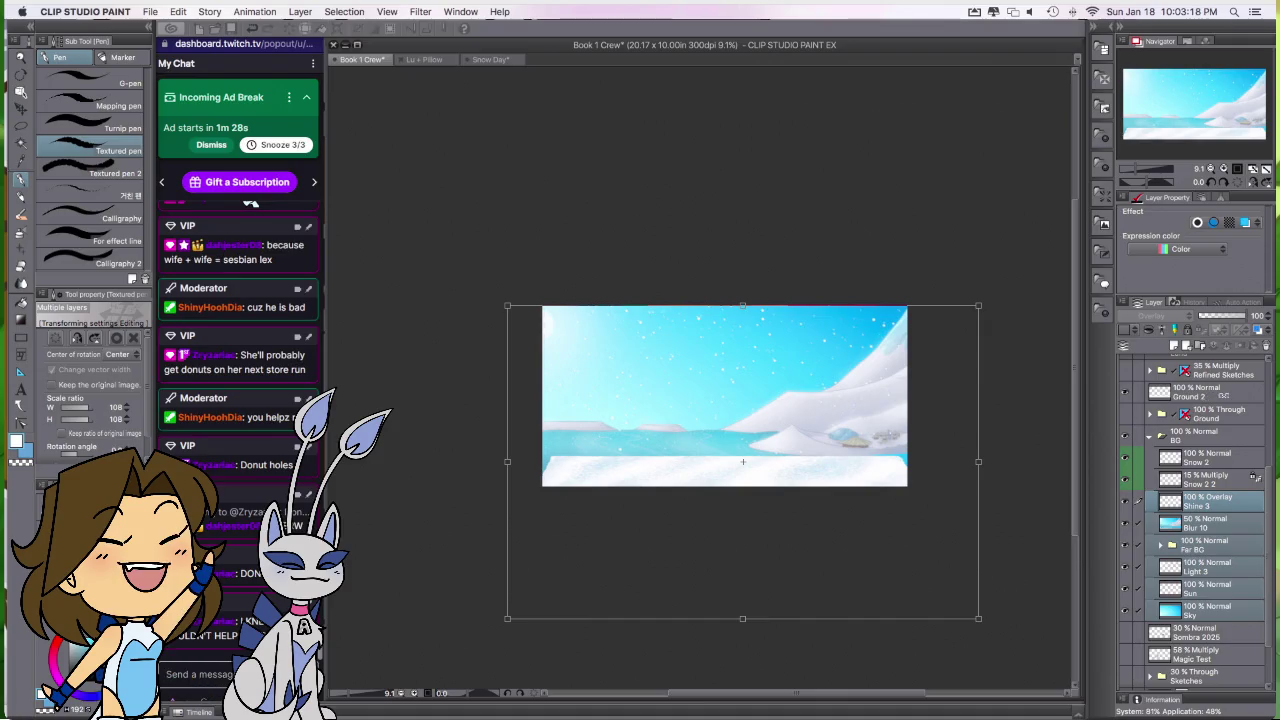
key("Return")
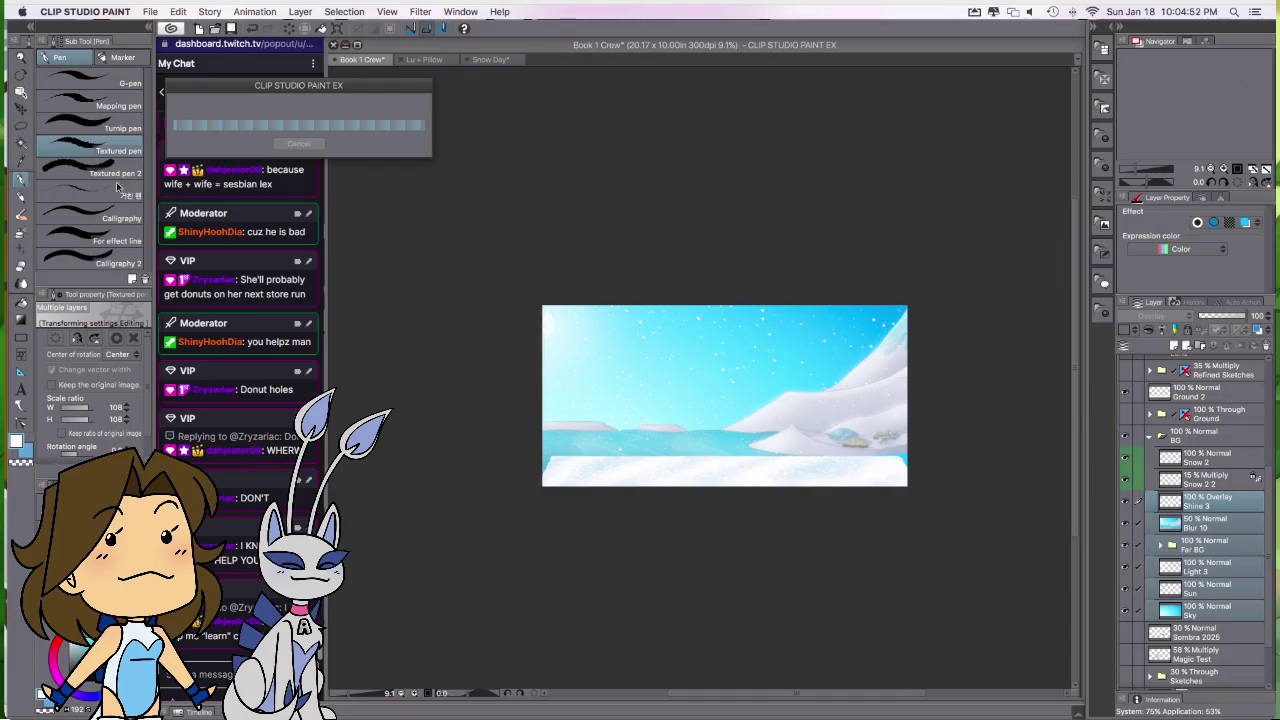
Step: Free up memory from CleanMyMac 3's menu-bar status panel
left_click(993, 12)
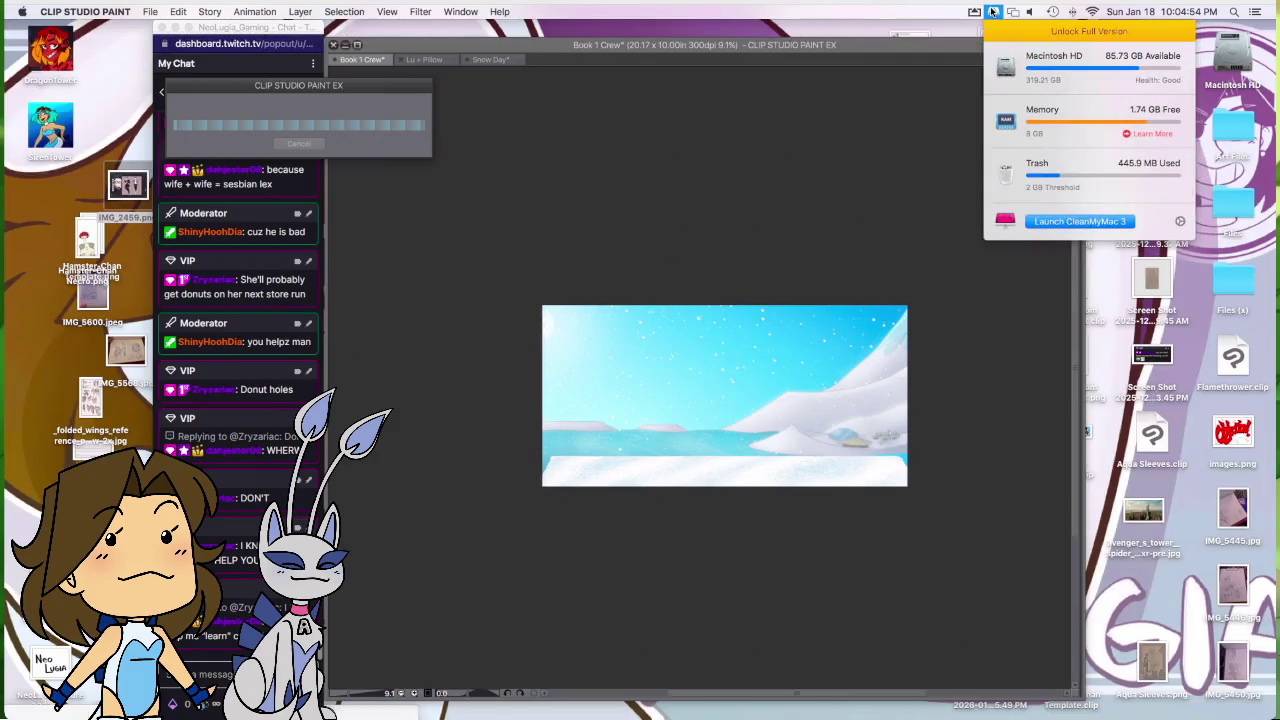
left_click(1044, 112)
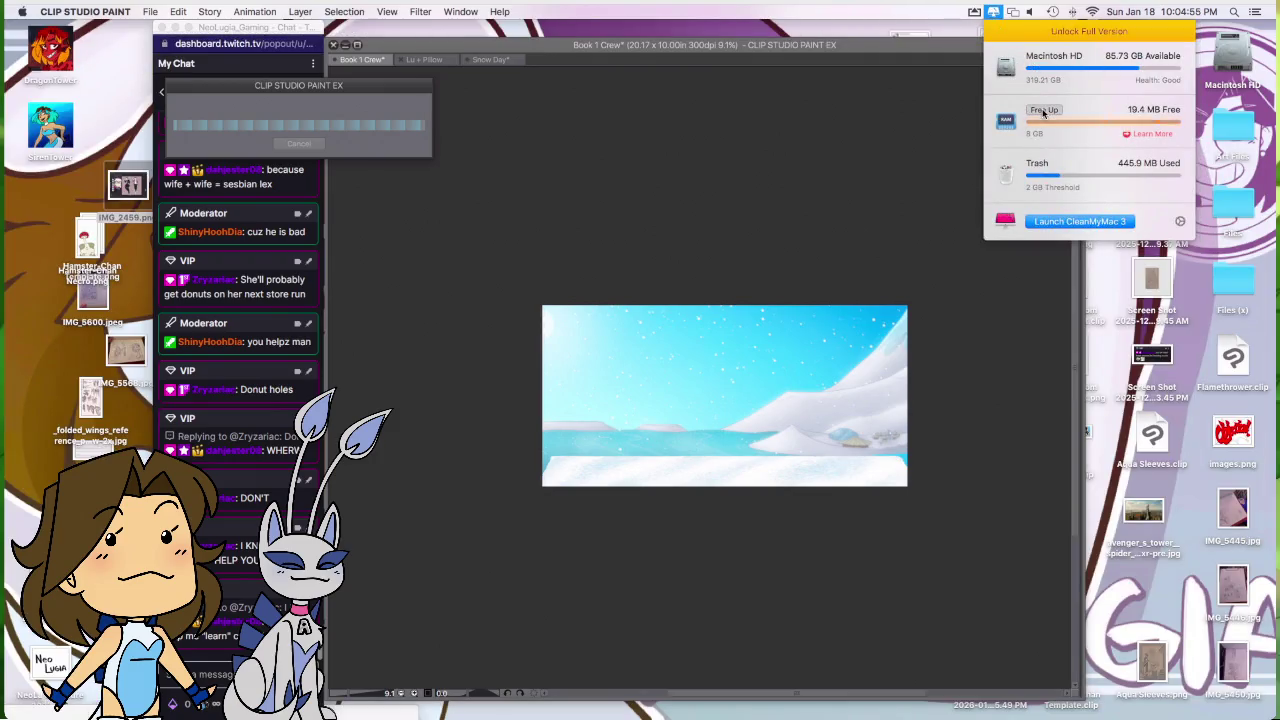
left_click(706, 163)
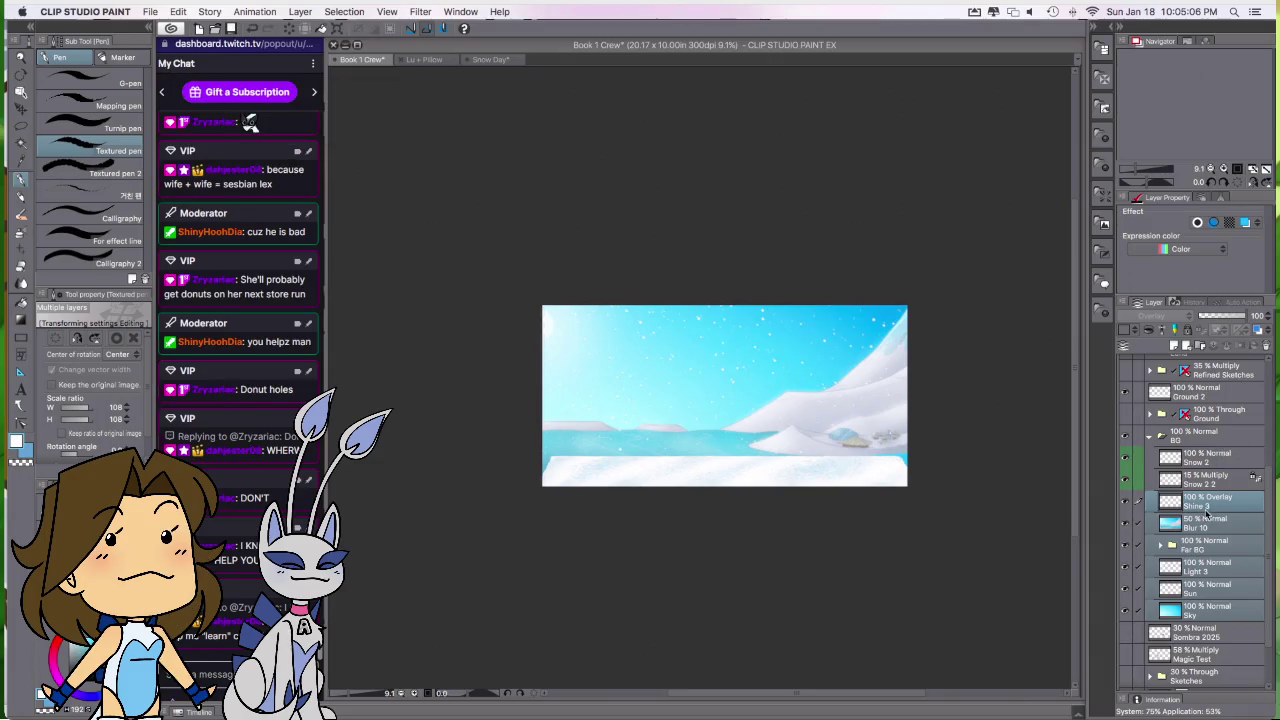
Step: Switch back to the Textured pen and select the Ground 2 layer
key("super+s")
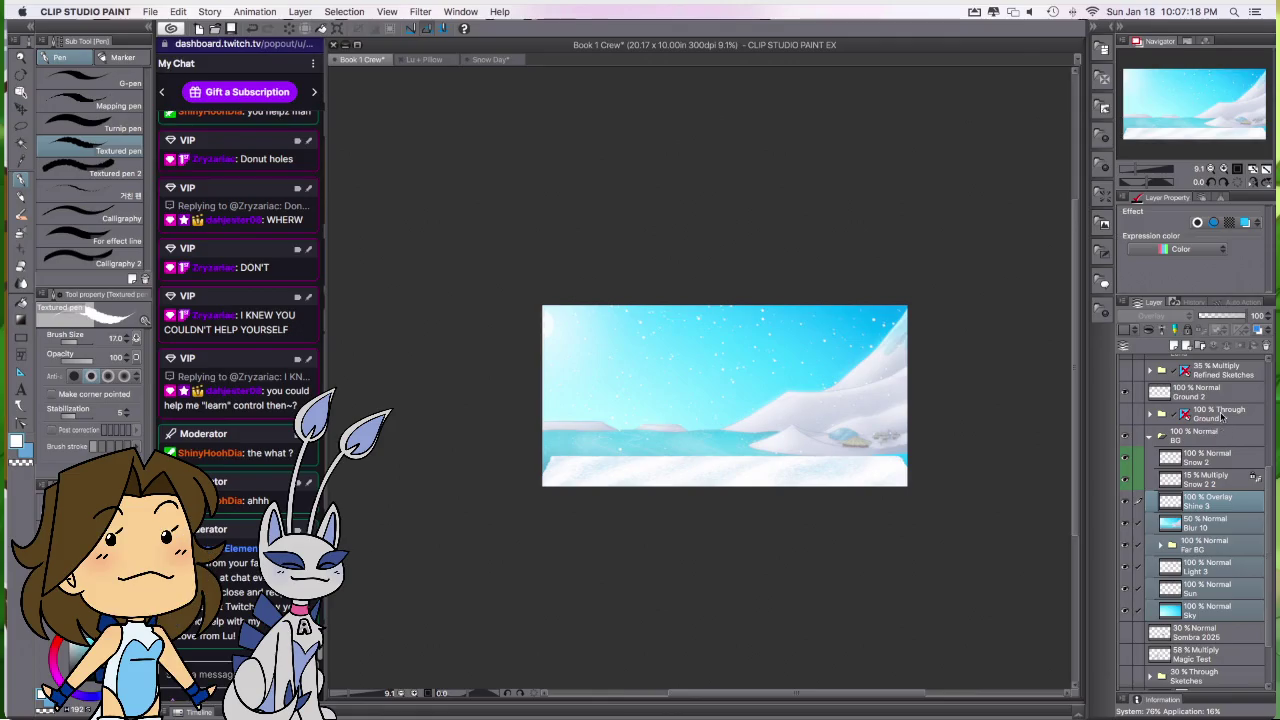
key("super+z")
Step: Widen the Ground 2 snow strip past both canvas edges and apply the transform
key("super+shift+t")
left_click_drag(934, 481, 950, 481)
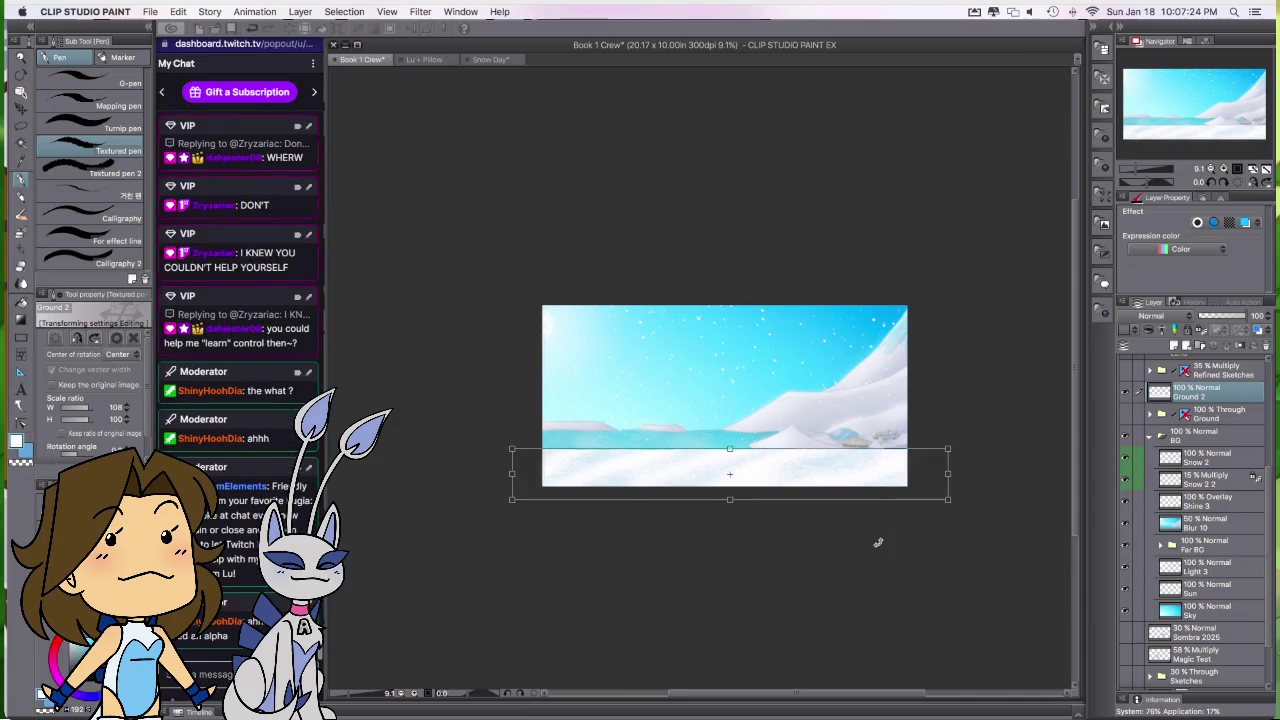
key("Return")
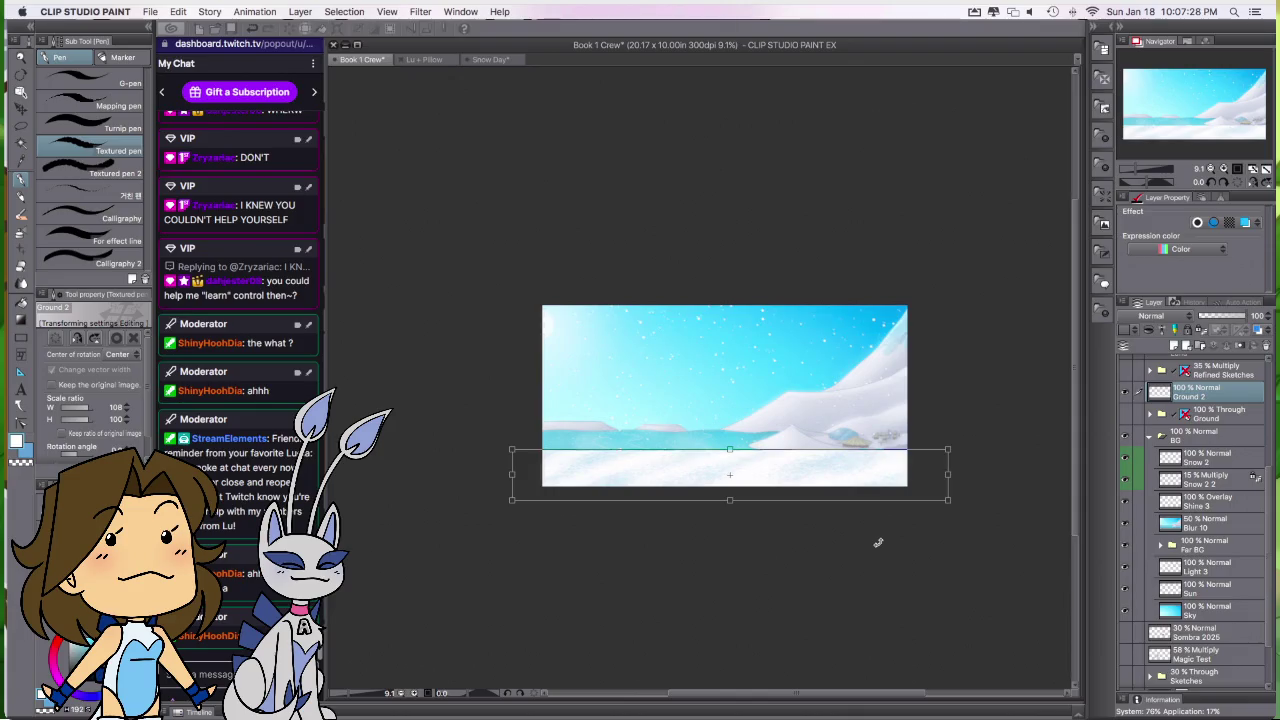
key("Return")
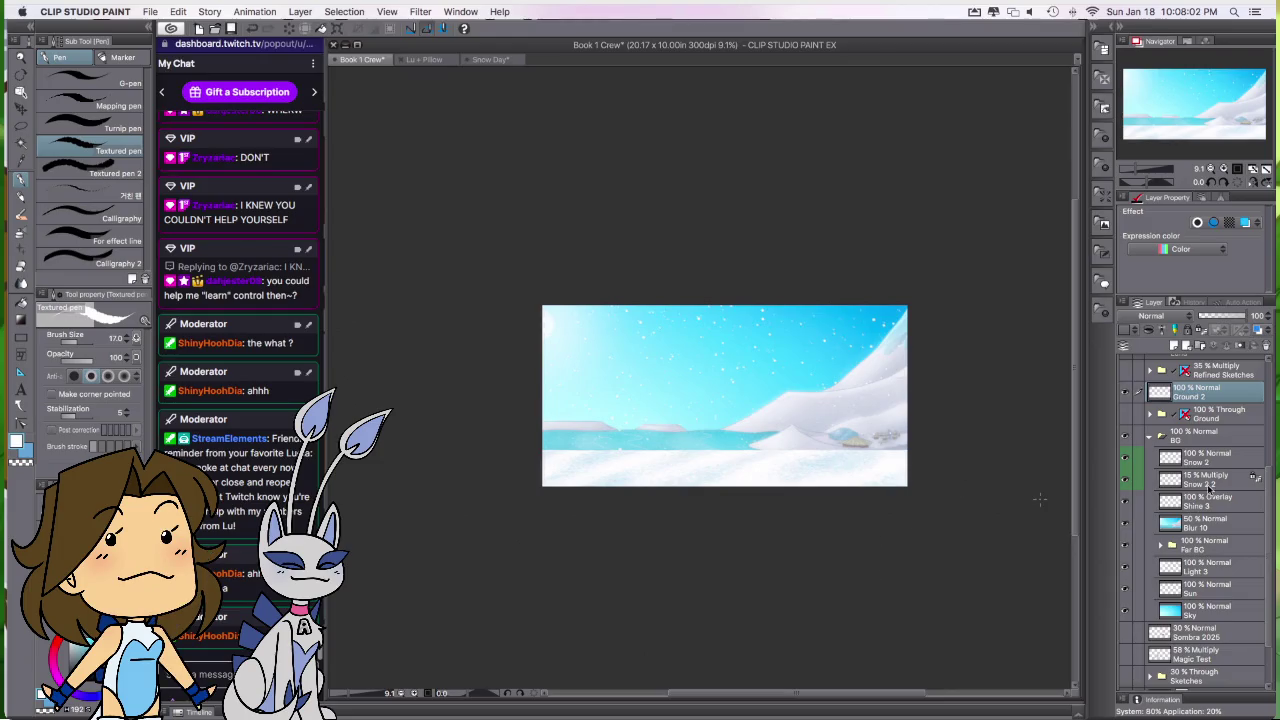
left_click_drag(1270, 490, 1265, 368)
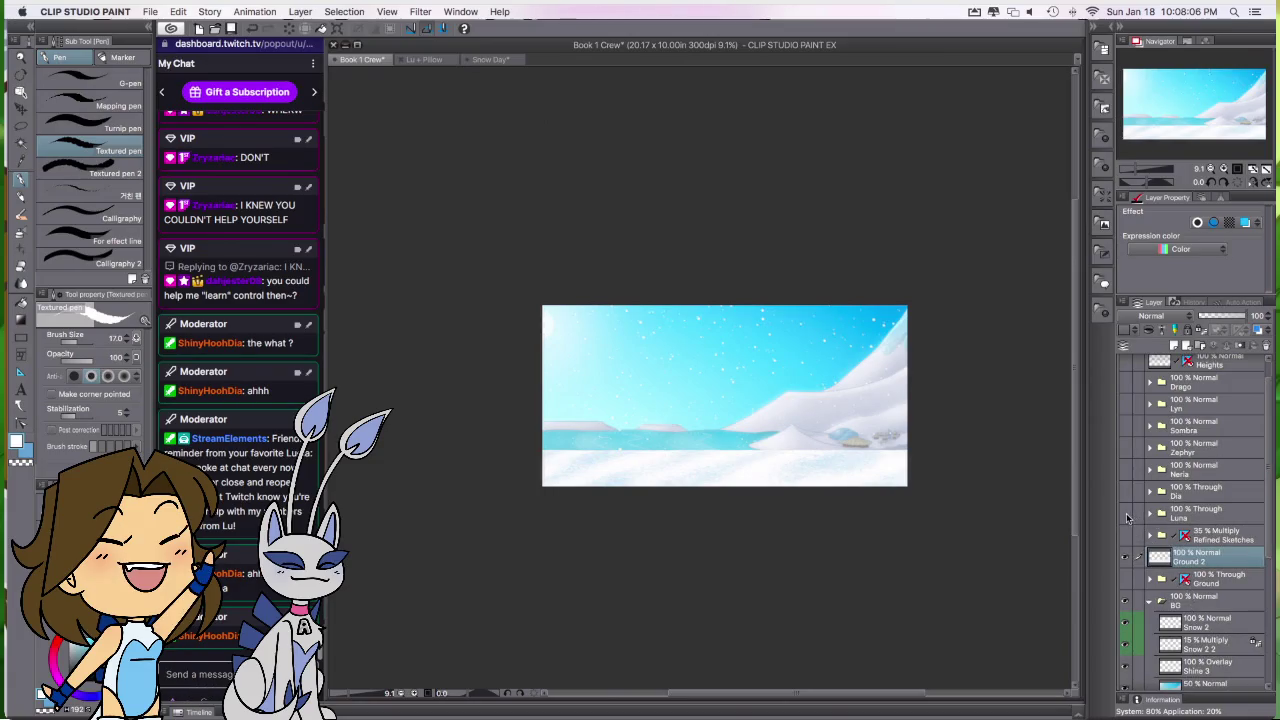
Step: Show all seven penguin folders, collapse BG, and add a new layer above Sombra 2025
left_click_drag(1128, 516, 1150, 392)
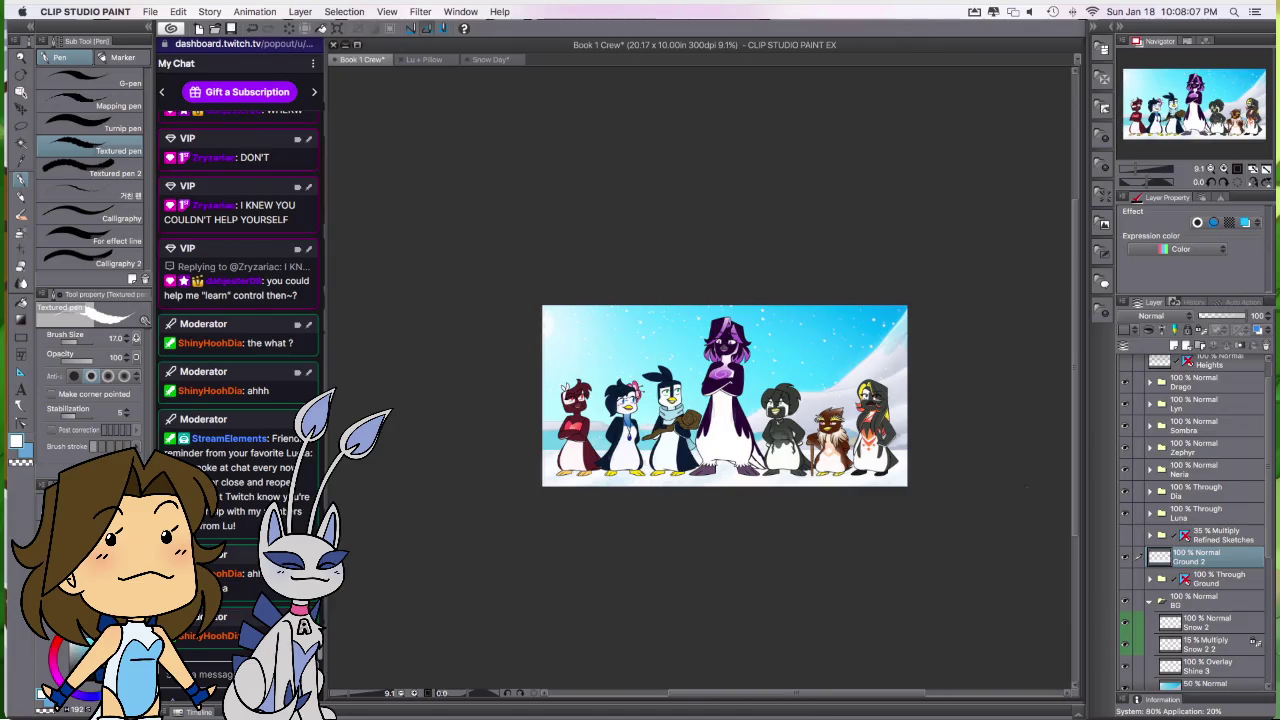
scroll(911, 563, "up", 3)
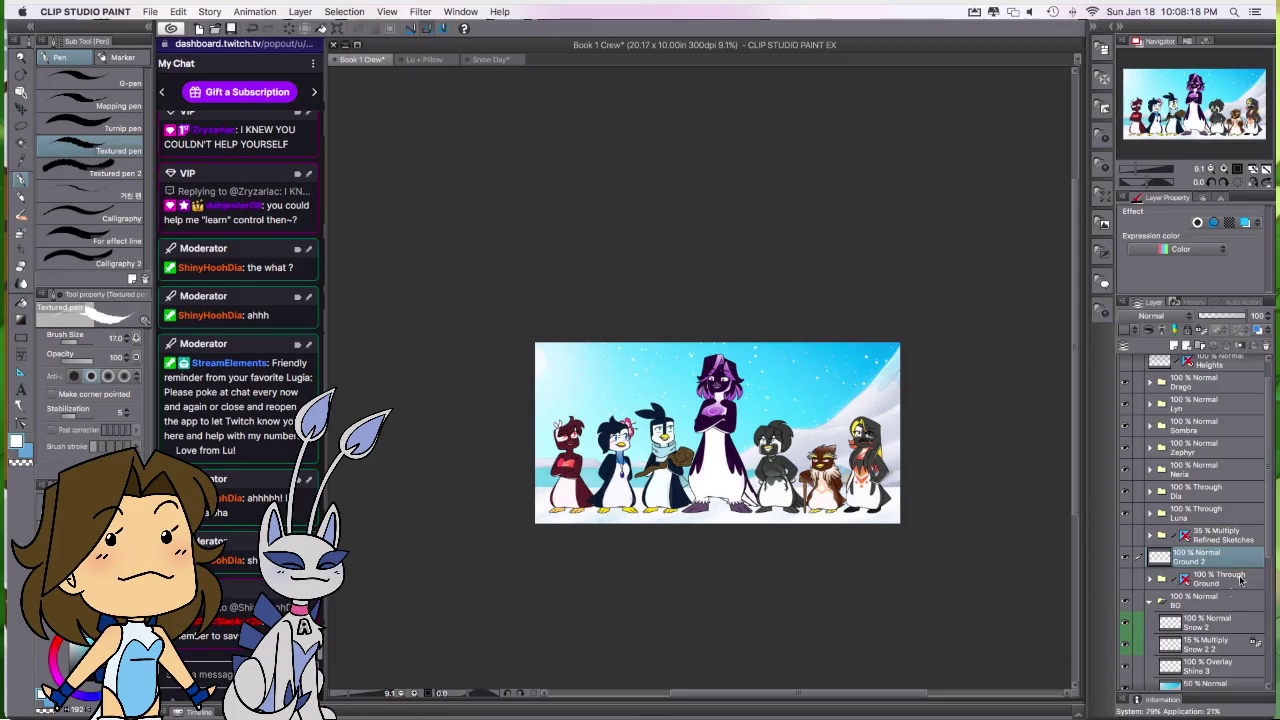
left_click(1160, 600)
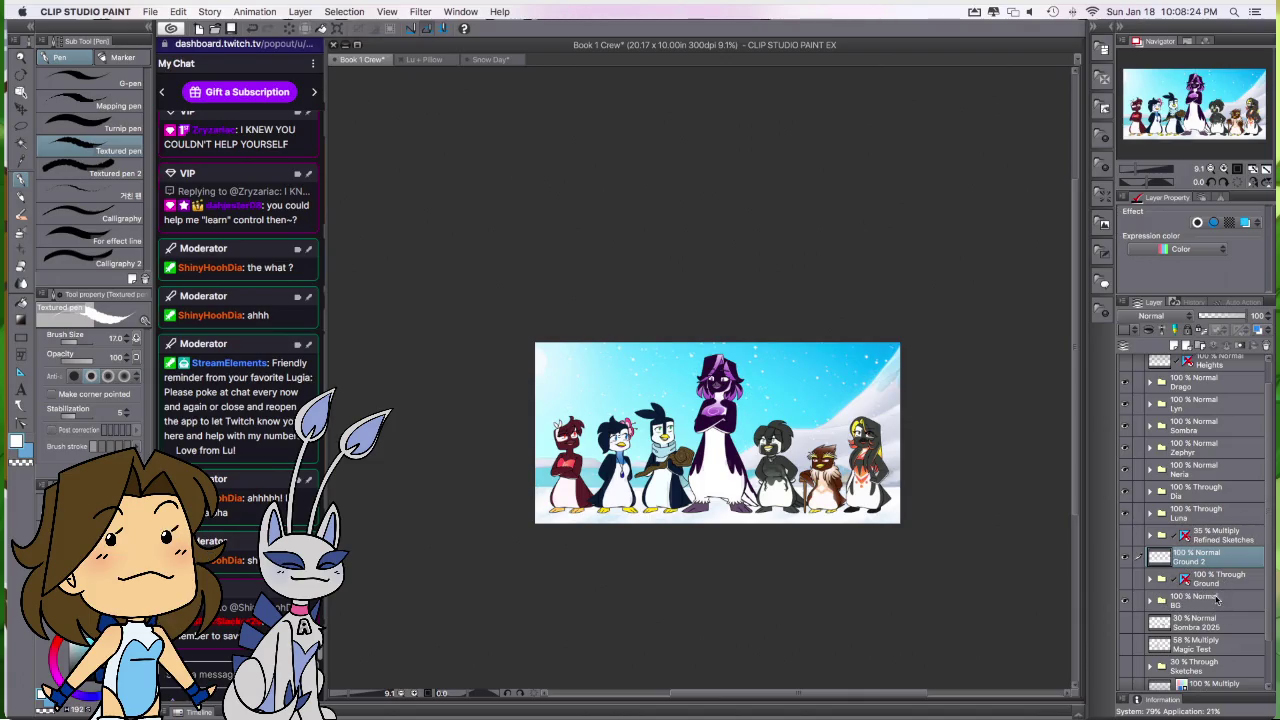
left_click(1195, 600)
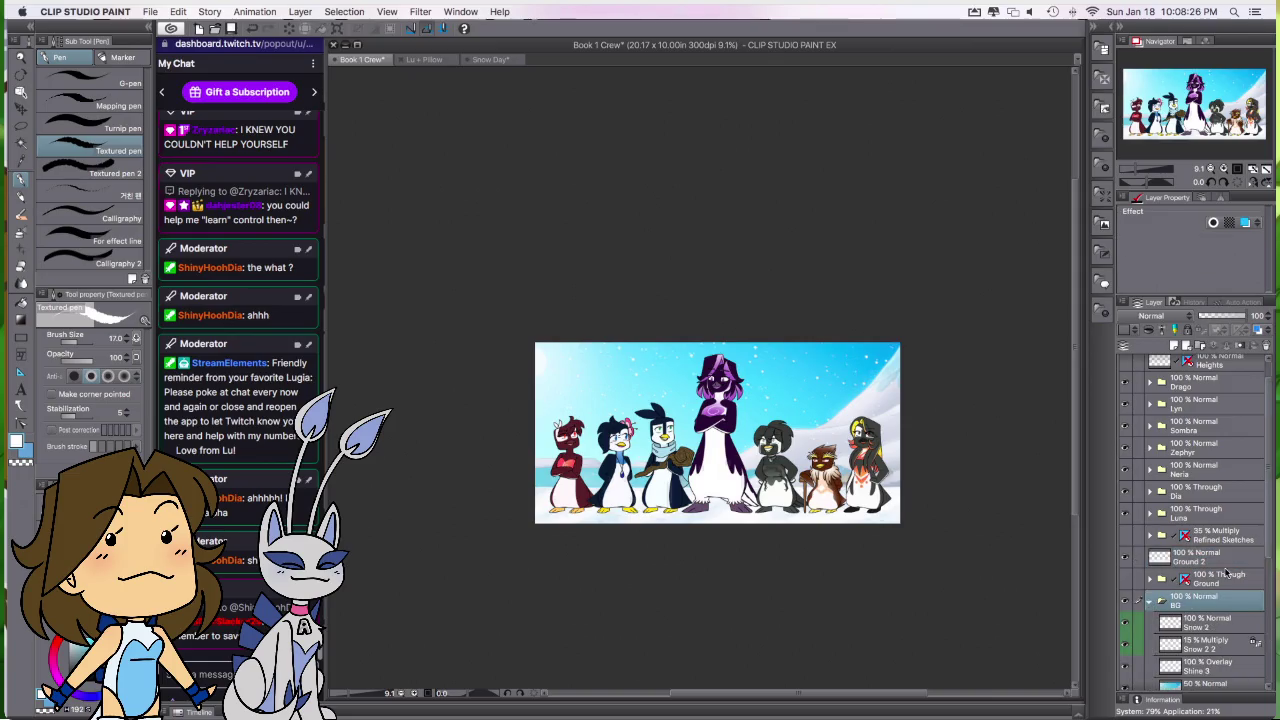
left_click(1195, 622)
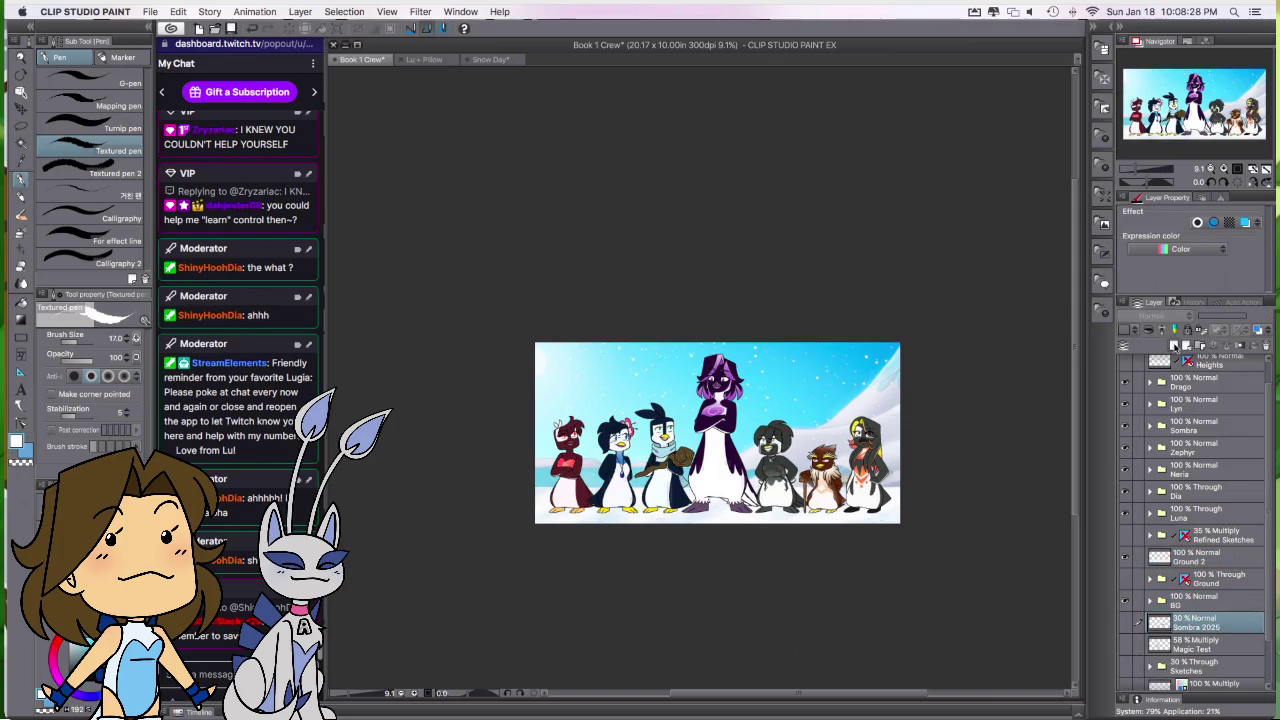
left_click(1175, 346)
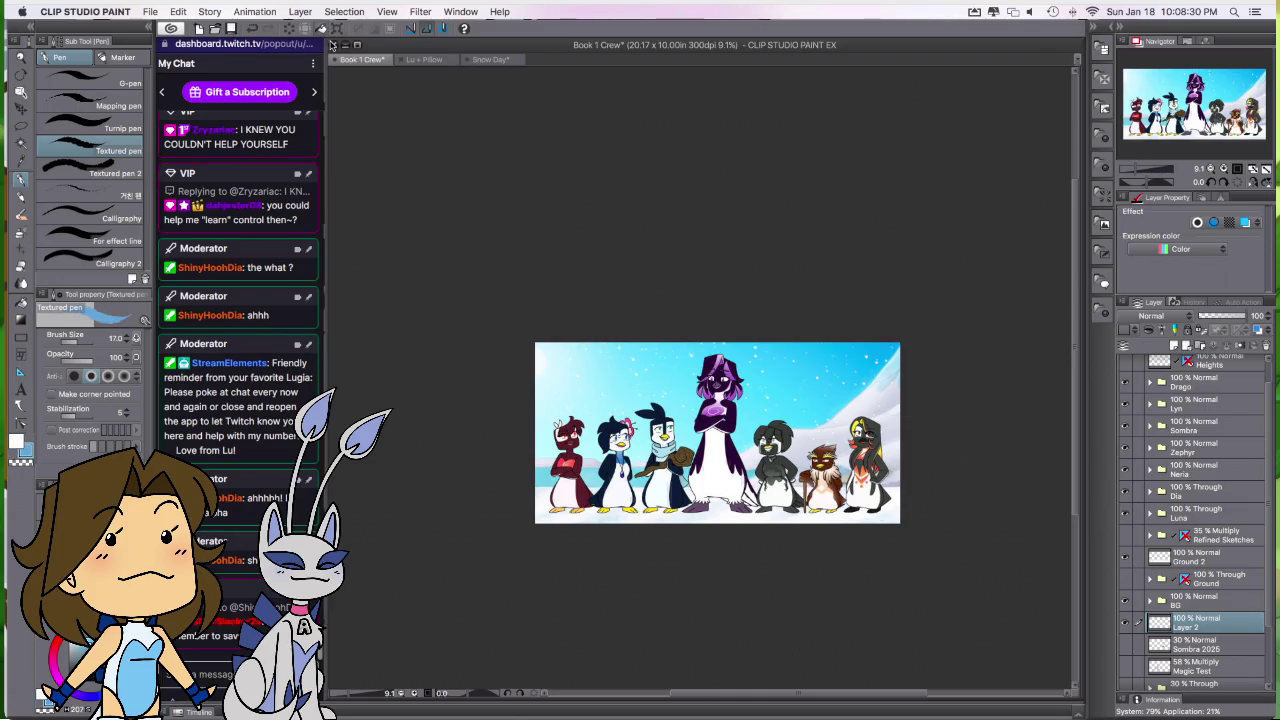
Step: Rename the new layer to Base
double_click(1198, 626)
type("B")
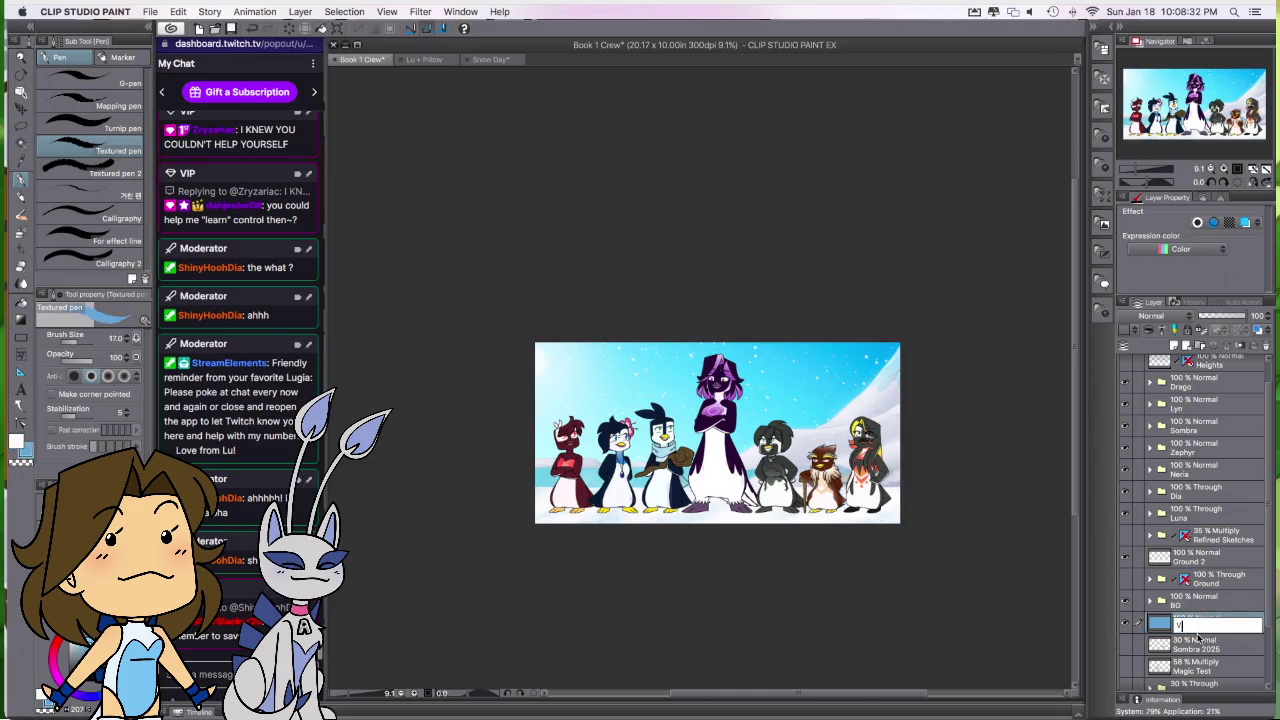
type("ase")
key("Return")
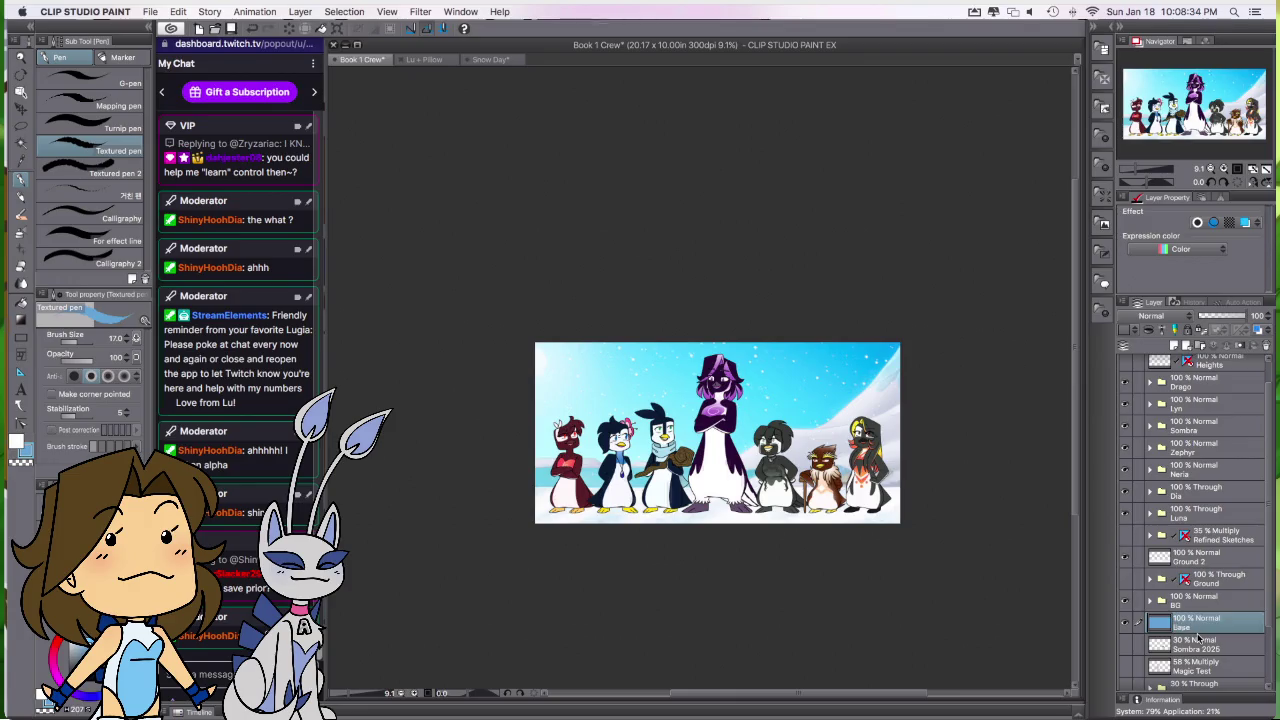
Step: Set the BG folder's opacity to 75%
left_click(1190, 600)
mouse_move(1255, 316)
left_mouse_down()
mouse_move(1233, 316)
mouse_move(1267, 318)
left_mouse_up()
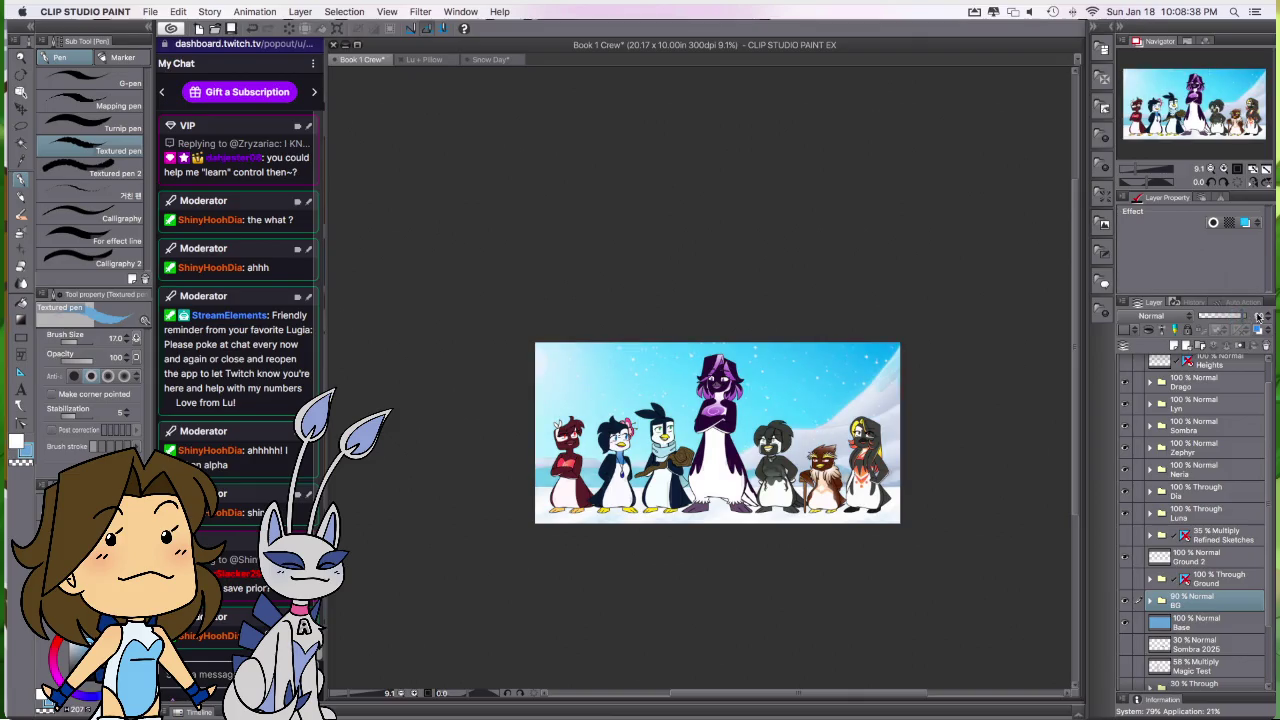
left_click(1269, 320)
left_click(1269, 320)
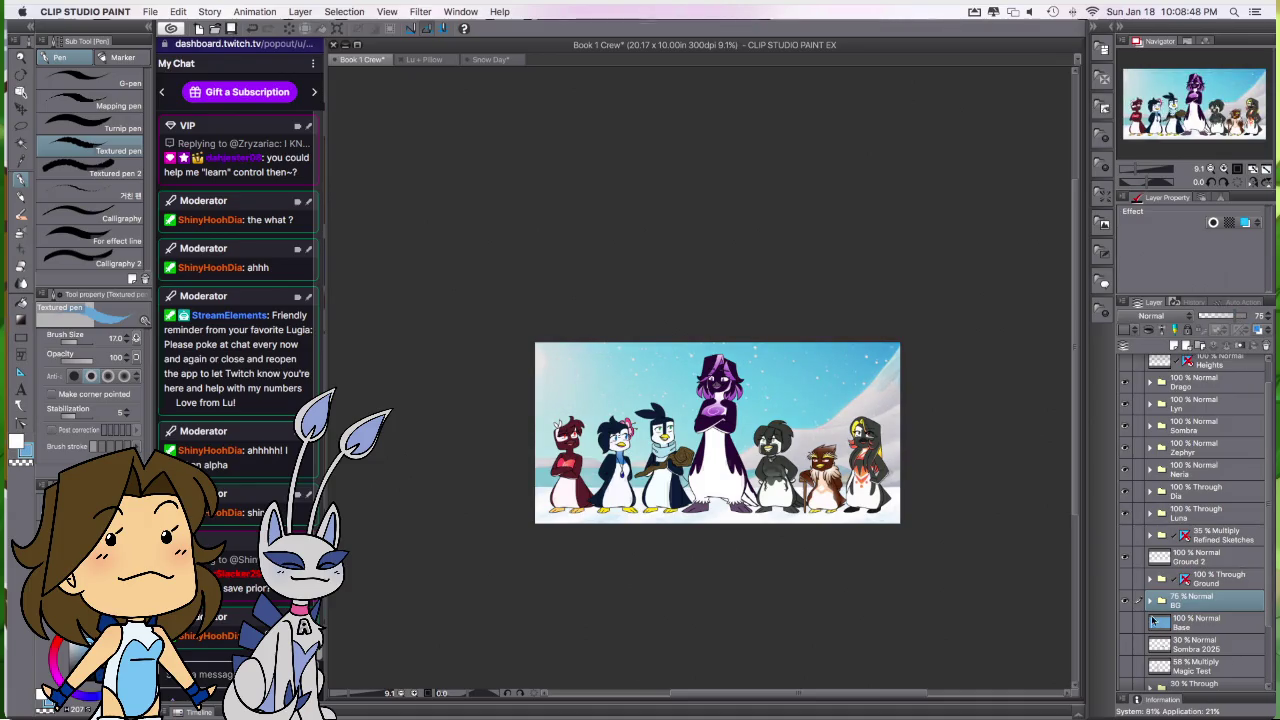
left_click(1245, 315)
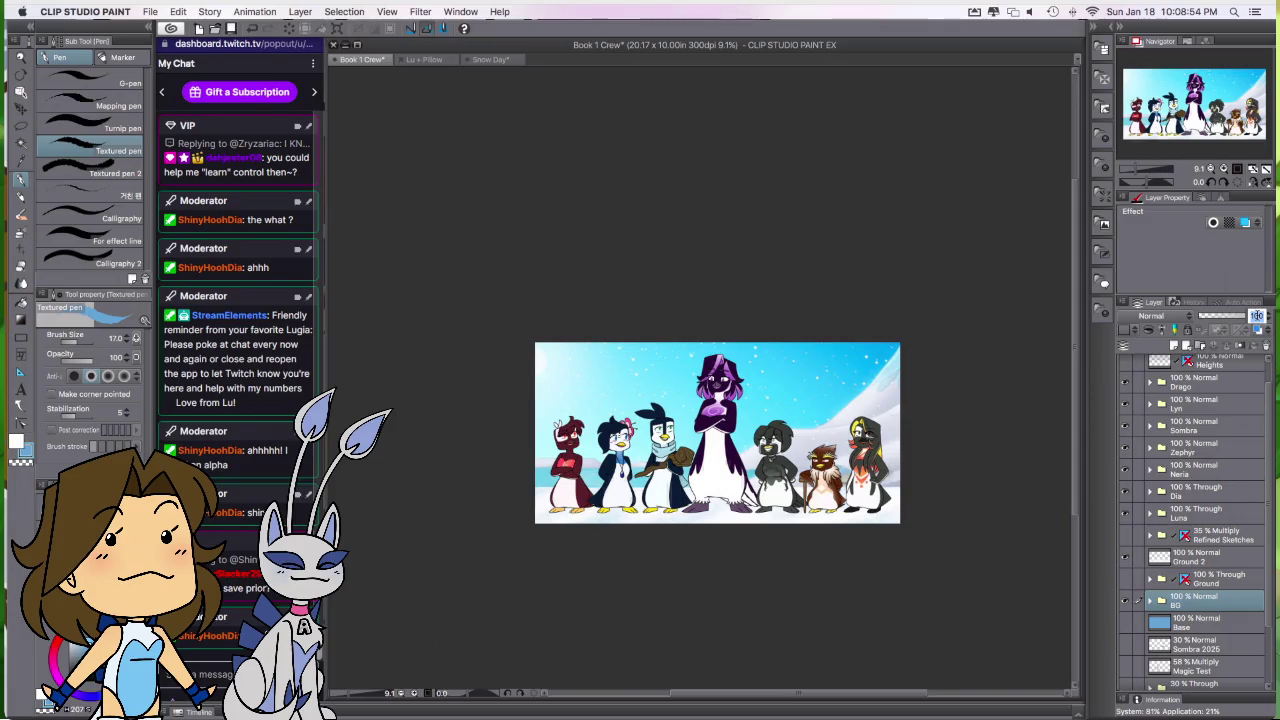
type("75")
key("Return")
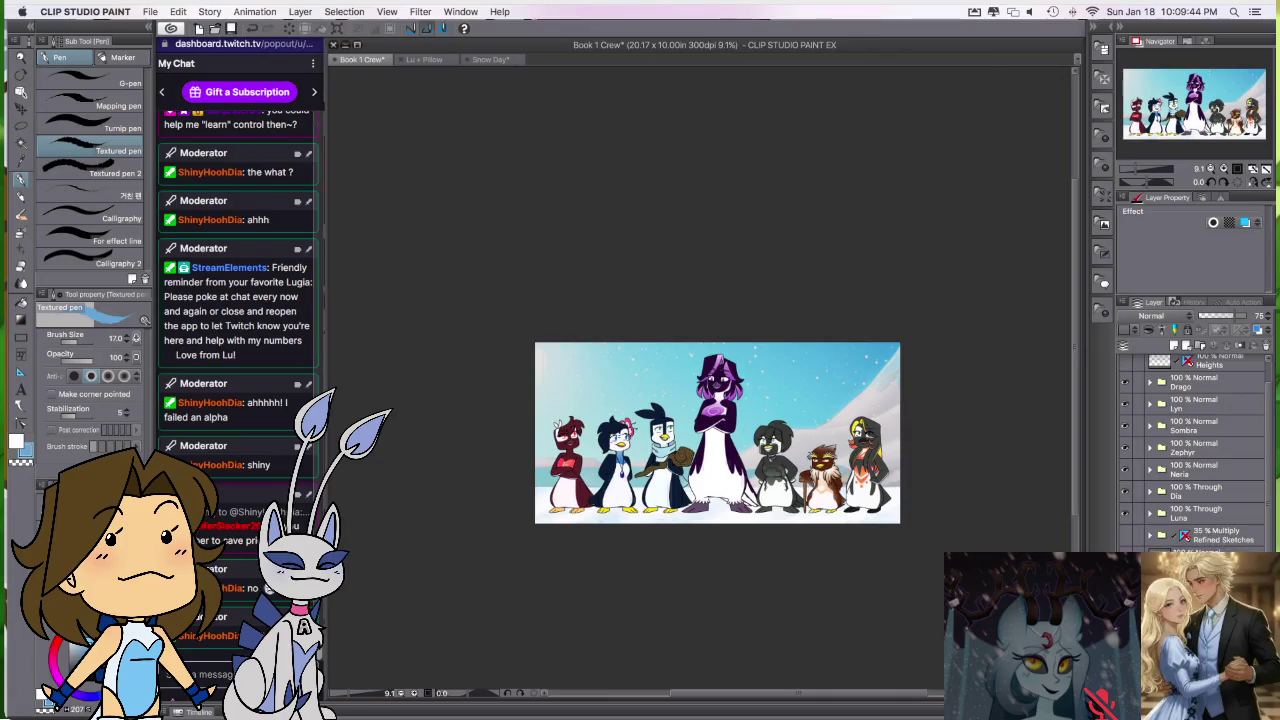
left_click(1240, 538)
Step: Add a new layer named Border above Refined Sketches
left_click(1176, 345)
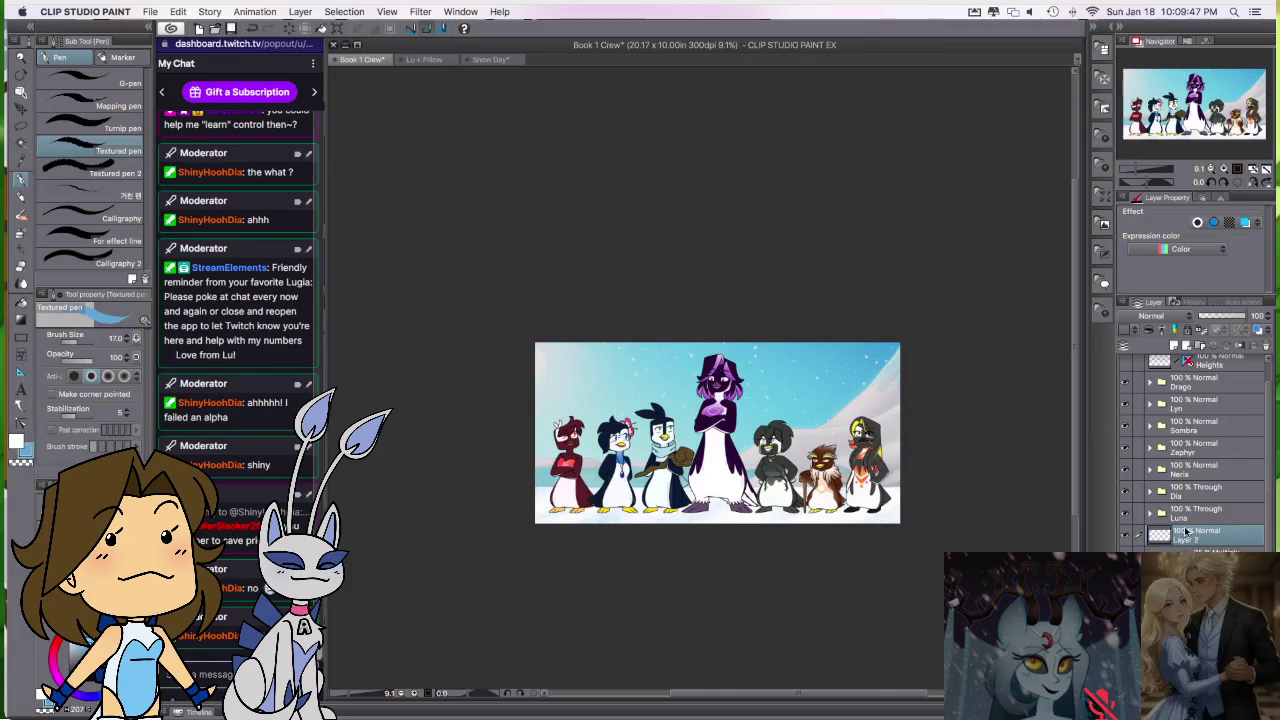
double_click(1195, 538)
type("Bord")
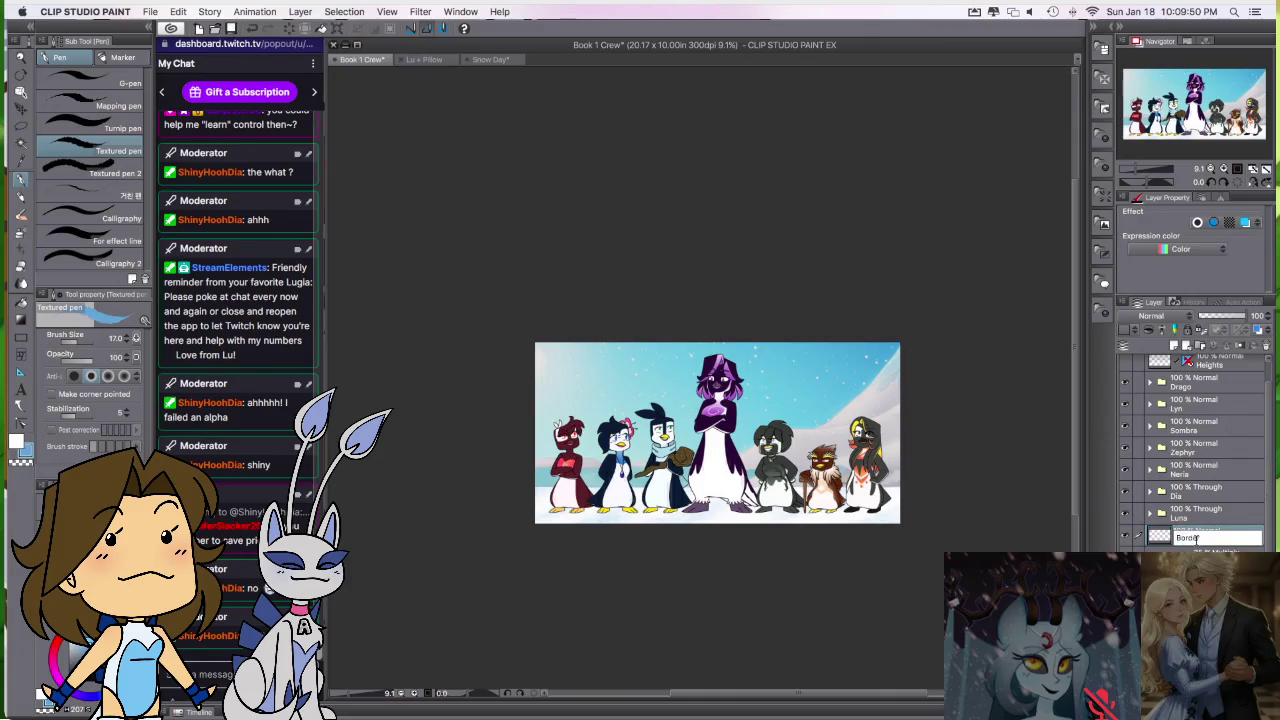
type("er")
key("Return")
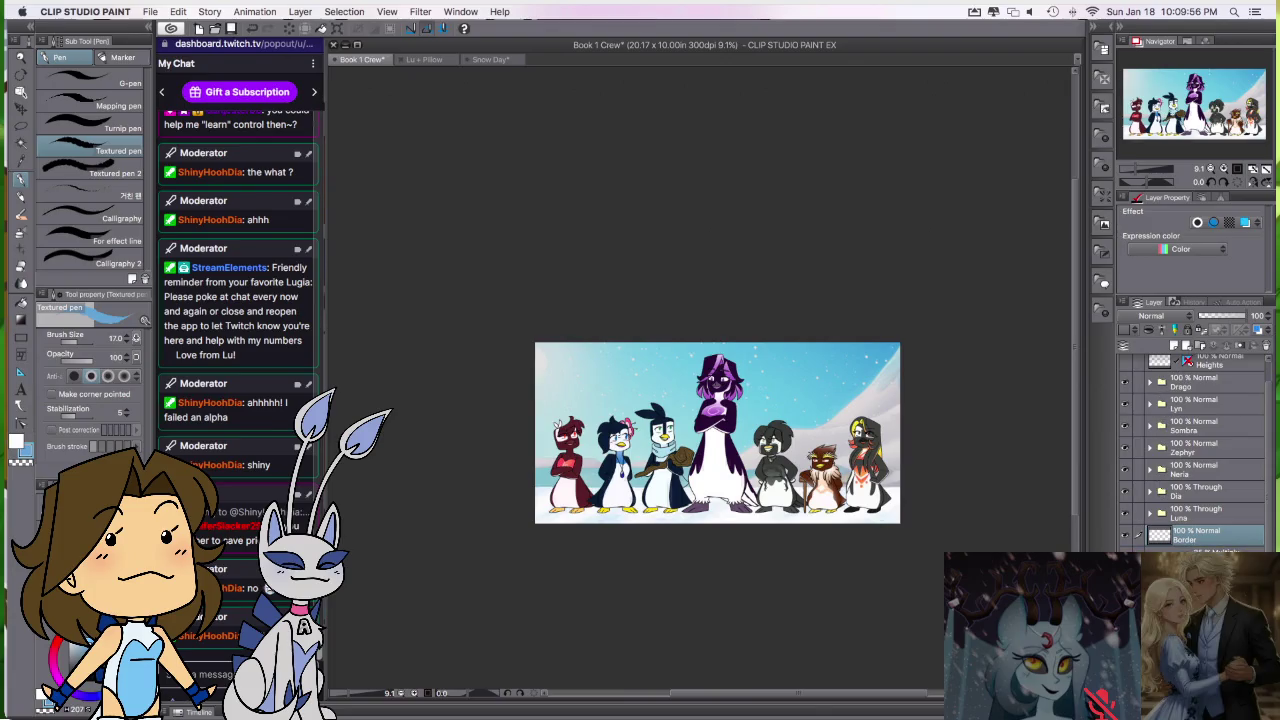
Step: Clear the multi-layer selection so only the Border layer is selected
left_click(1195, 404, "shift")
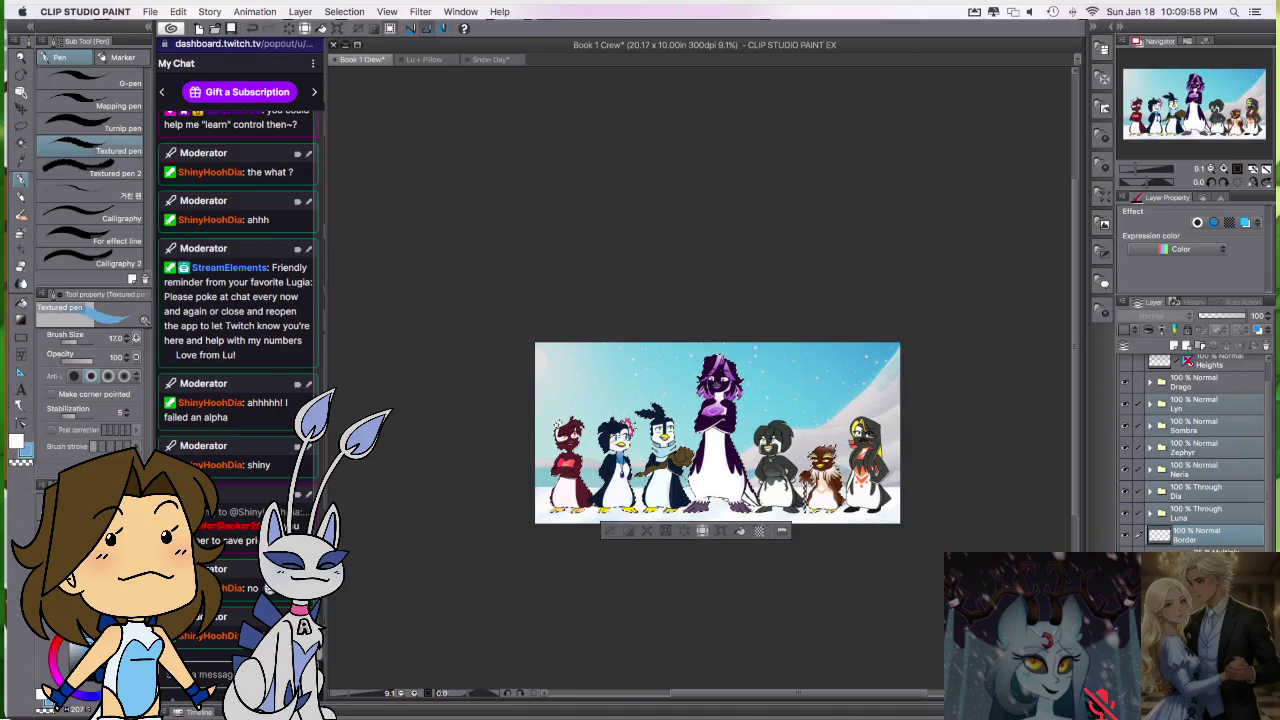
left_click(741, 532)
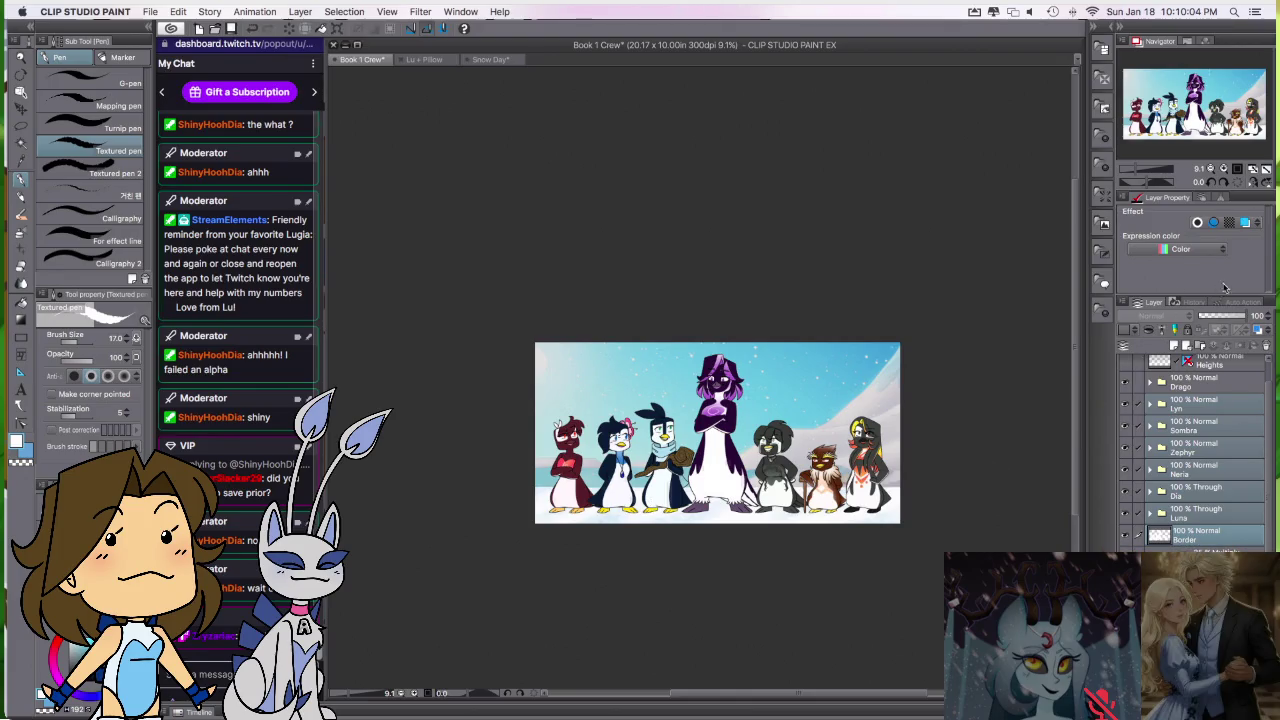
left_click(1212, 540)
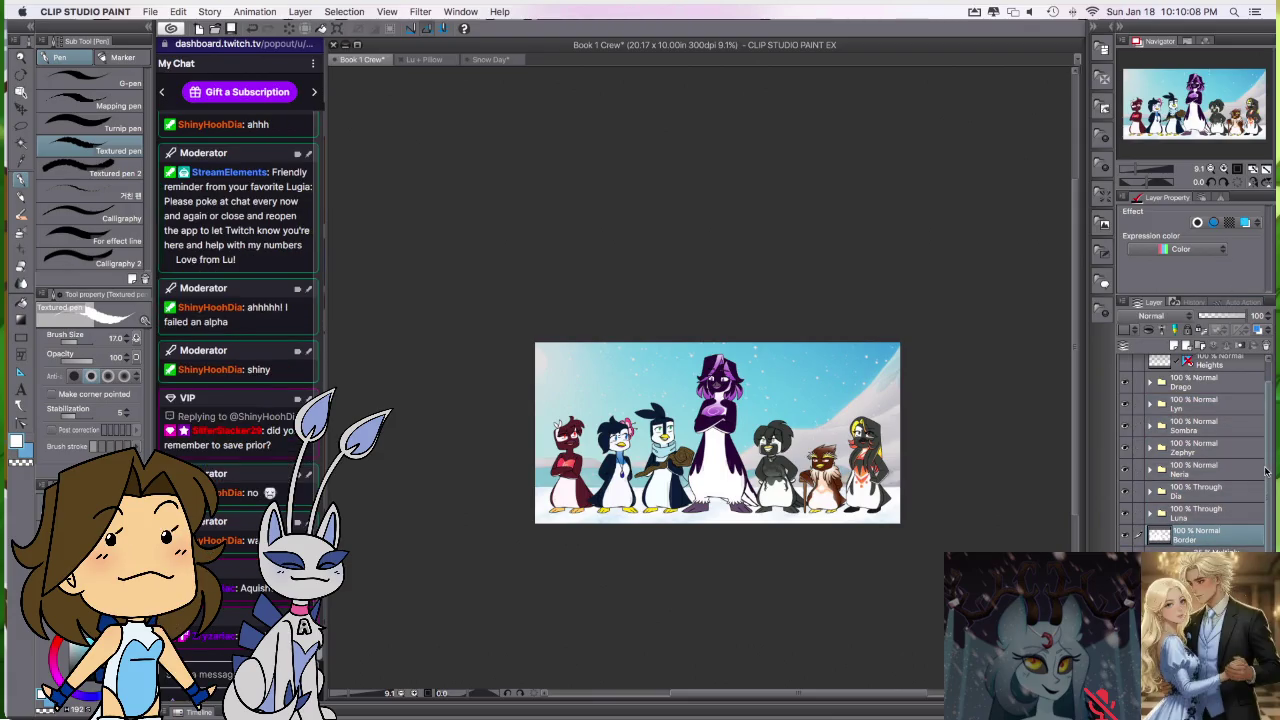
Step: Enable the Border effect in Layer Property with edge thickness 10
left_click(1199, 222)
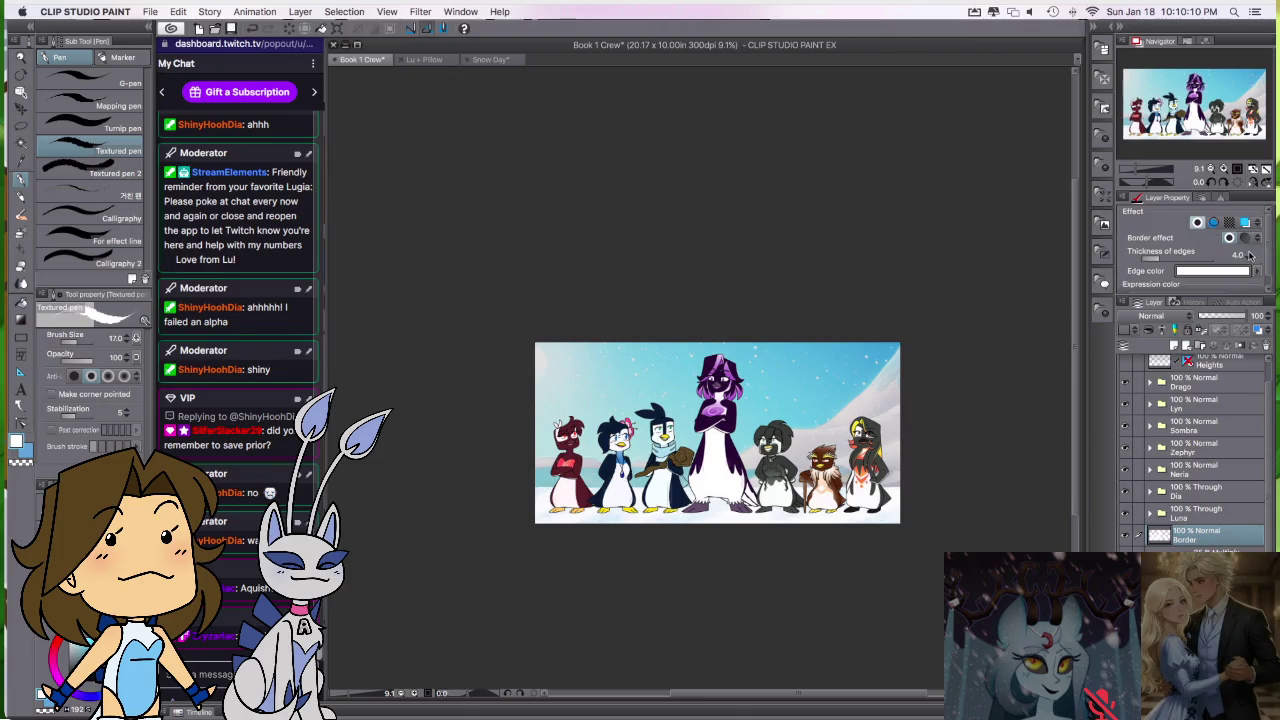
left_click(1250, 256)
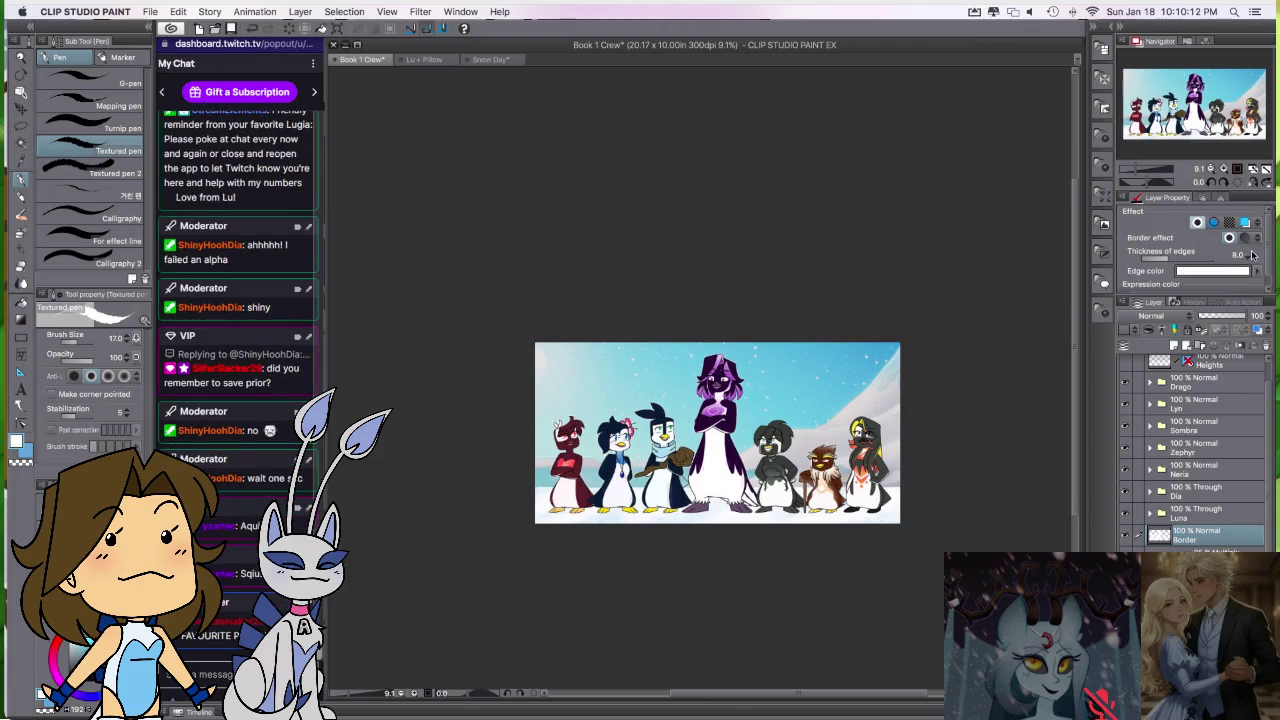
scroll(694, 476, "up", 2)
scroll(694, 476, "up", 2)
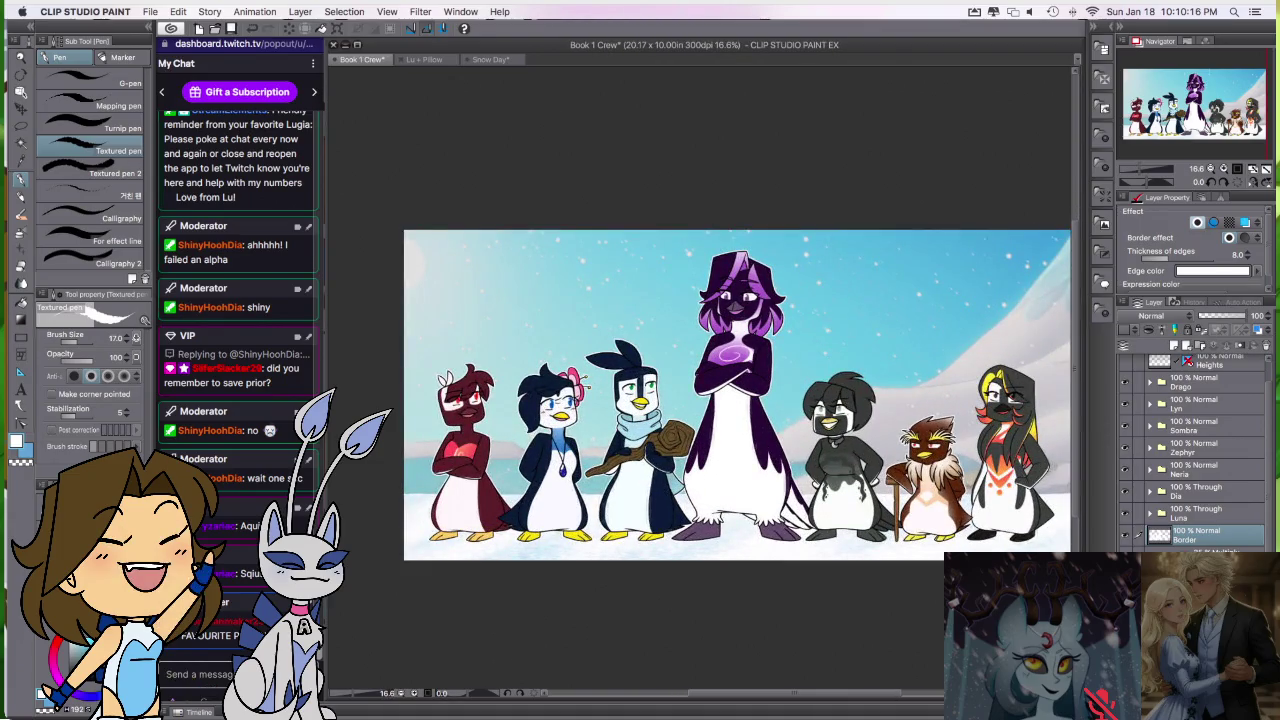
left_click(1245, 255)
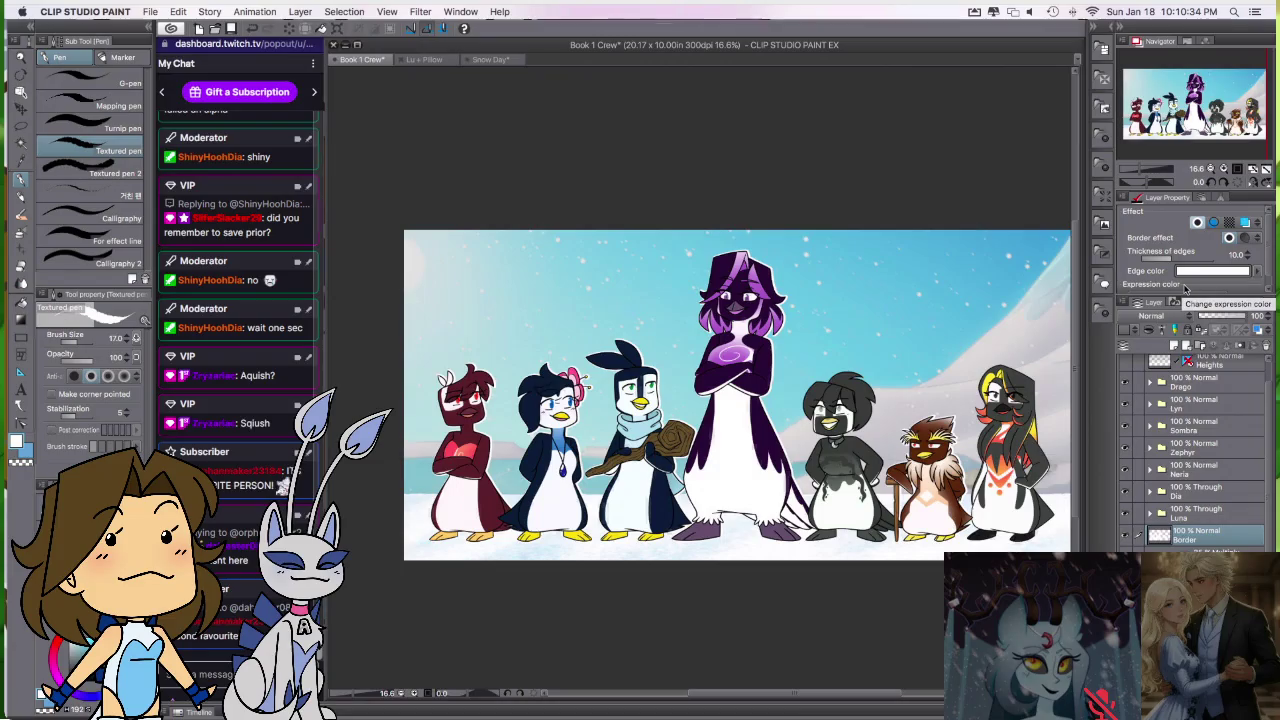
Step: Select the outlines of the rightmost character and the grey penguin
left_click_drag(864, 614, 757, 621)
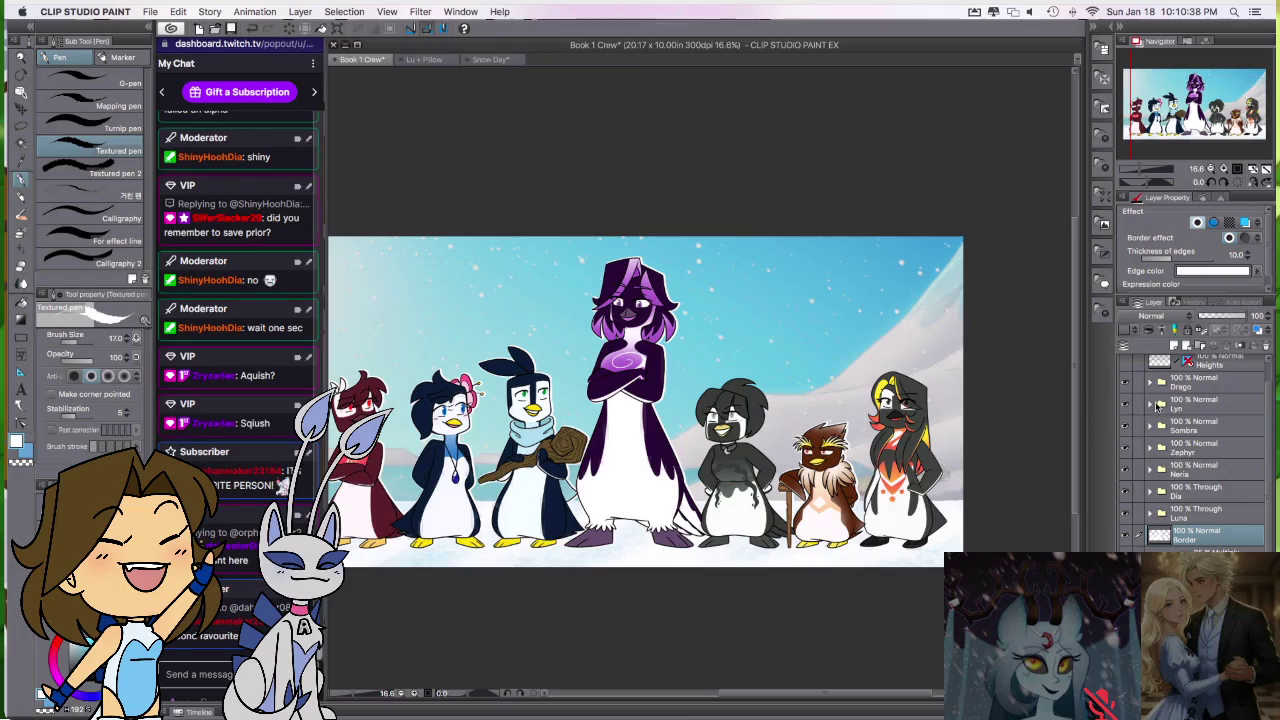
left_click(1161, 425, "ctrl")
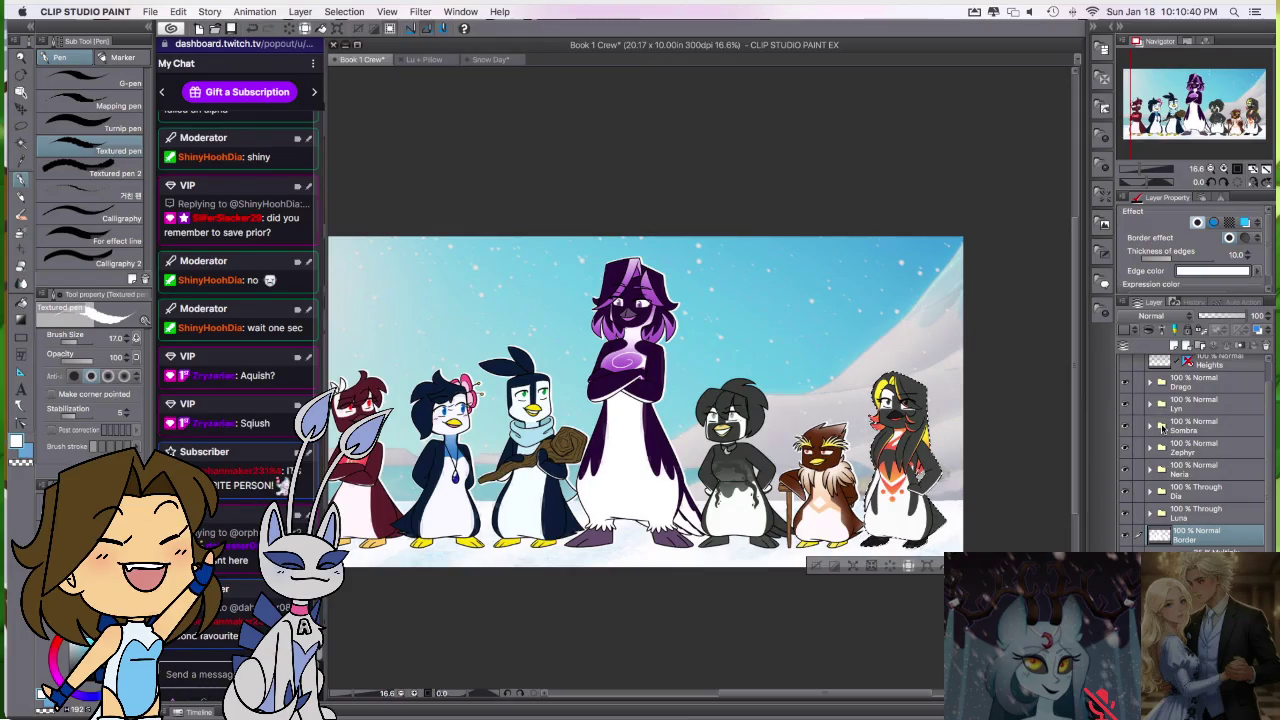
left_click(1161, 425, "ctrl")
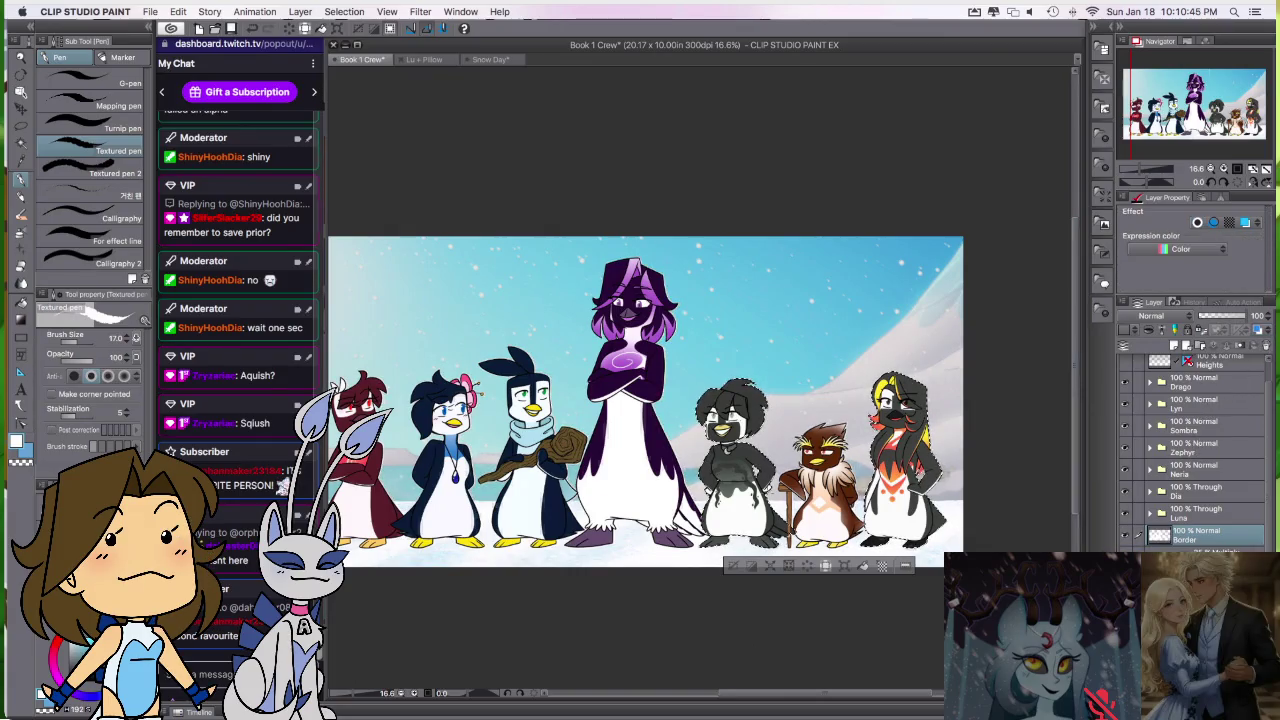
scroll(782, 426, "up", 3)
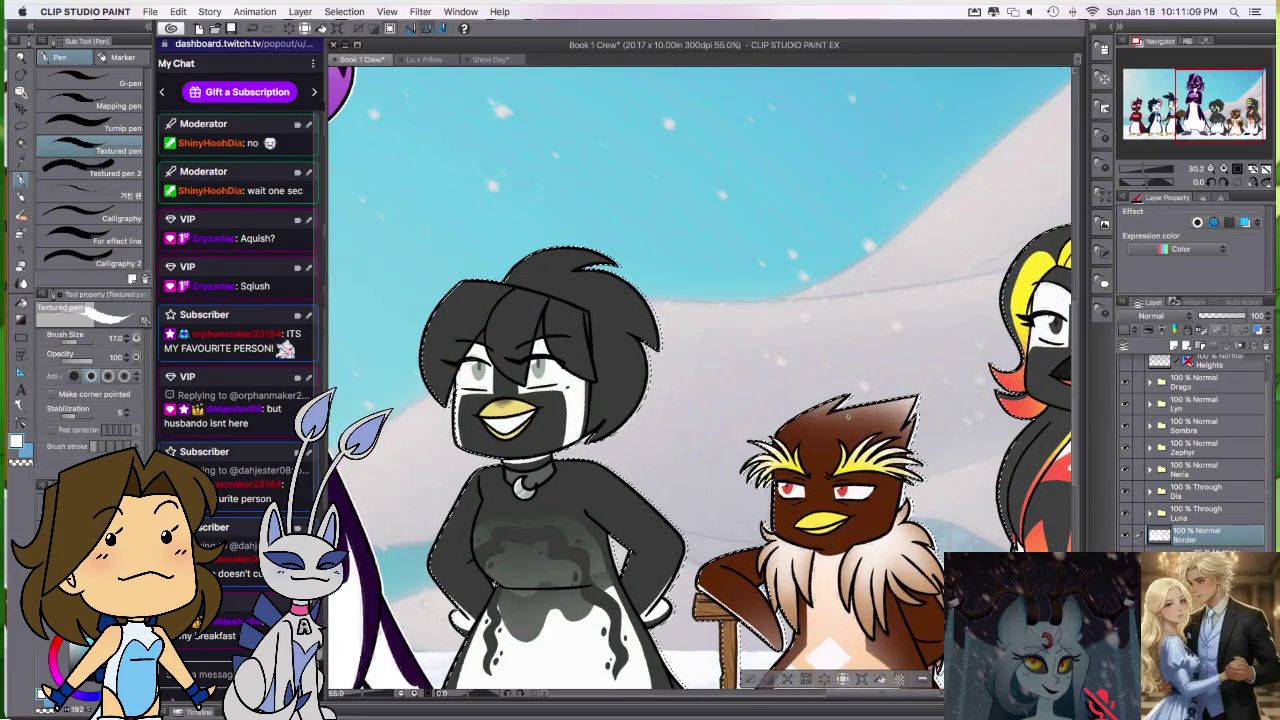
Step: Deselect and apply the white 10.0 Border effect around the characters
scroll(903, 490, "up", 2)
scroll(903, 490, "up", 1)
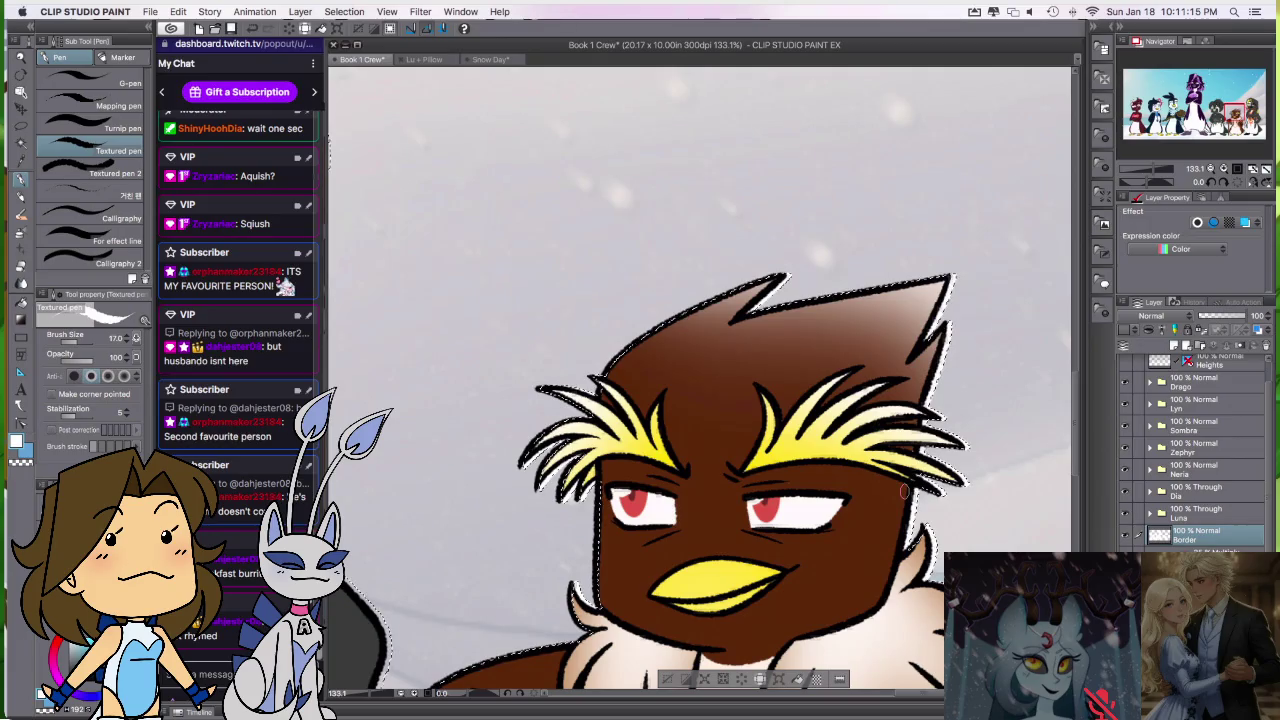
left_click(672, 678)
scroll(638, 449, "down", 3)
scroll(638, 449, "down", 3)
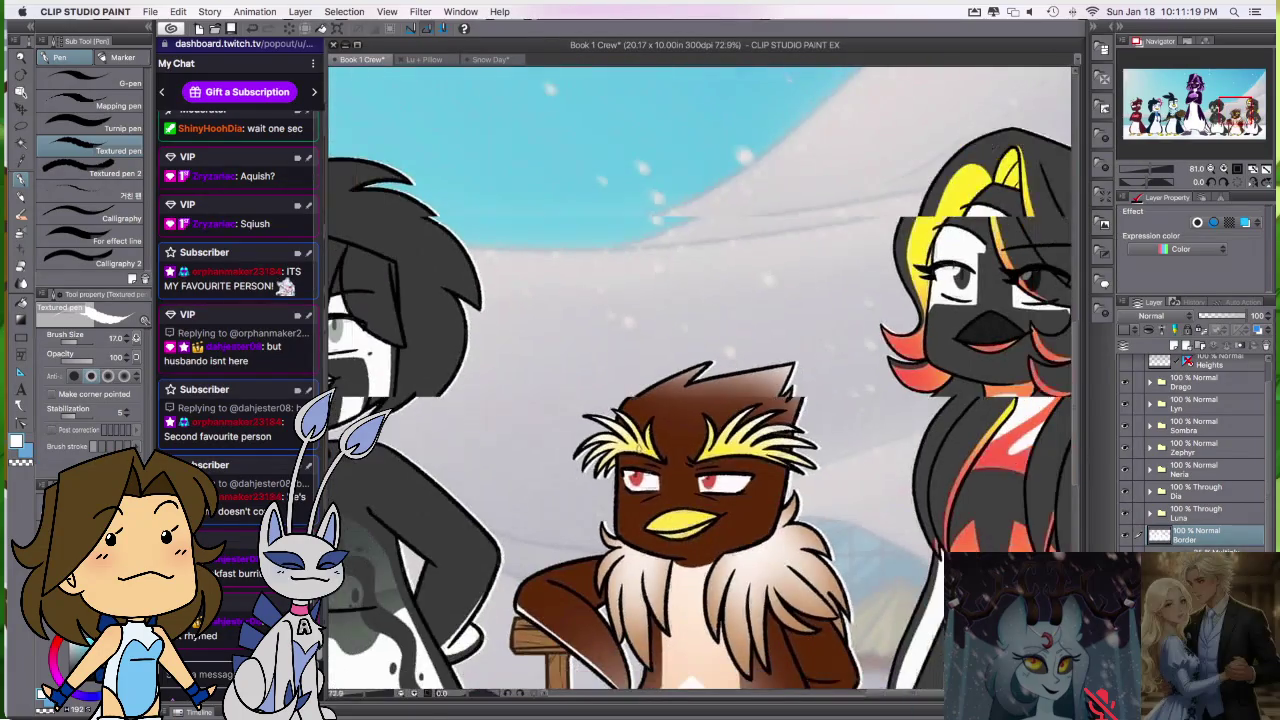
scroll(638, 449, "down", 2)
left_click(1198, 222)
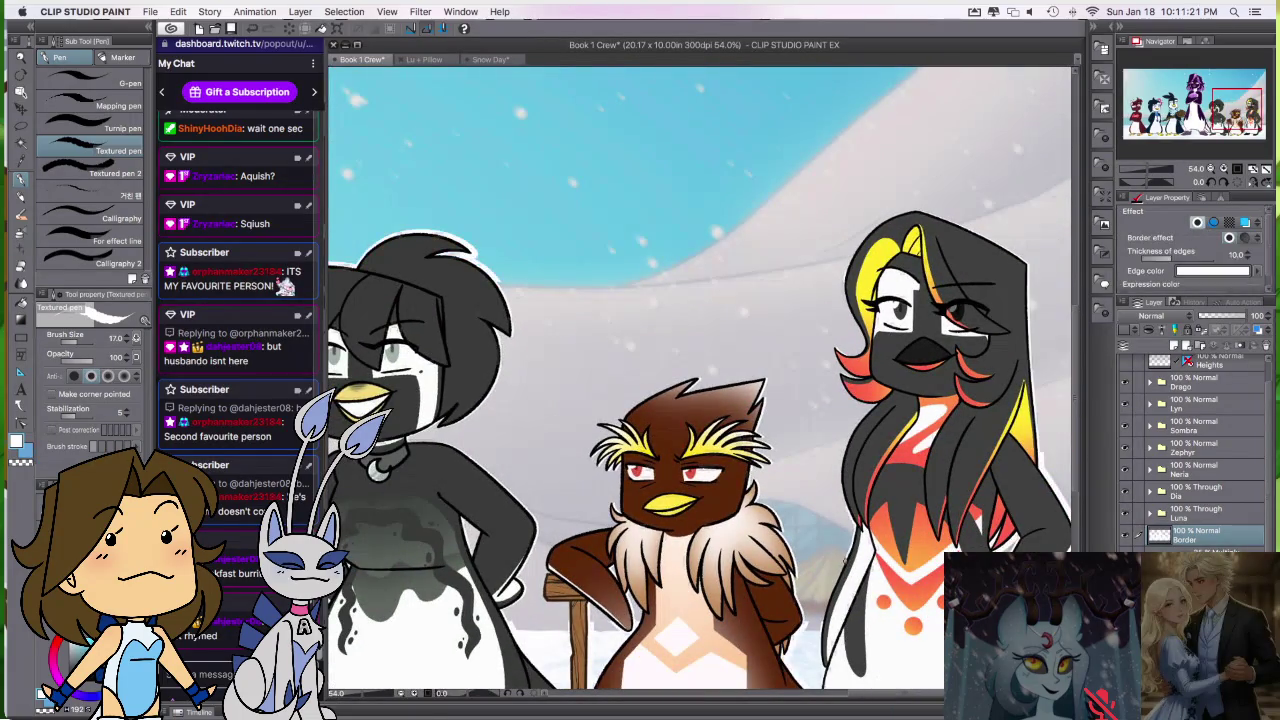
Step: Check the white outlines across the banner and save Book 1 Crew
scroll(672, 448, "down", 2)
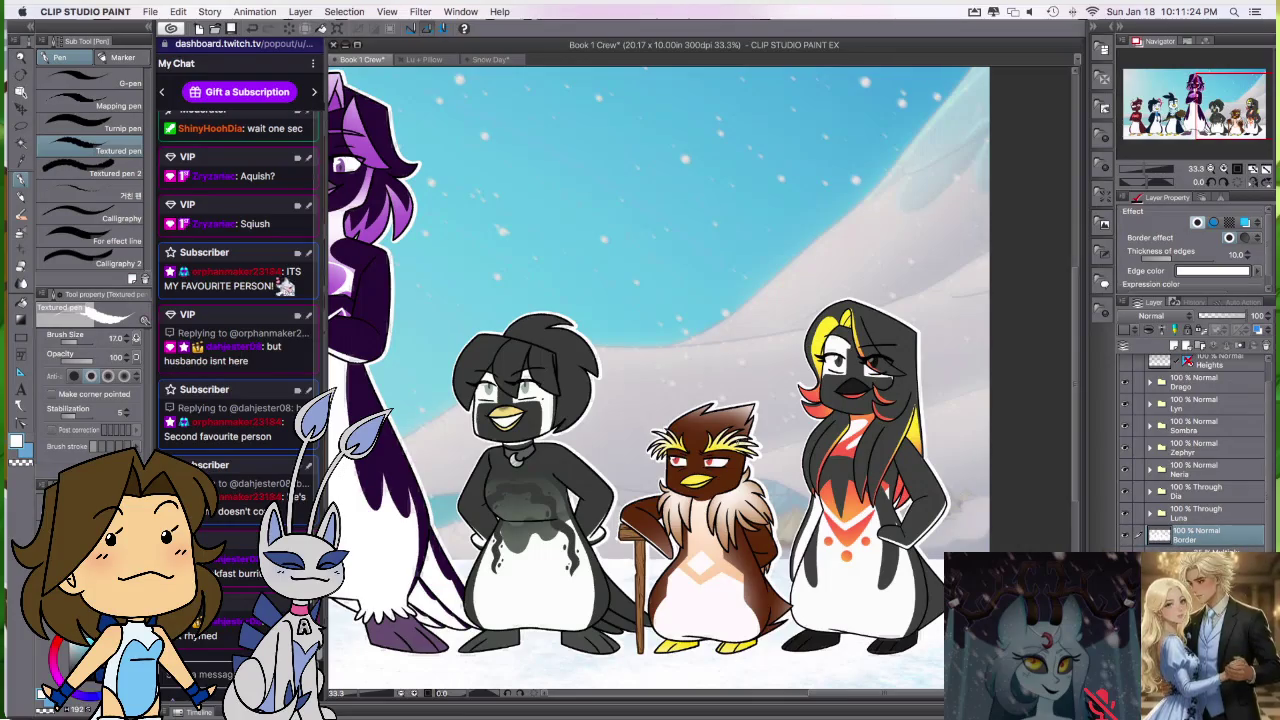
scroll(672, 448, "down", 2)
scroll(672, 448, "left", 5)
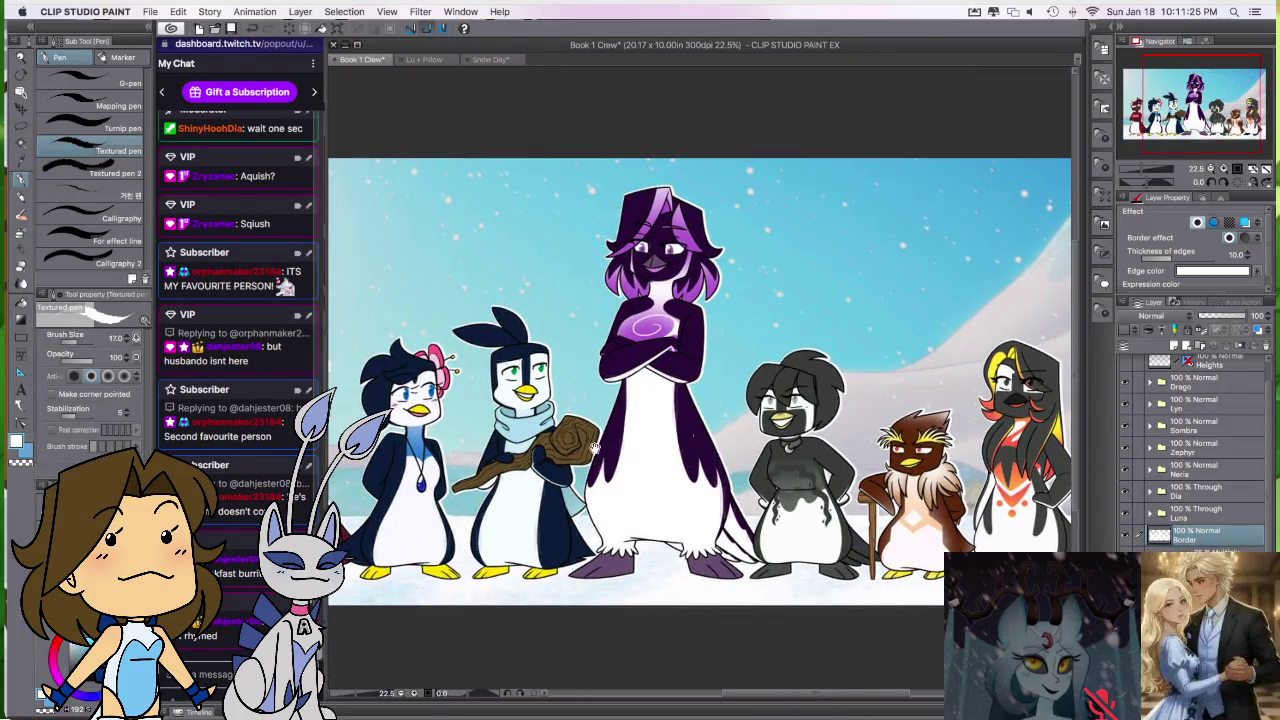
scroll(674, 435, "left", 3)
scroll(675, 425, "left", 3)
scroll(675, 425, "right", 4)
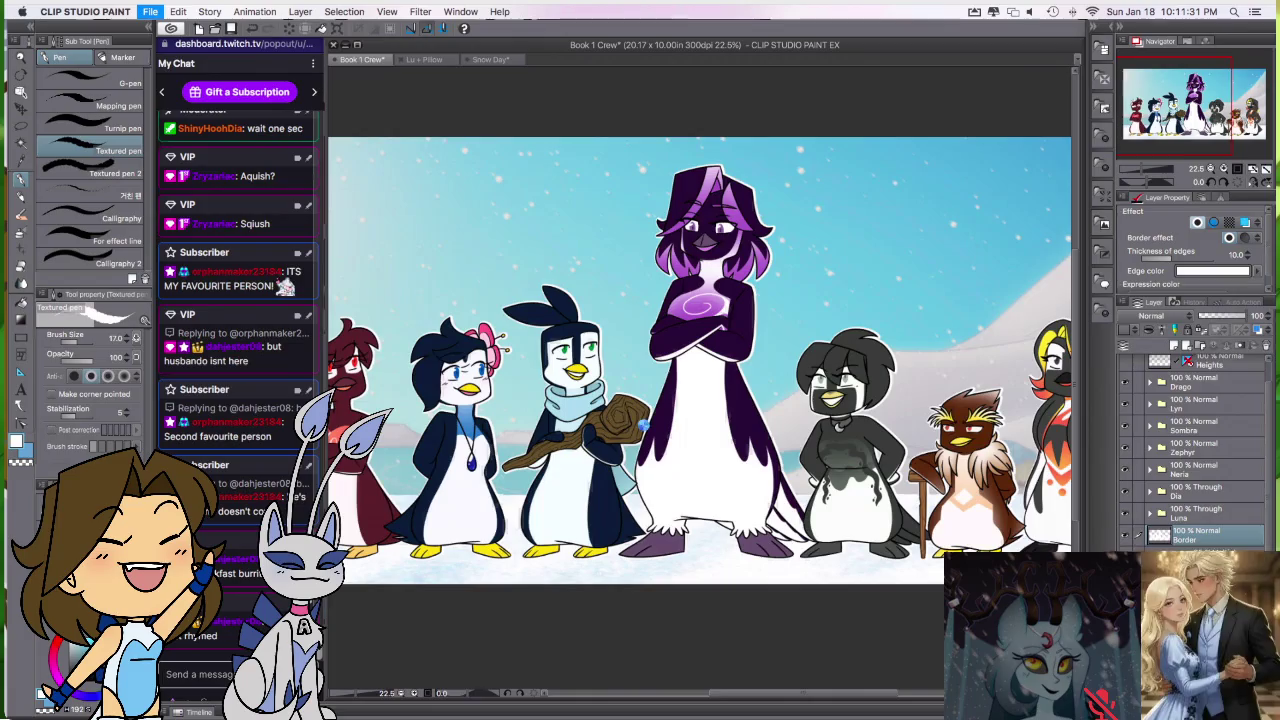
key("ctrl+s")
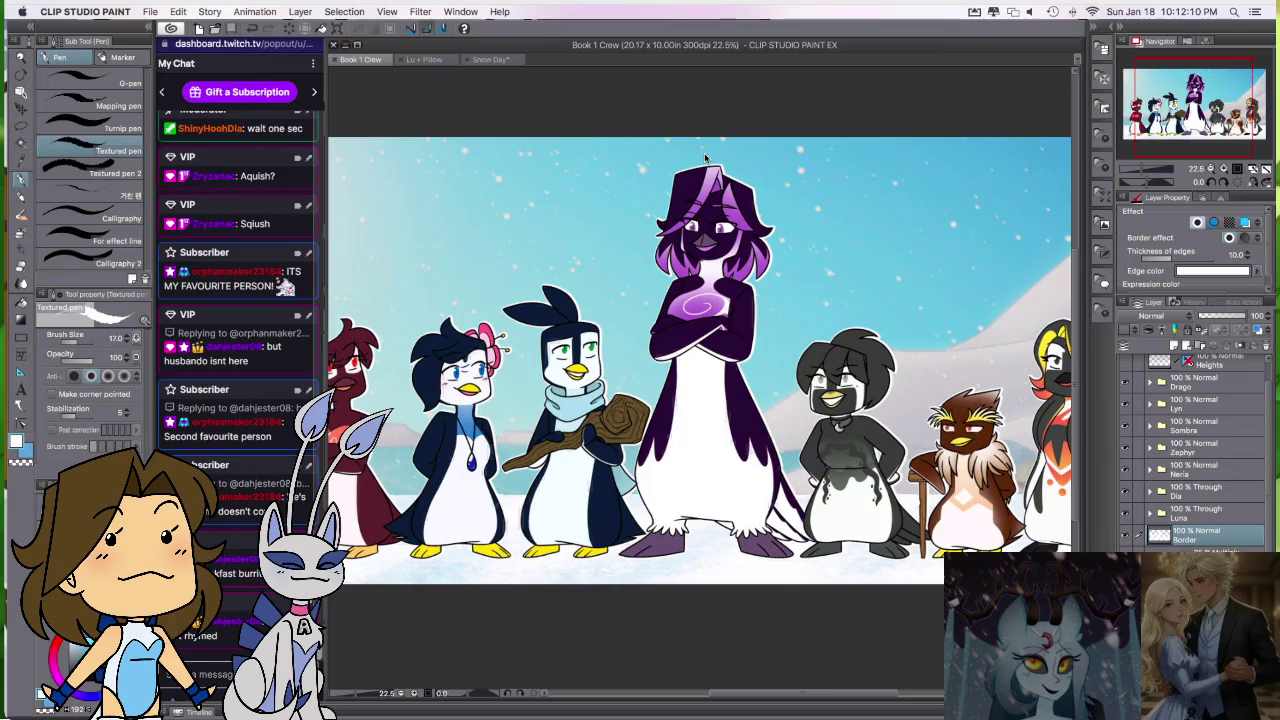
left_click(465, 60)
Step: Close Snow Day and export Book 1 Crew as PNG, replacing the existing Book 1 Crew.png
left_click(617, 287)
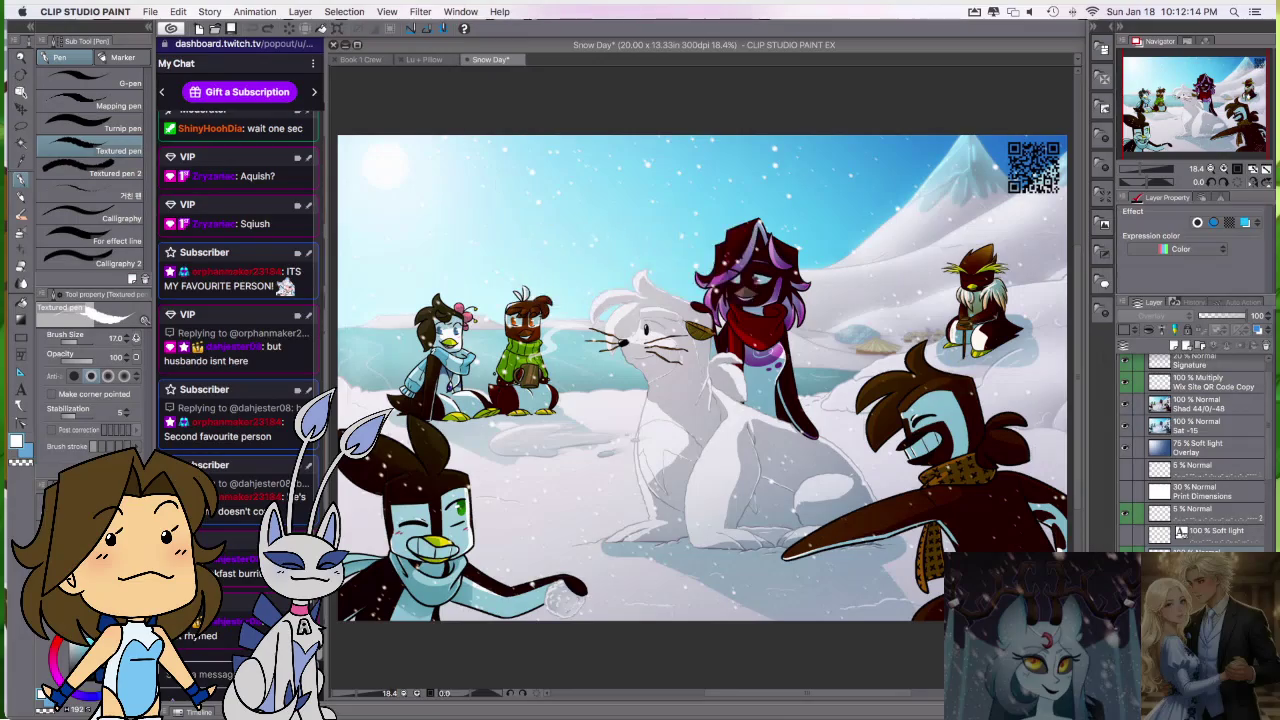
left_click(365, 60)
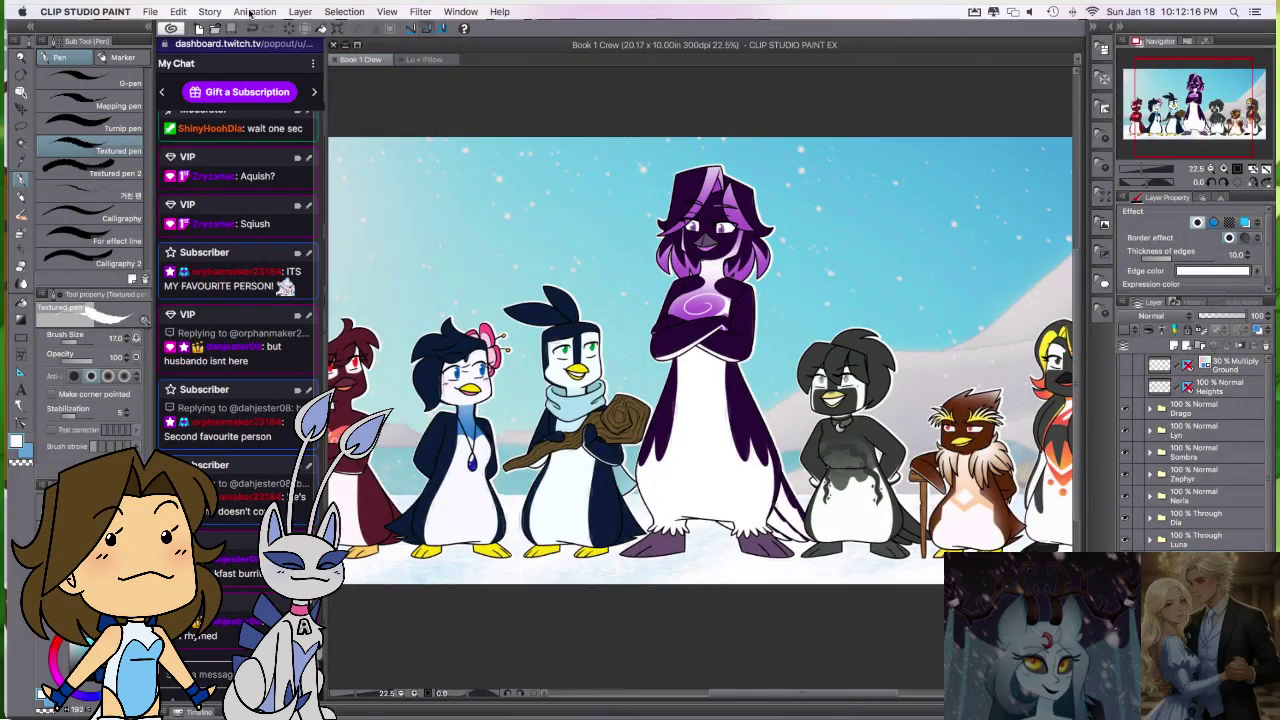
left_click(150, 11)
mouse_move(195, 157)
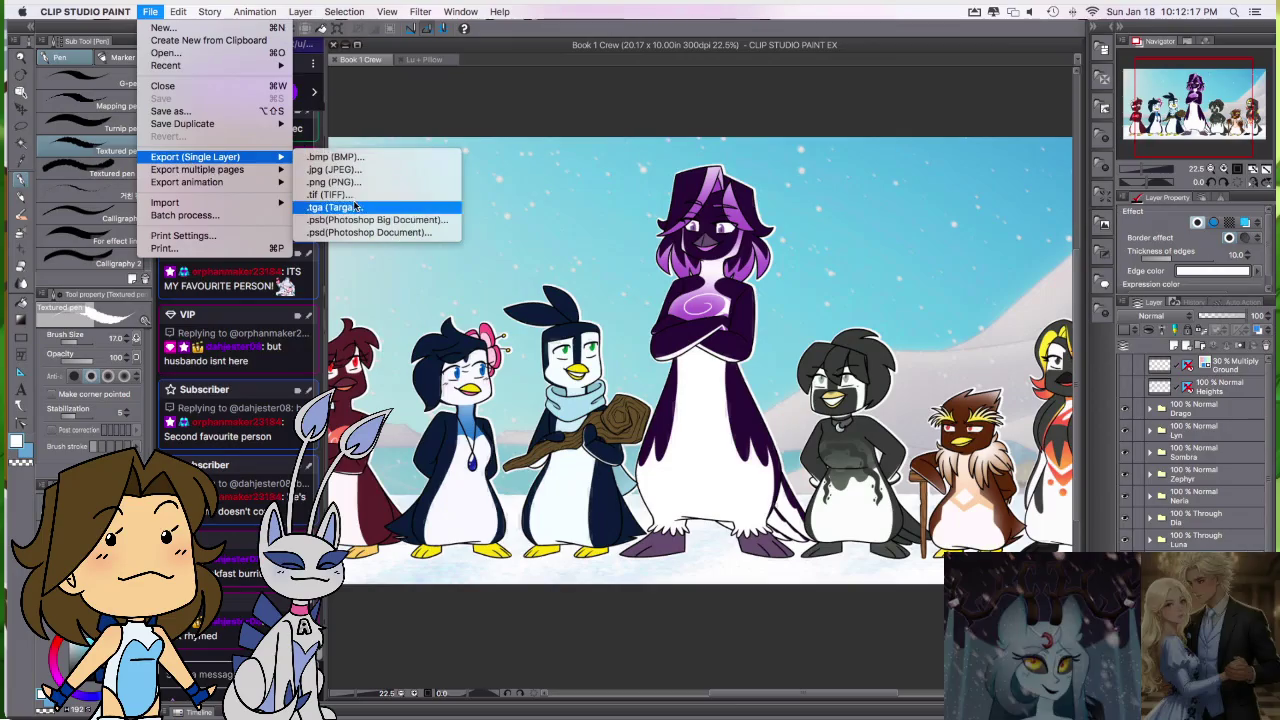
left_click(354, 182)
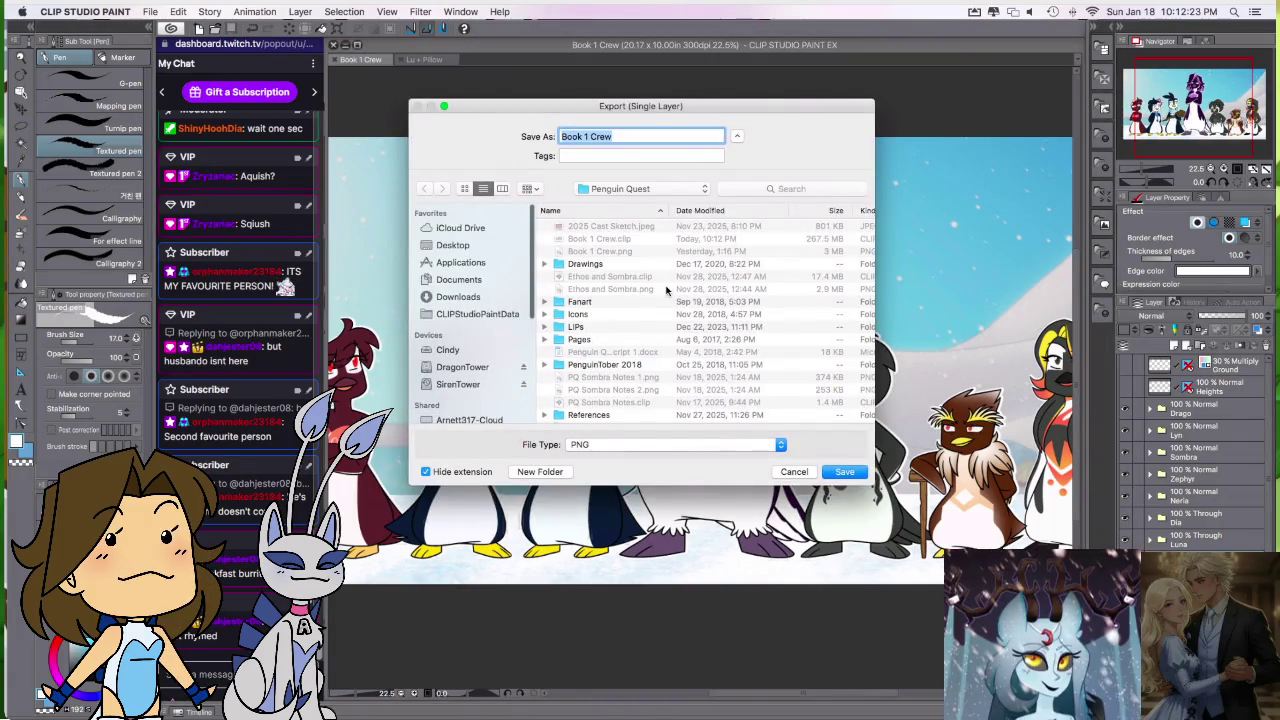
key("Return")
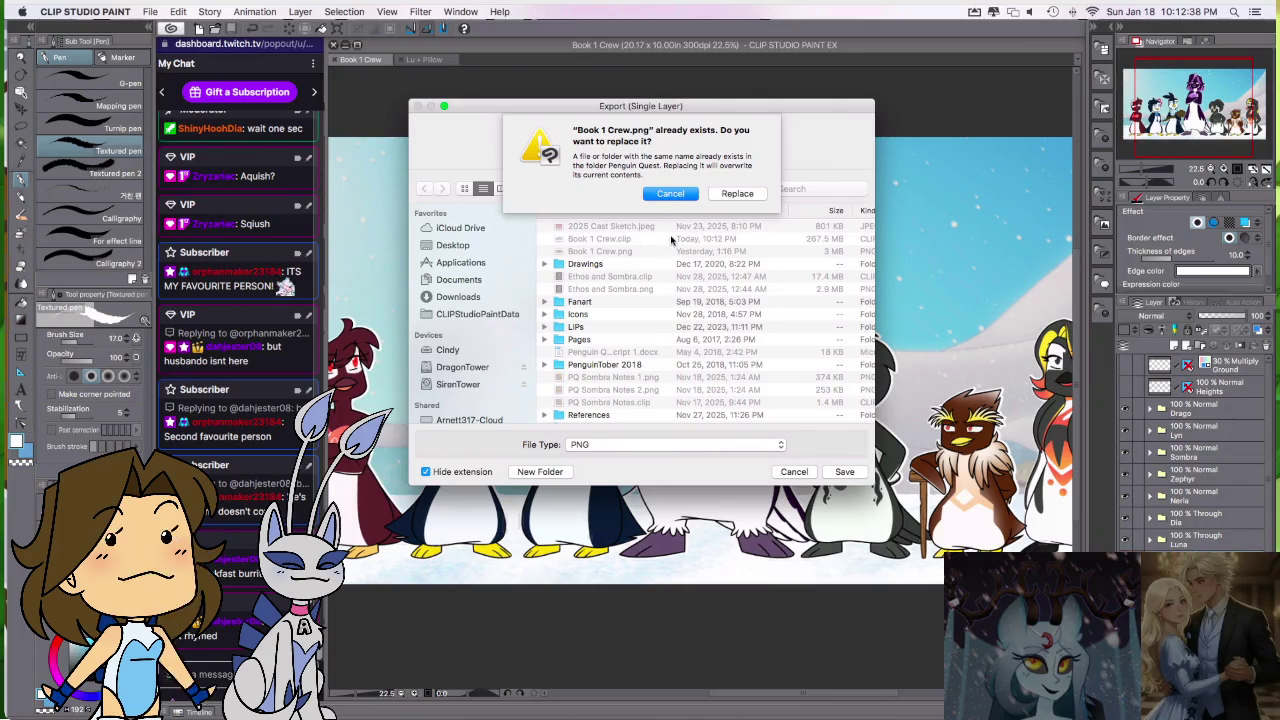
left_click(740, 193)
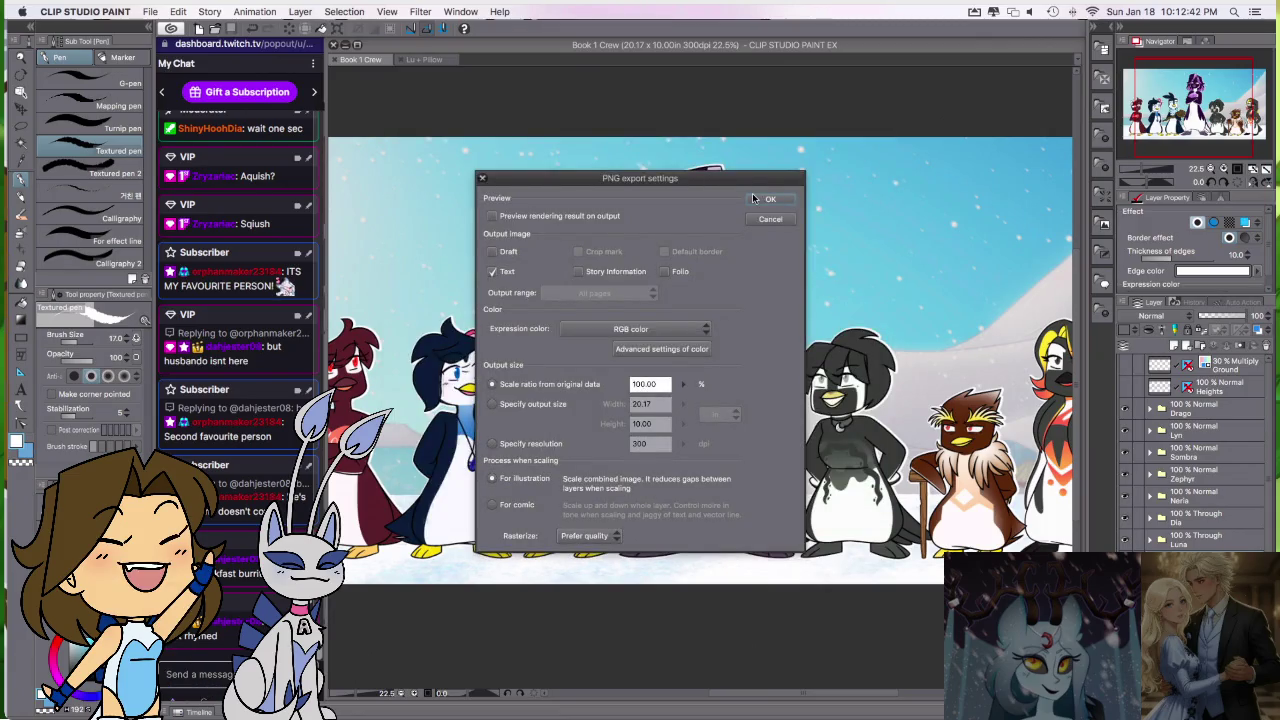
left_click(754, 198)
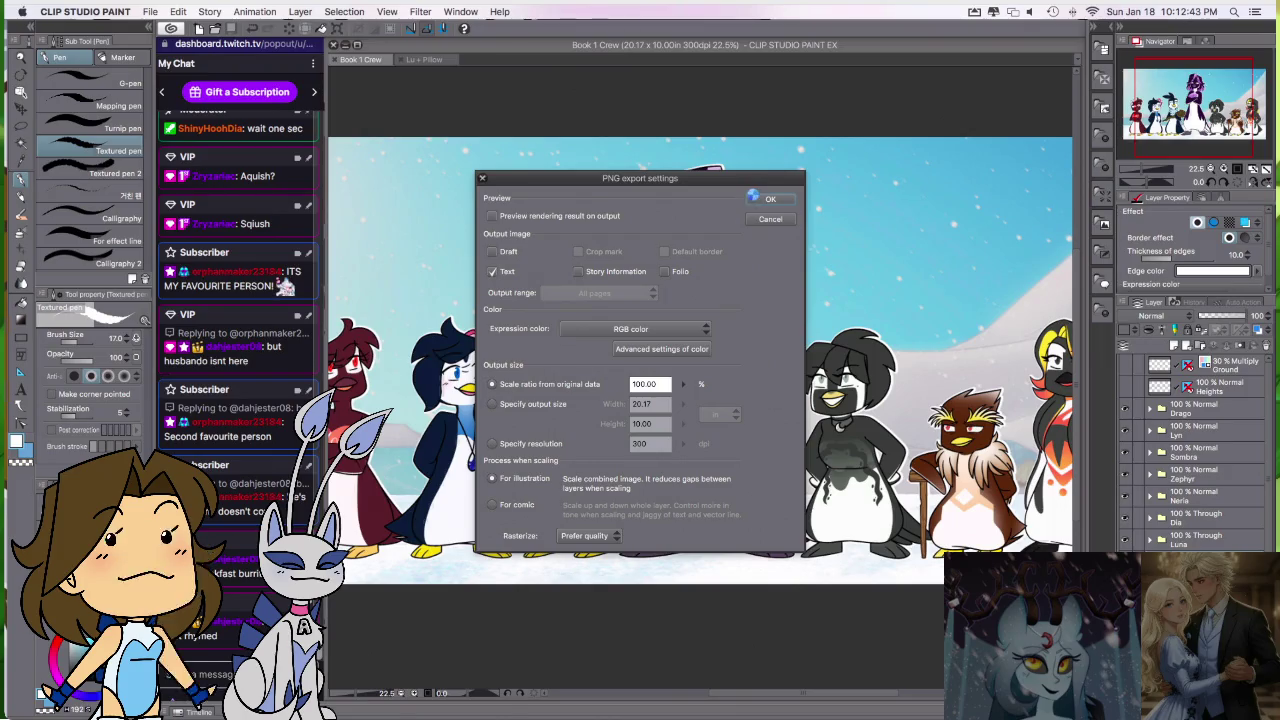
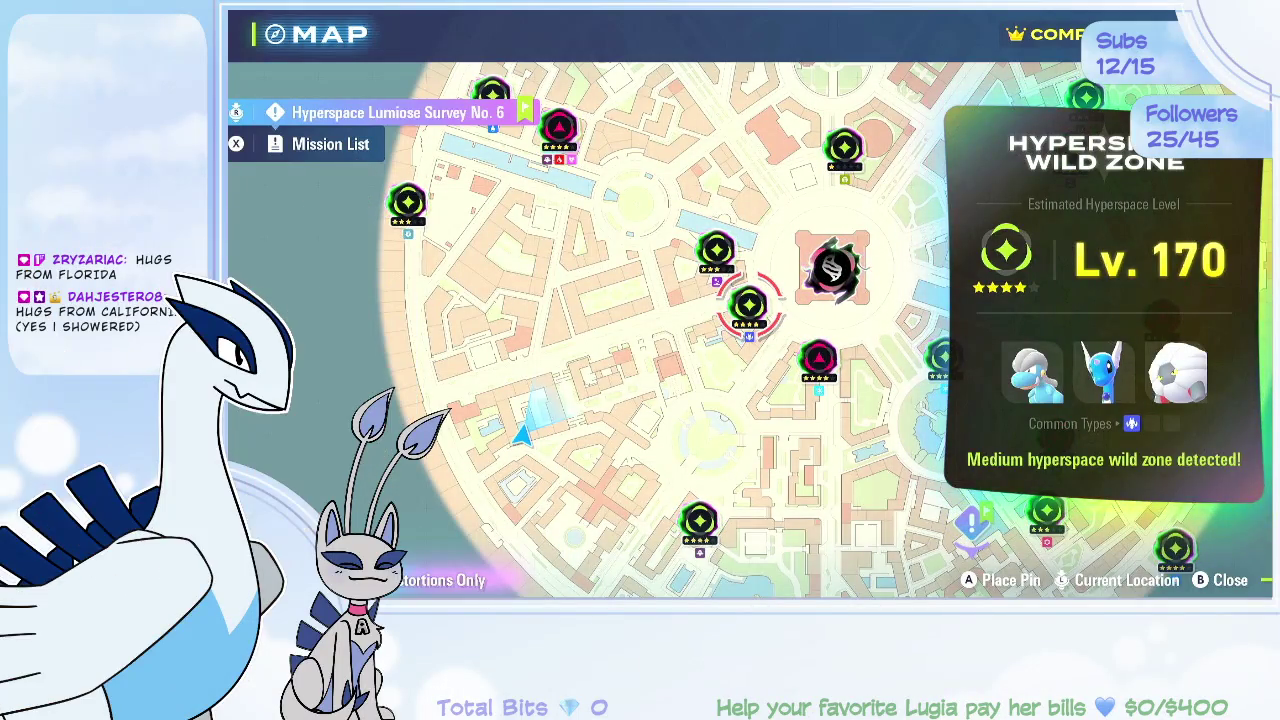
Step: Compare the levels of several hyperspace wild zones on the Lumiose map, then leave the map
key("Up")
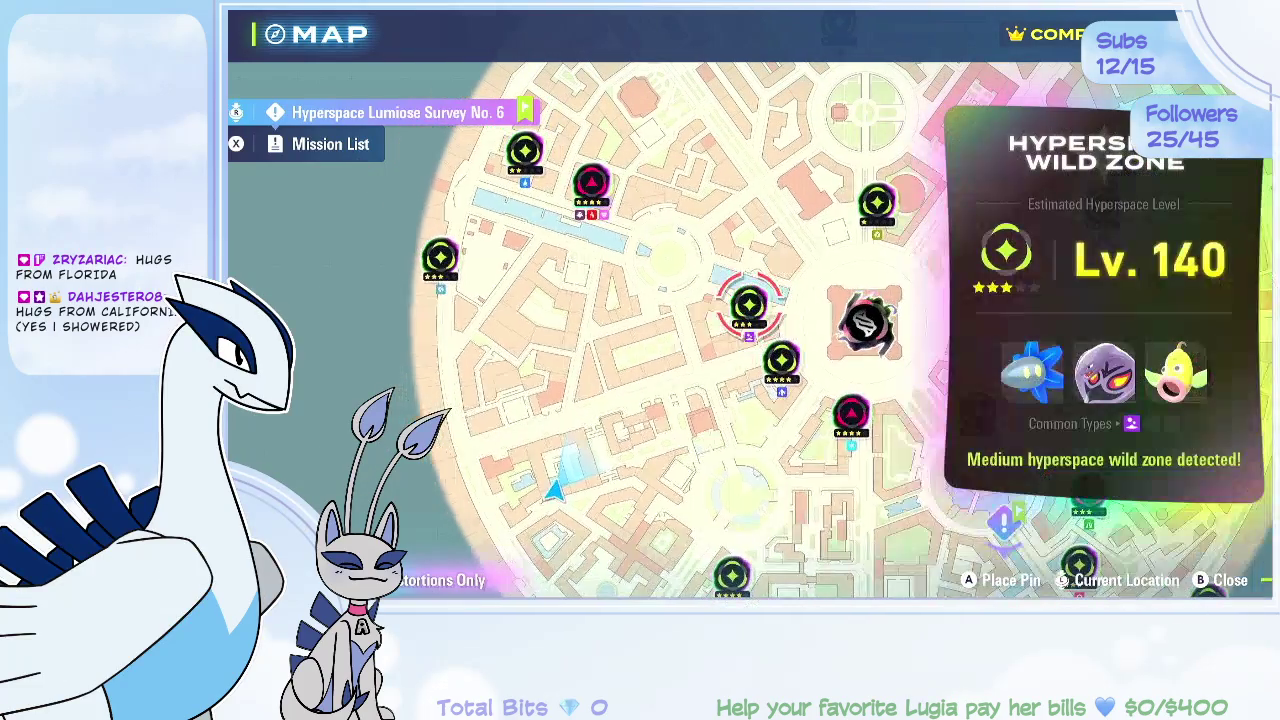
key("Left")
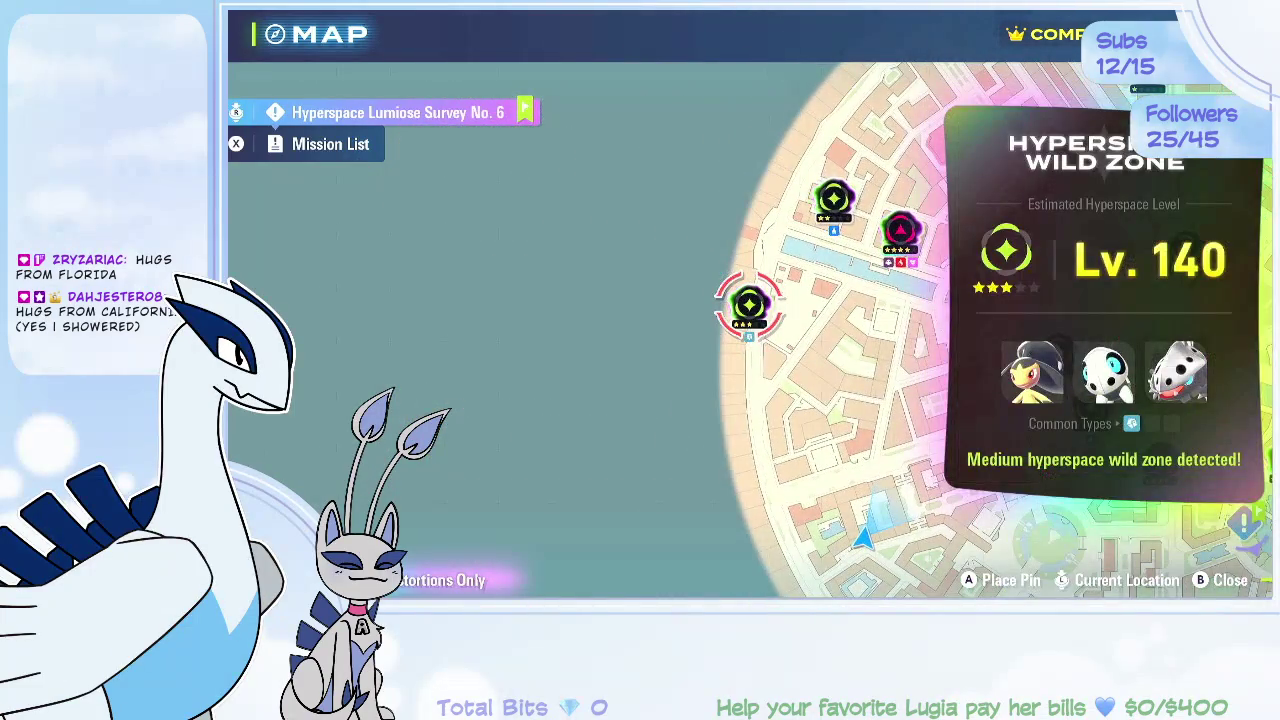
key("Up")
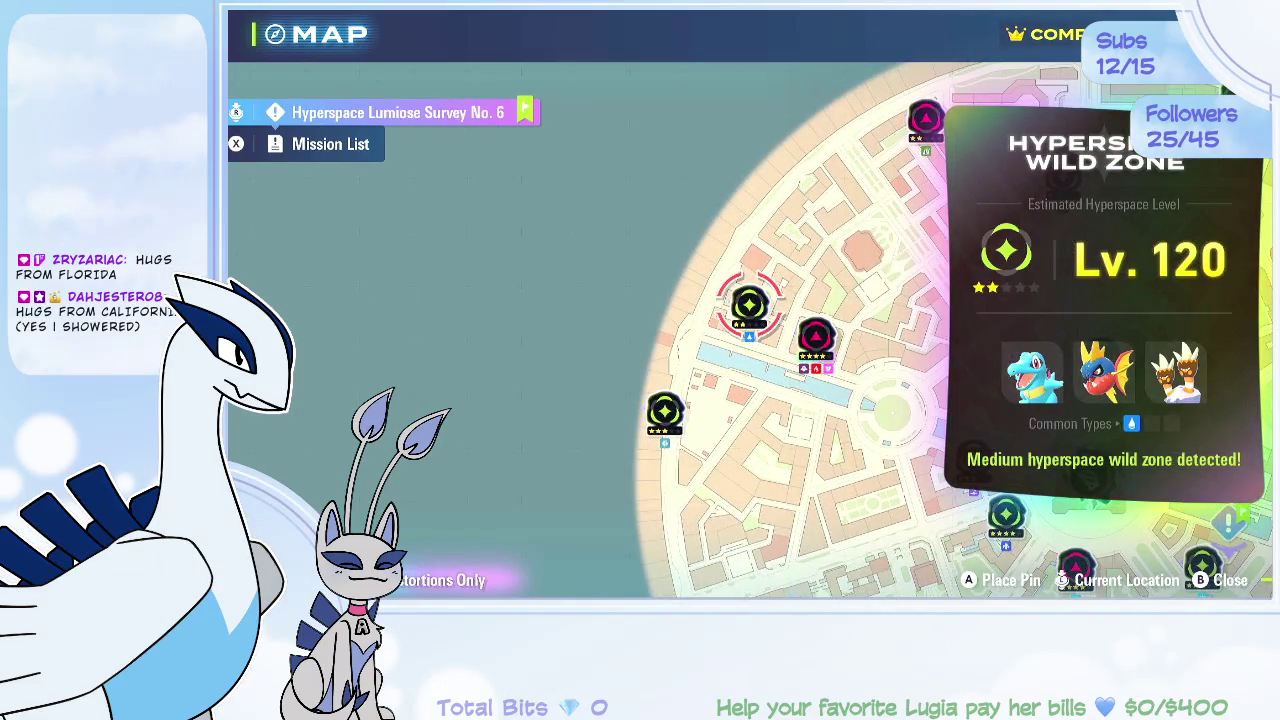
key("Right")
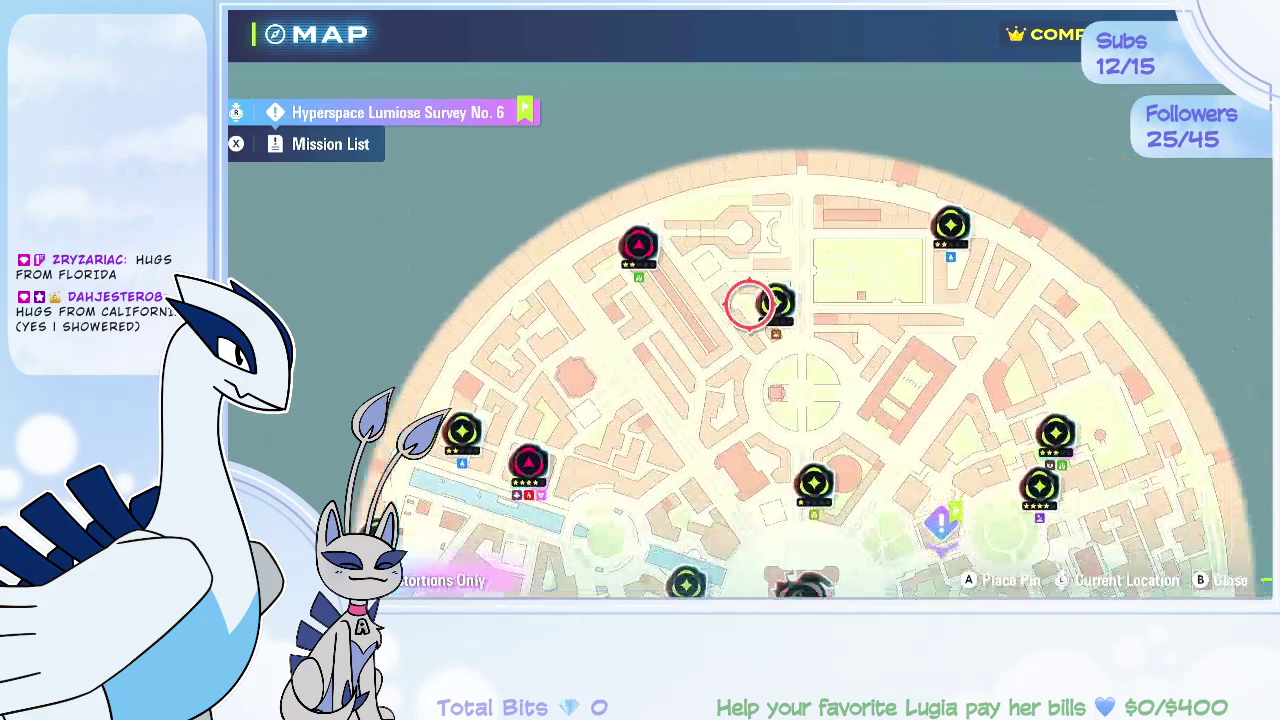
key("Right")
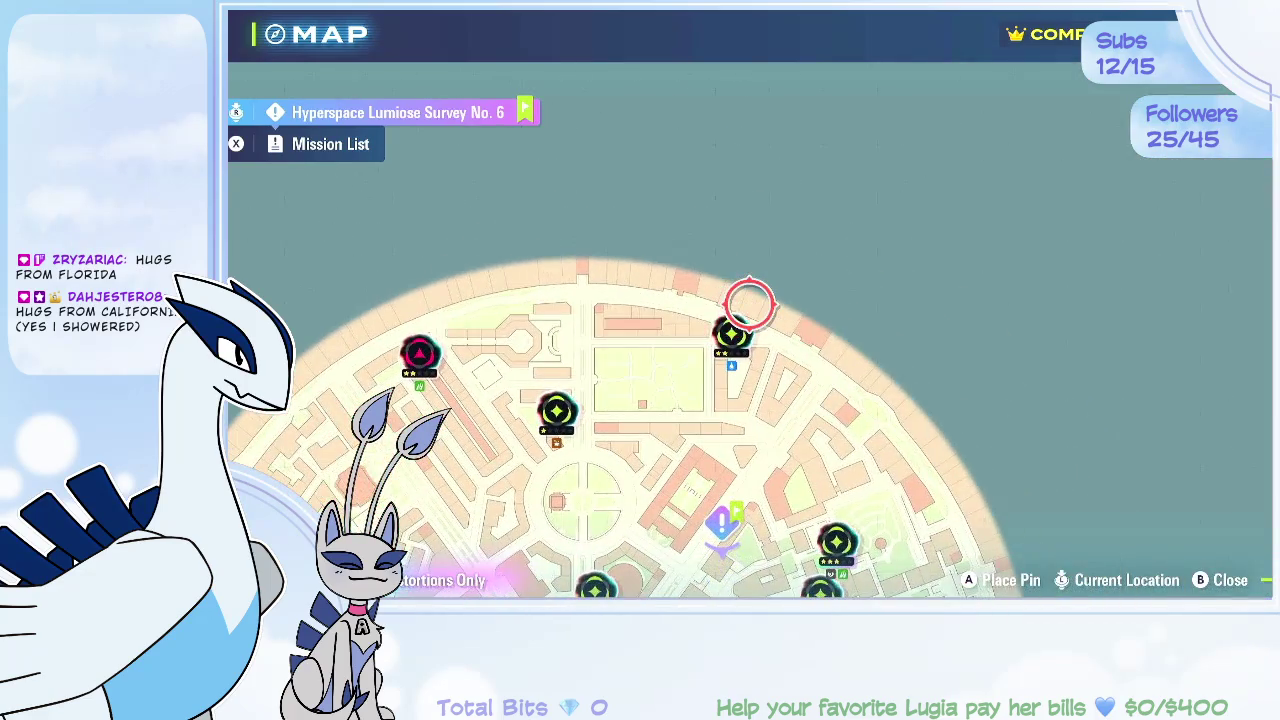
key("Down")
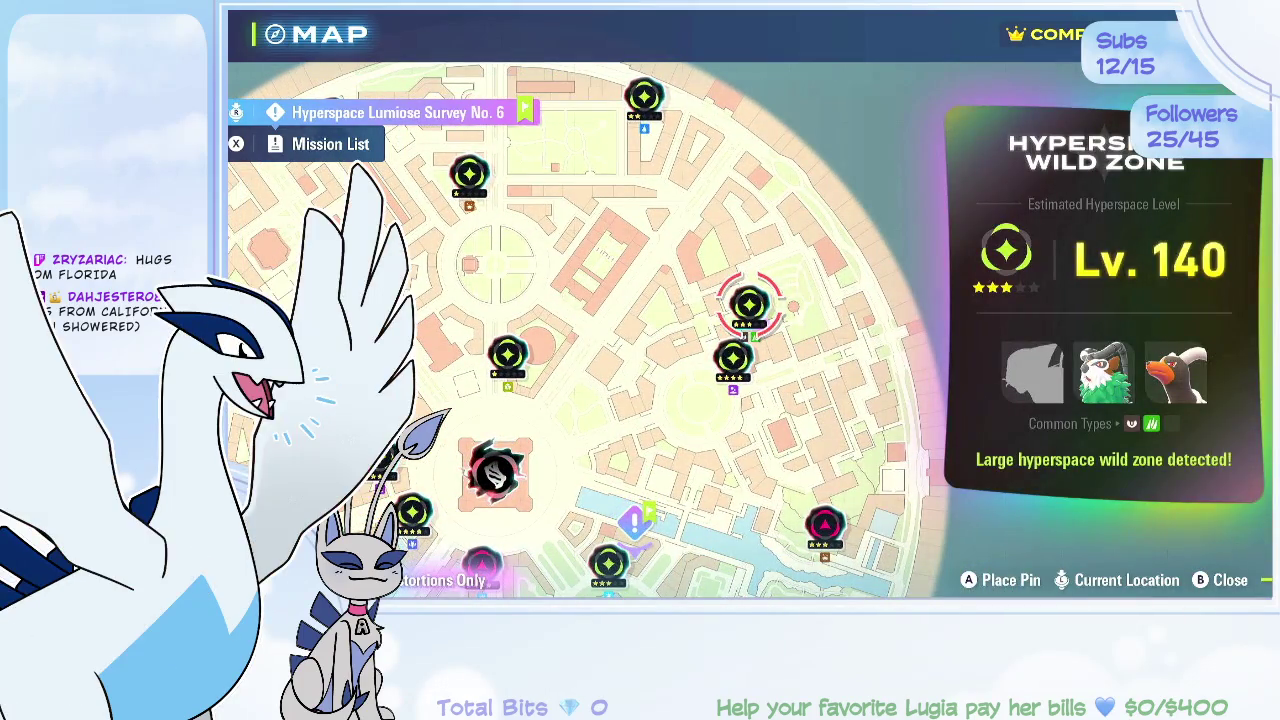
key("Down")
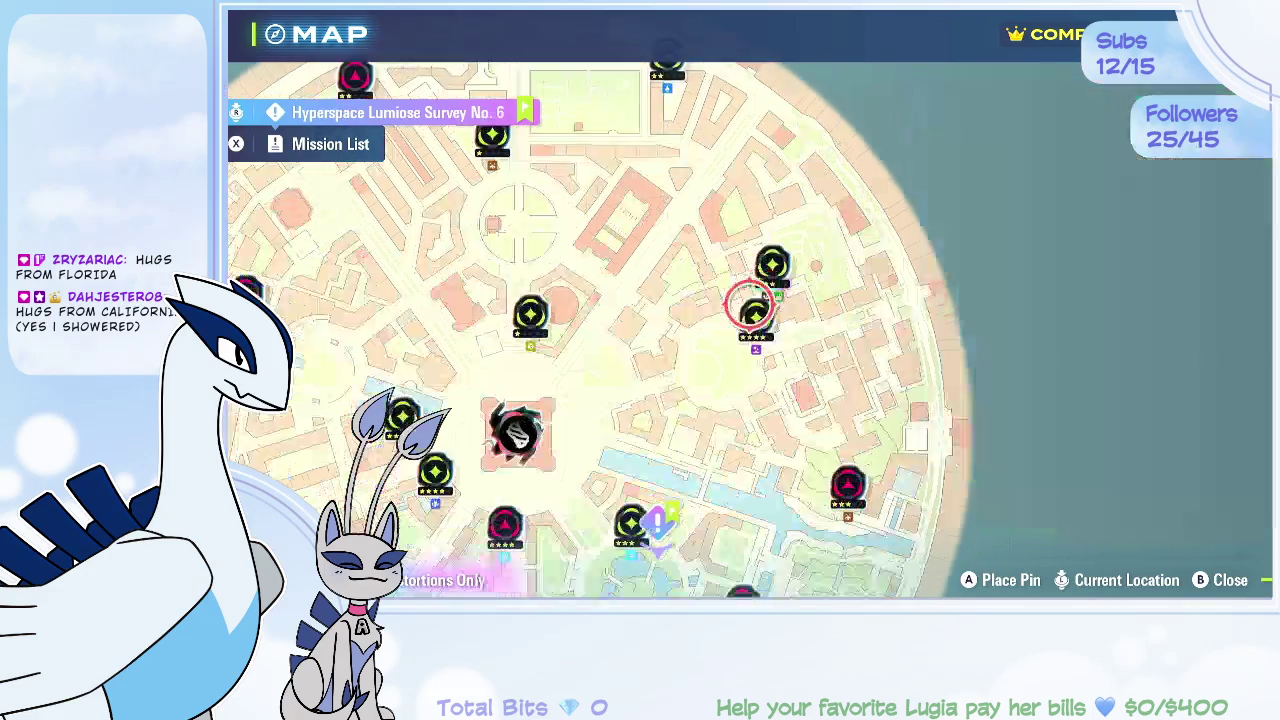
key("Left")
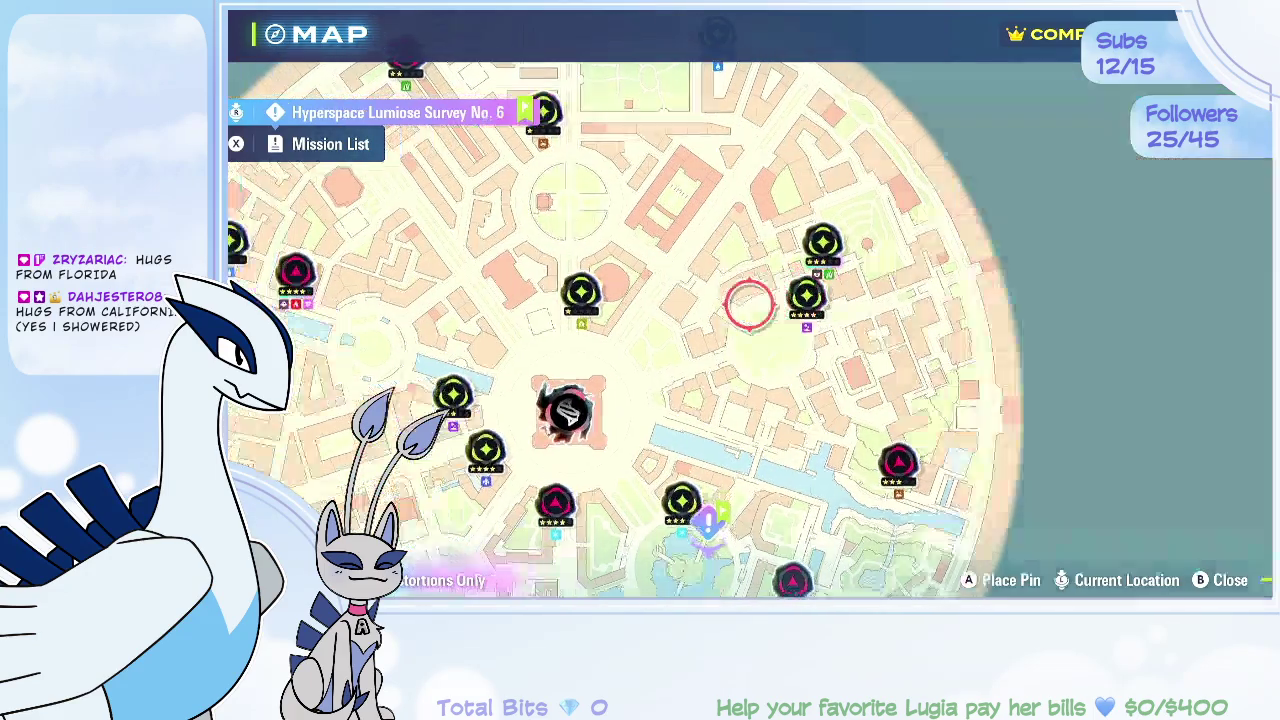
key("Right")
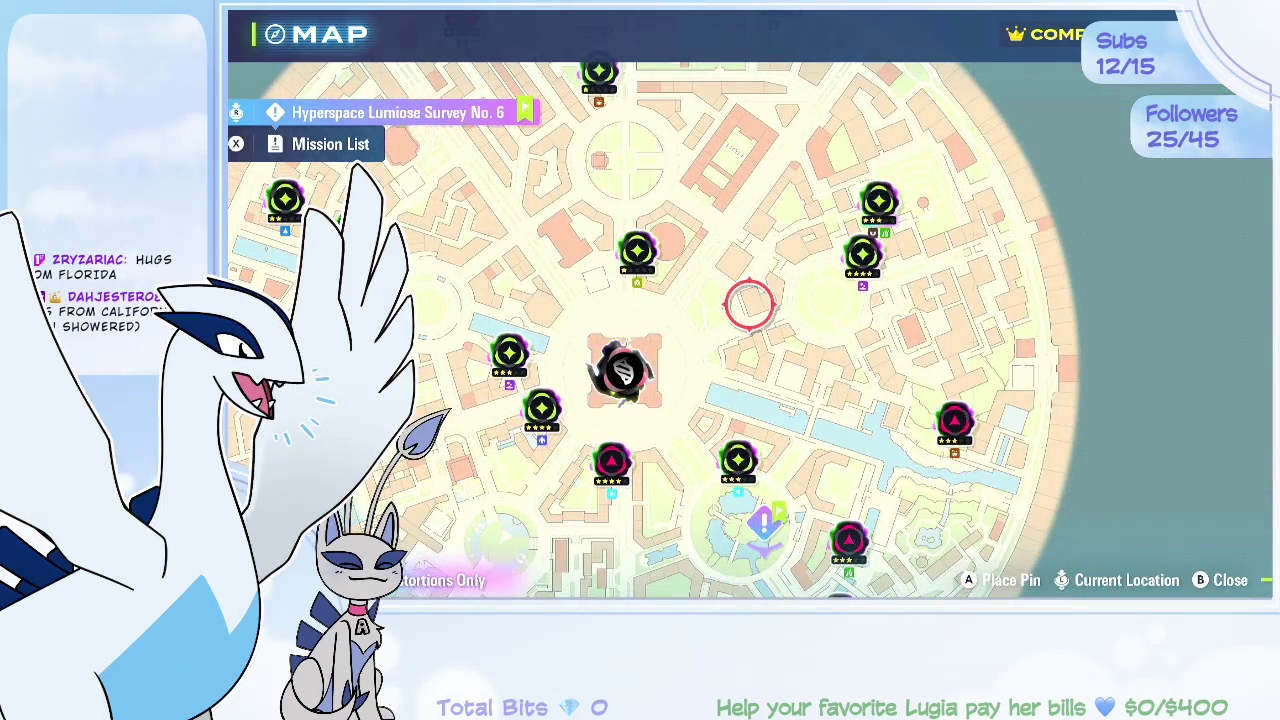
key("Escape")
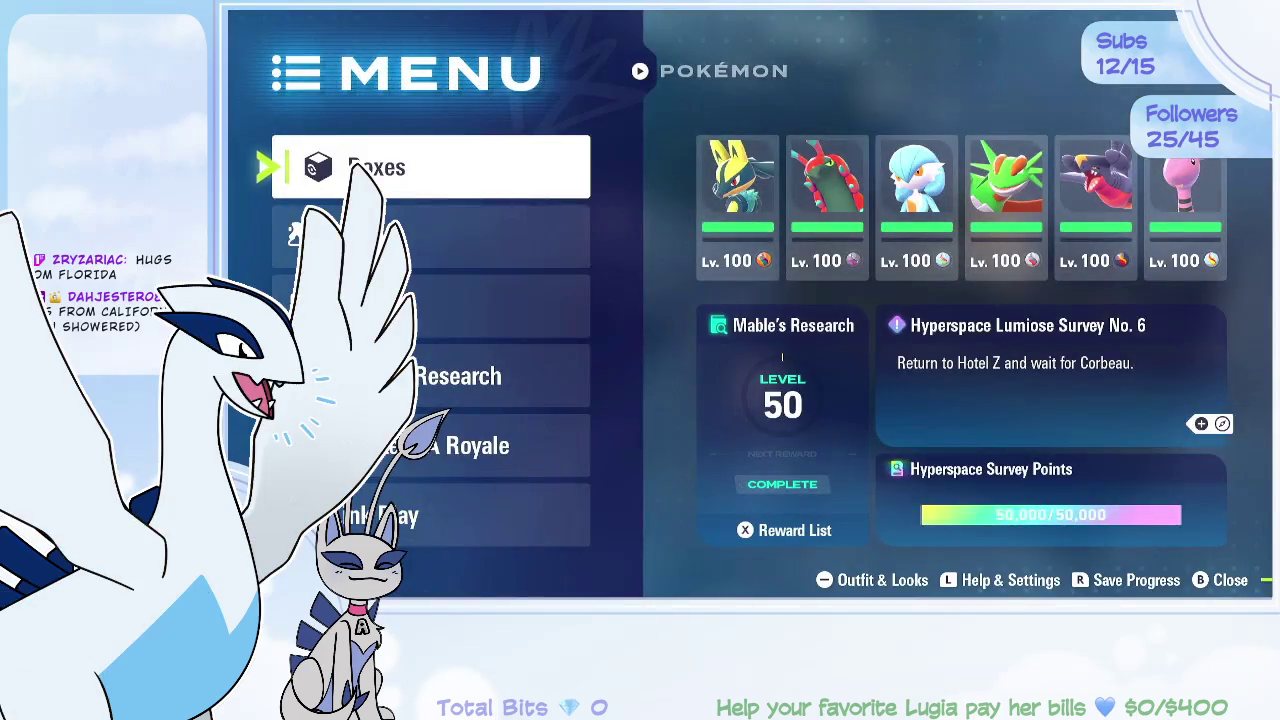
Step: Open the storage boxes, inspect Kleavor, and flip back to Box 1 and the party
key("Return")
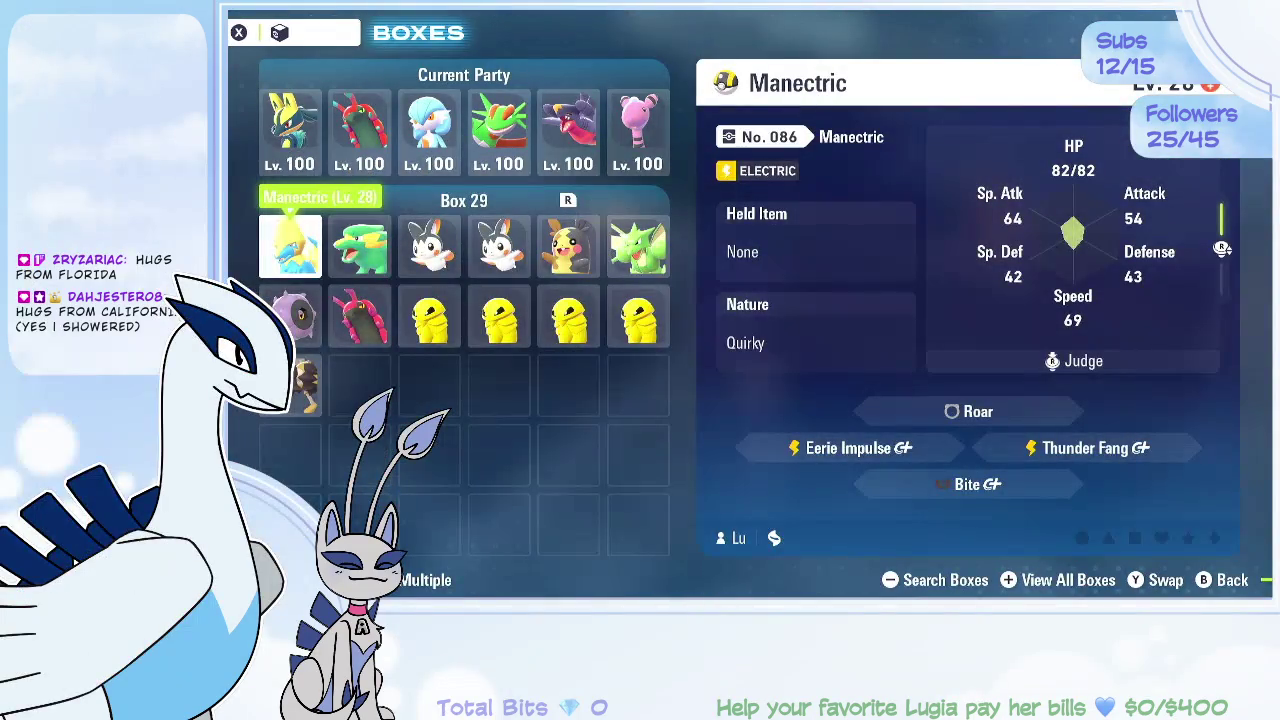
key("Down")
key("Down")
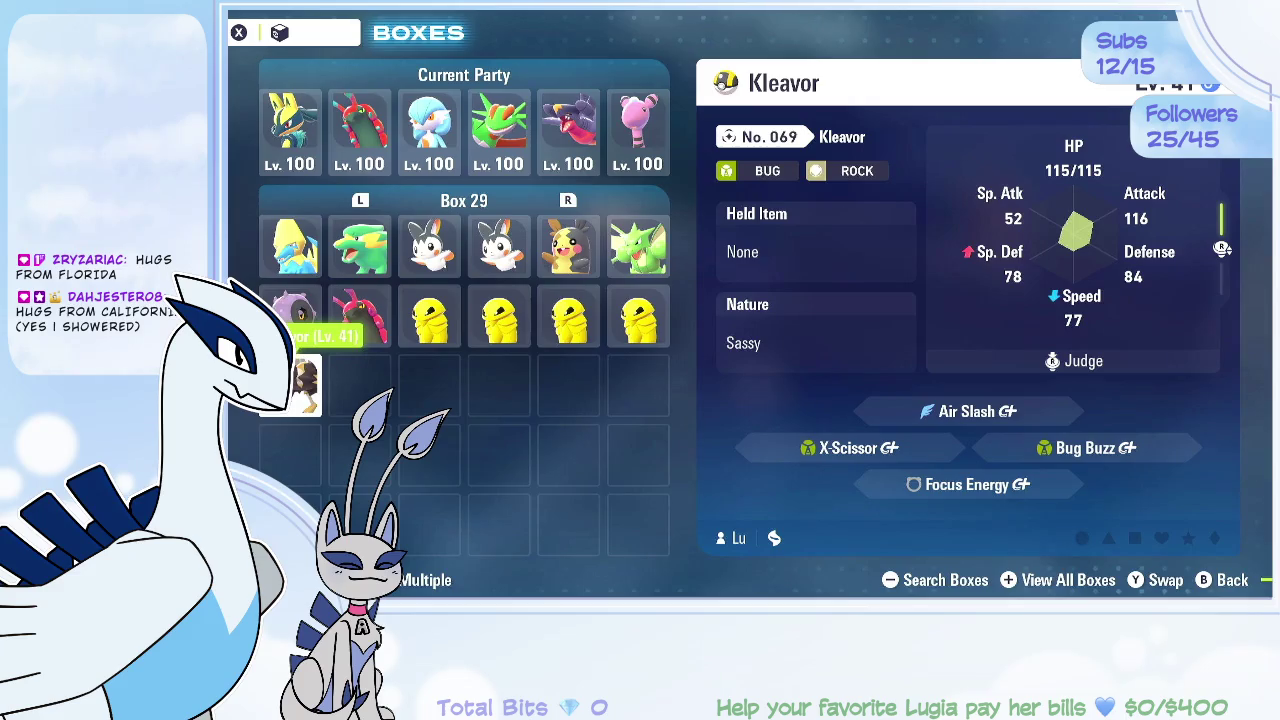
key("q")
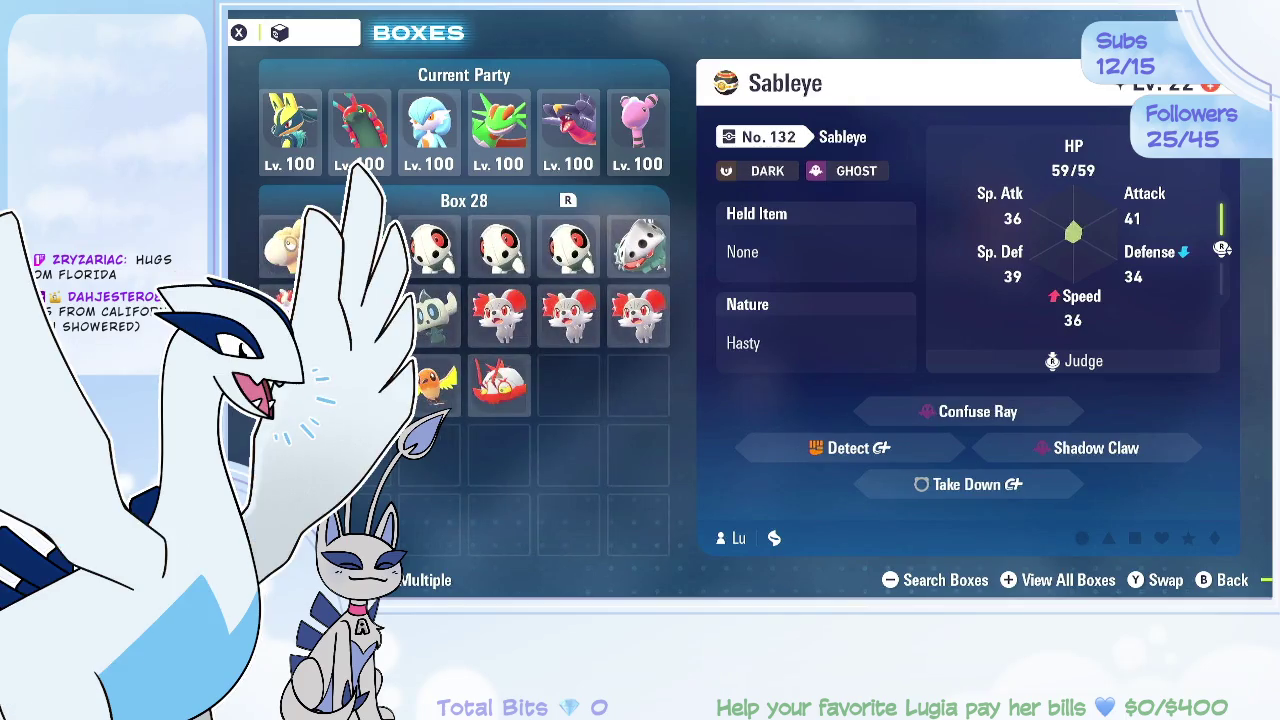
key("q")
key("q")
key("e")
key("e")
key("e")
key("e")
key("e")
key("e")
key("e")
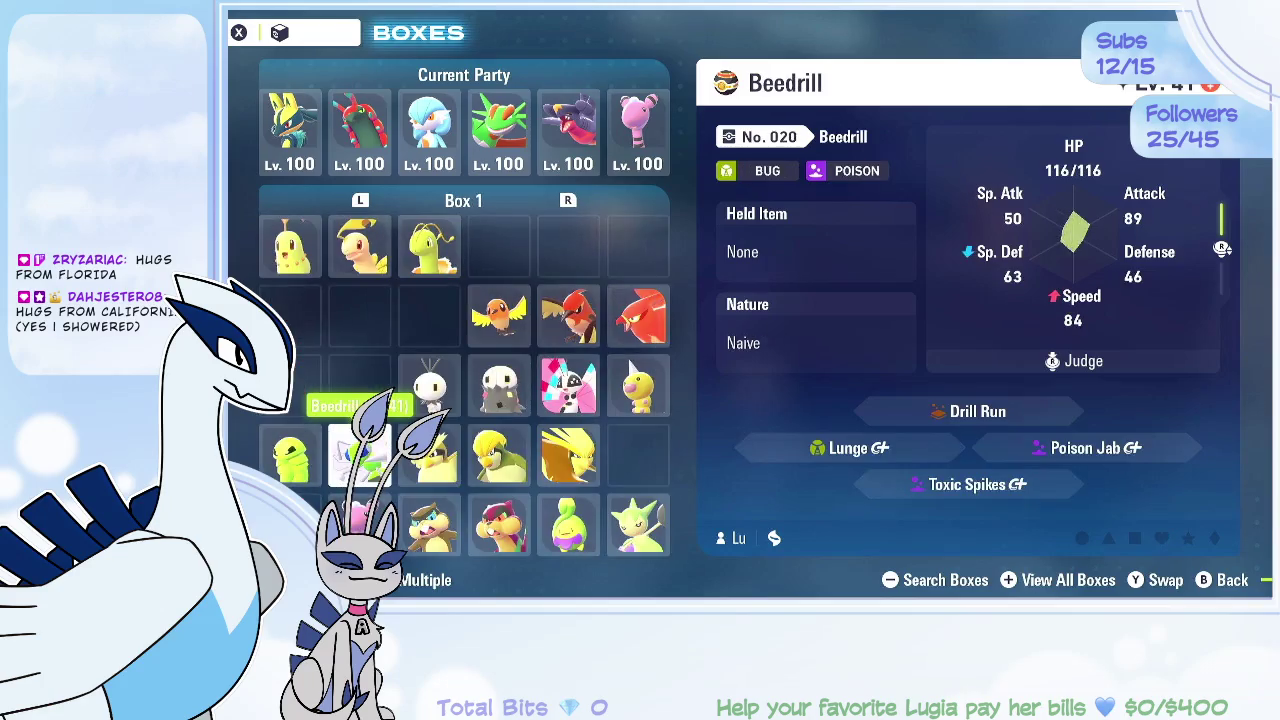
key("Right")
key("Up")
key("Up")
key("Right")
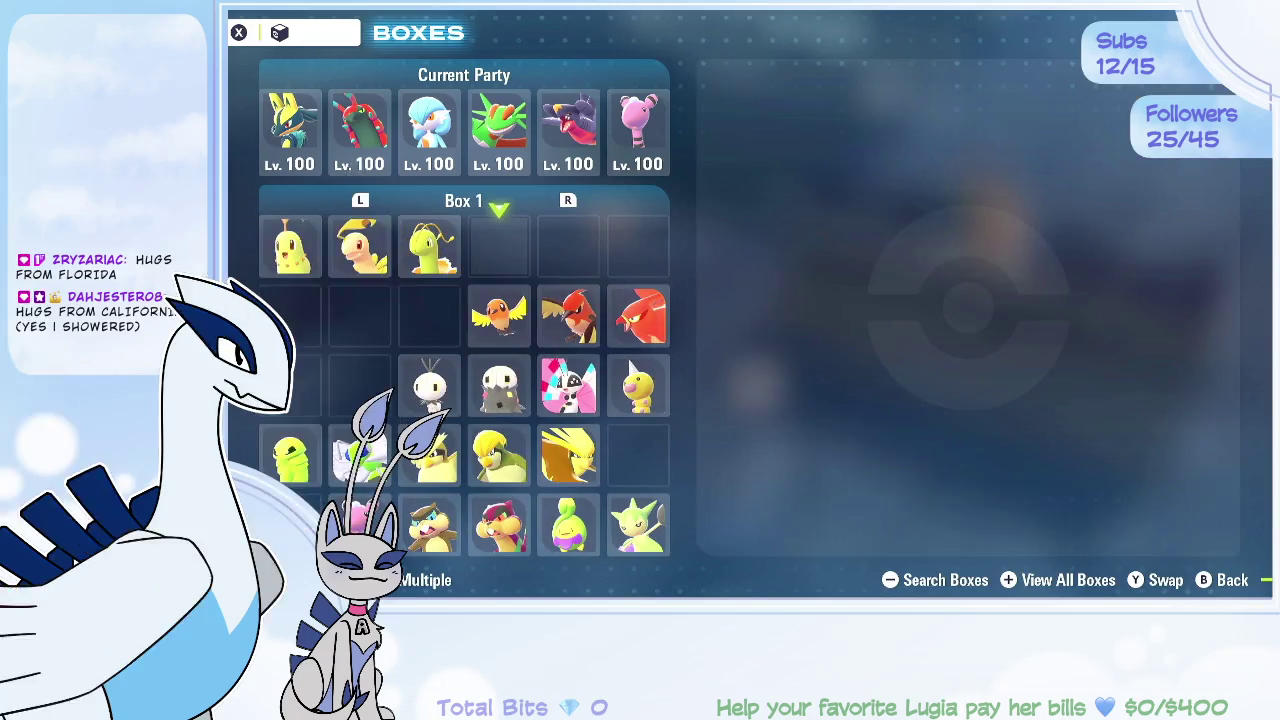
key("Up")
key("Down")
Step: Page forward through the storage boxes to Box 25, then close the boxes
key("e")
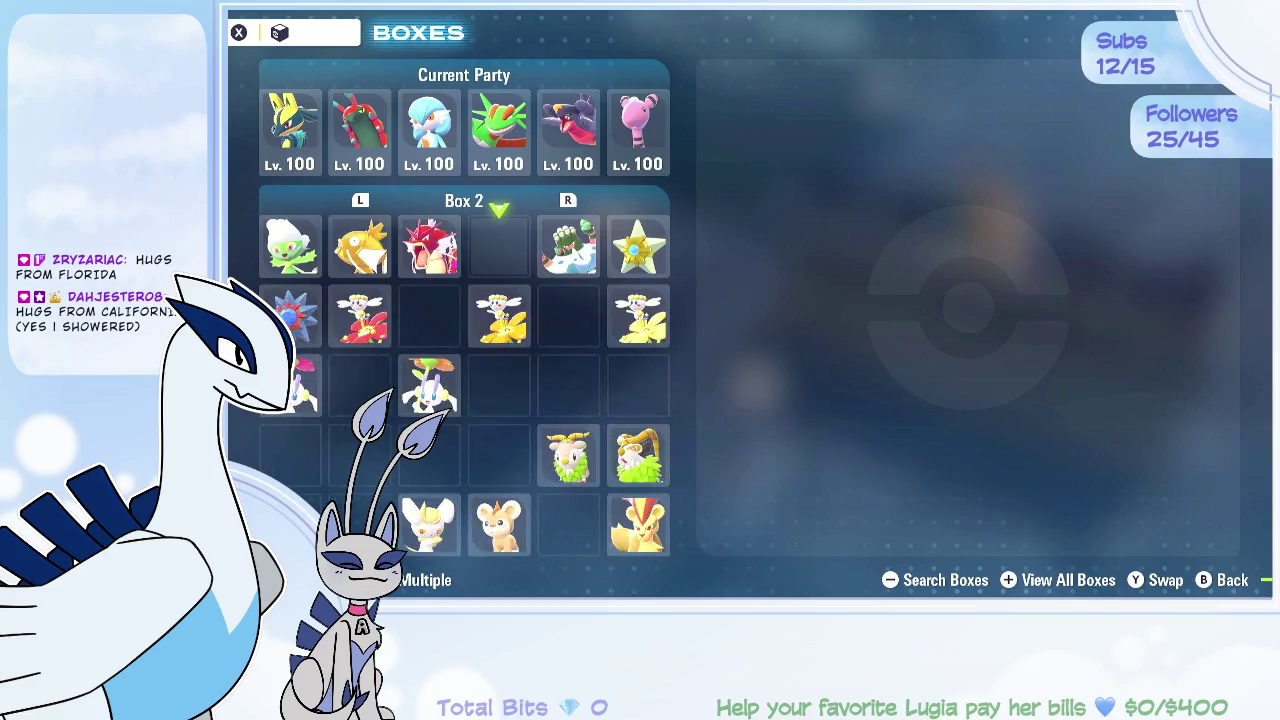
key("e")
key("e")
key("e")
key("e")
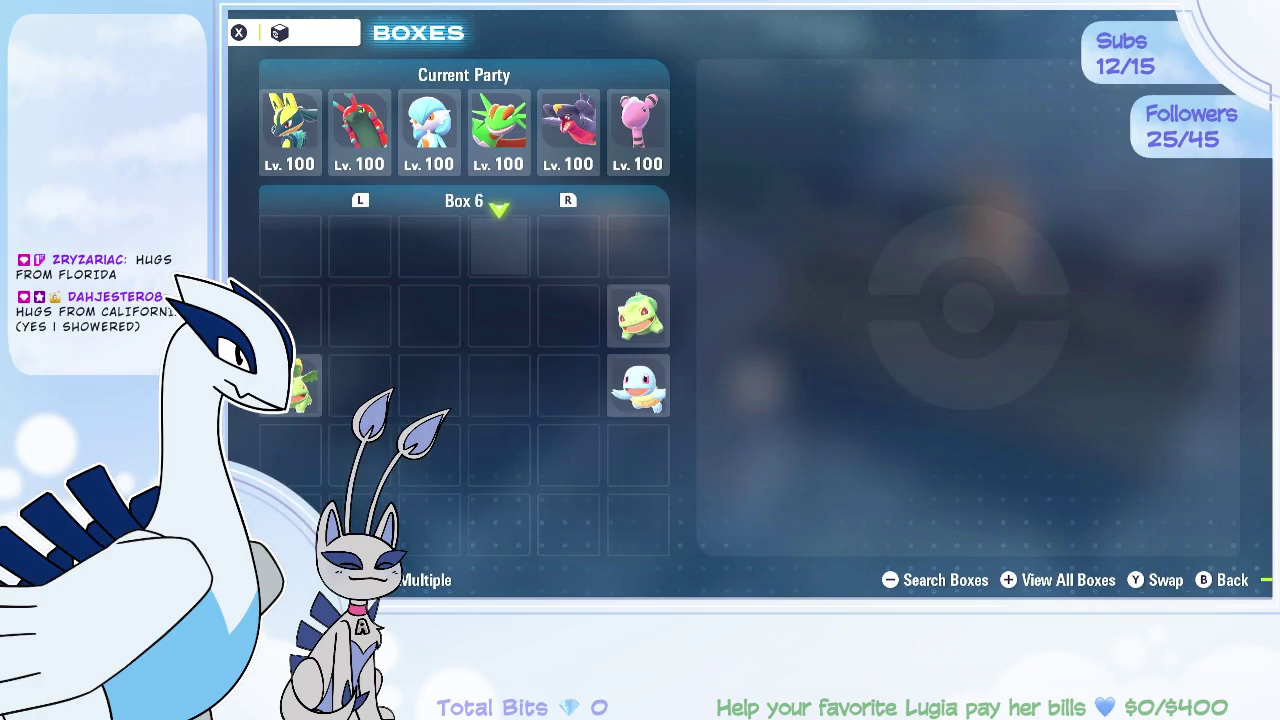
key("e")
key("e")
key("e")
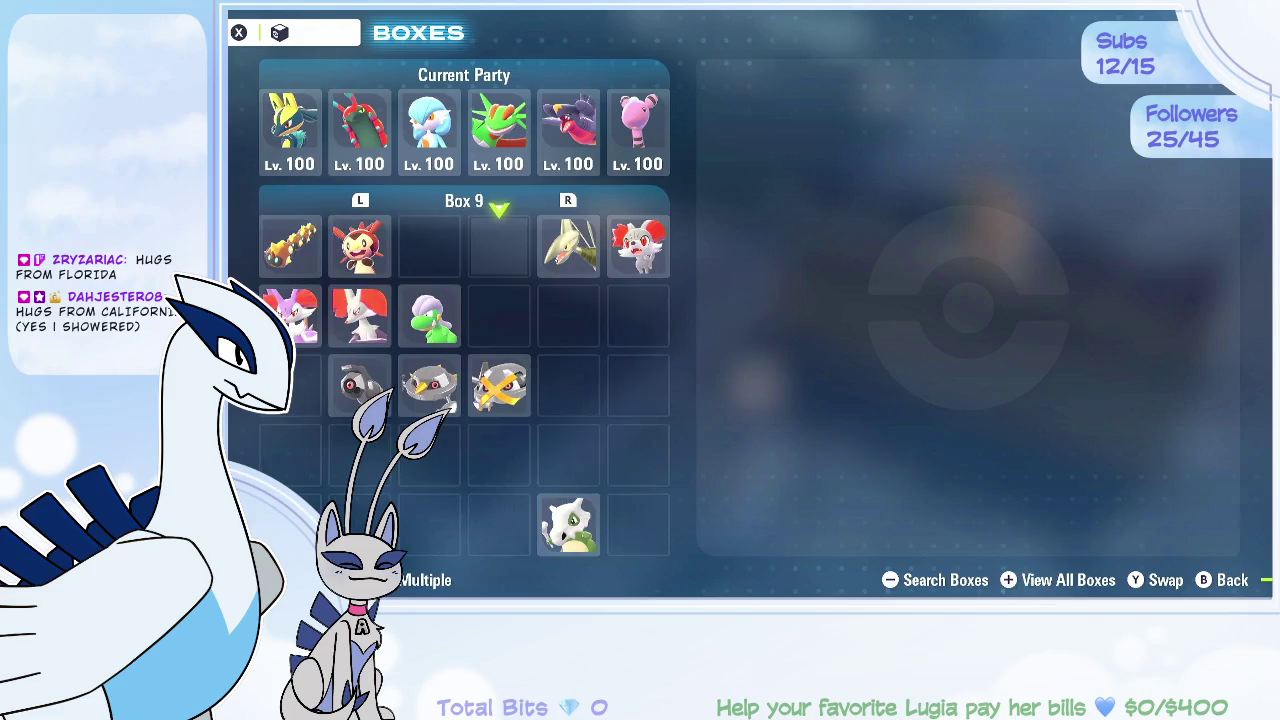
key("e")
key("e")
key("e")
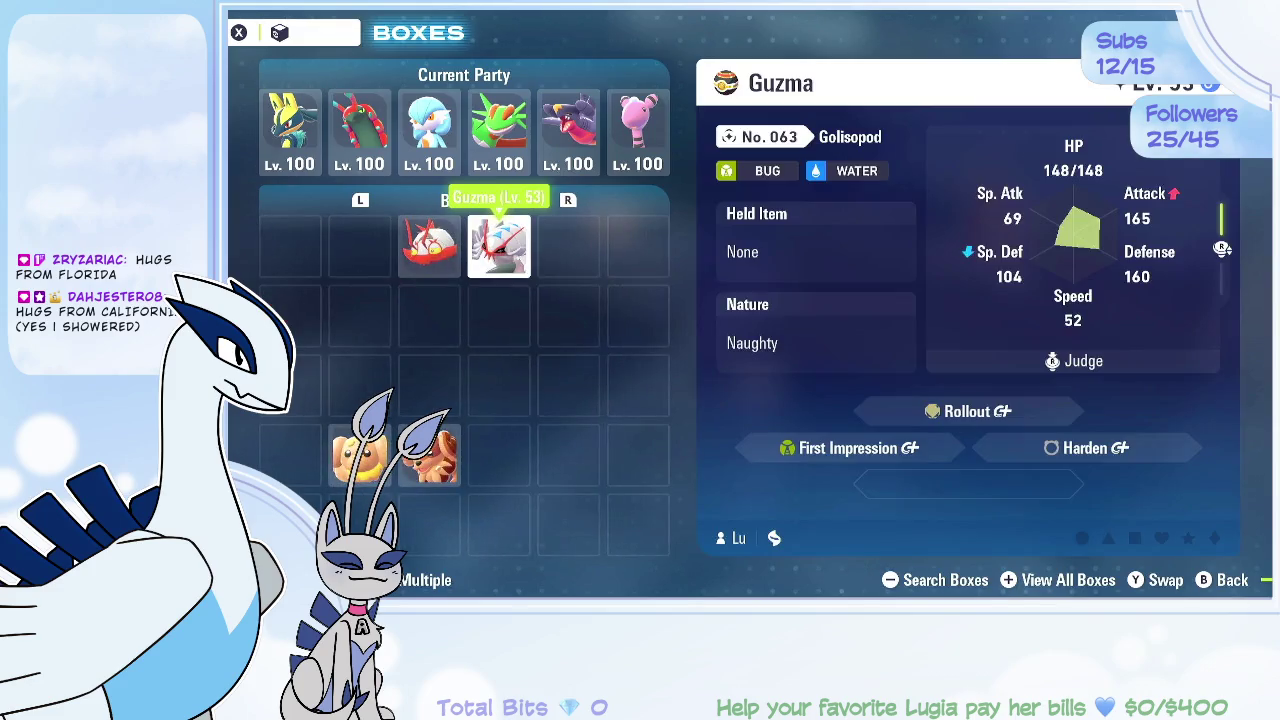
key("e")
key("e")
key("e")
key("q")
key("e")
key("e")
key("e")
key("e")
key("e")
key("e")
key("e")
key("e")
key("e")
key("e")
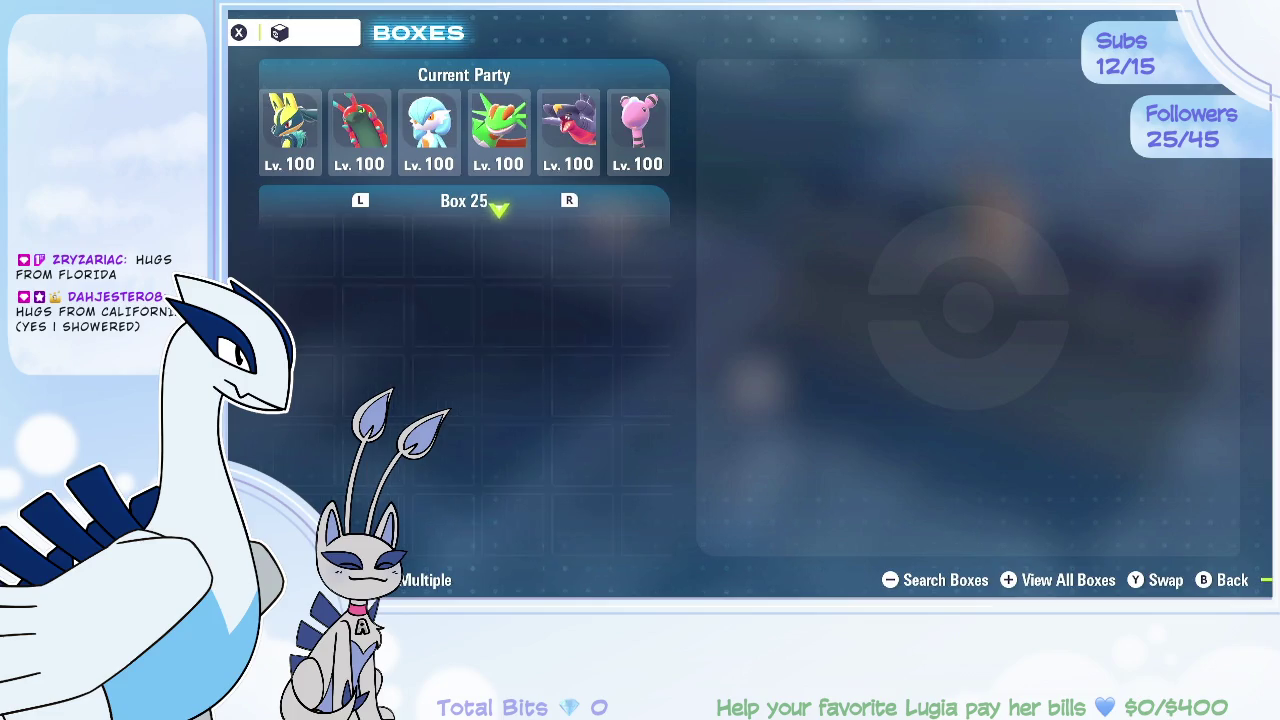
key("e")
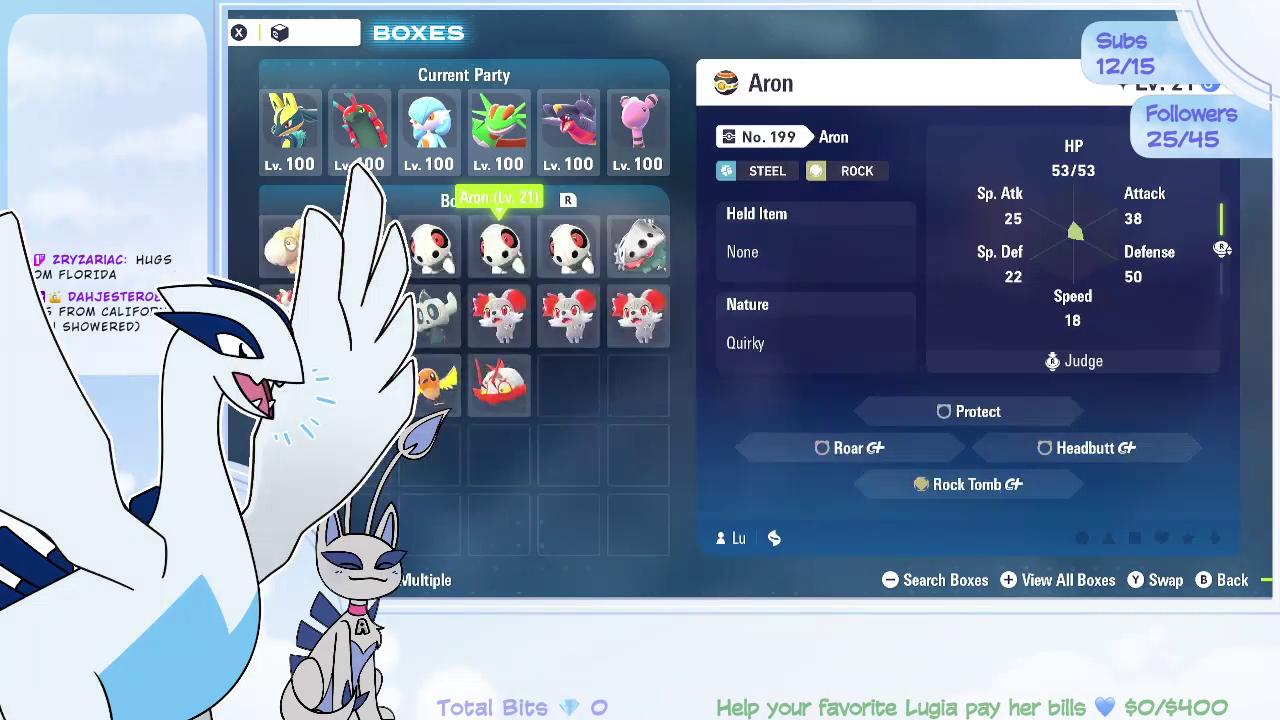
key("e")
key("Escape")
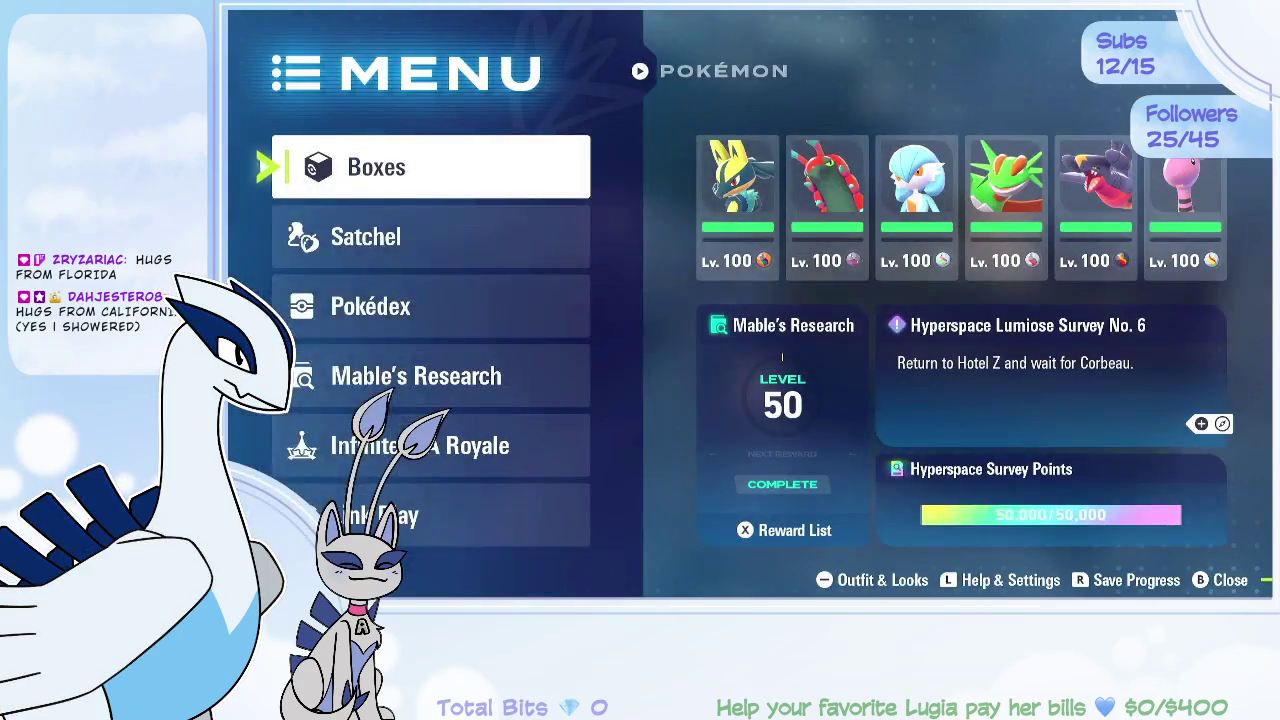
Step: Save Pokémon Legends: Z-A progress and go to the HOME menu
key("e")
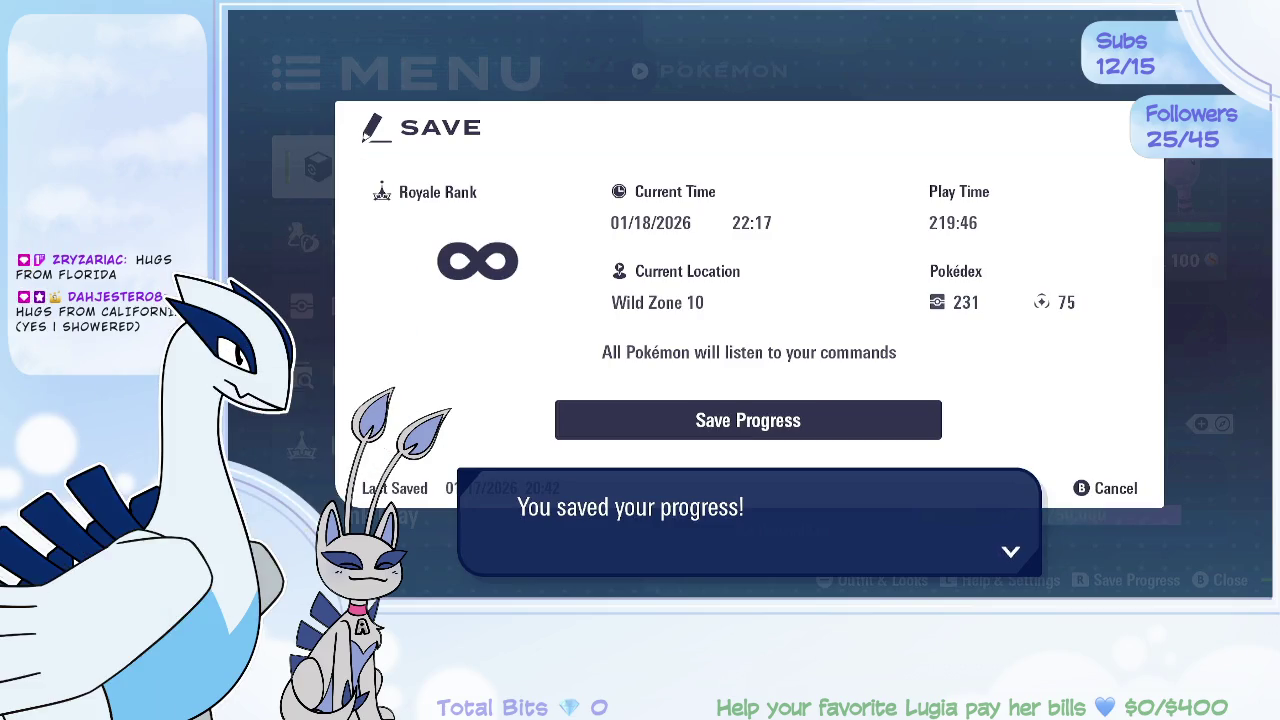
key("Return")
key("Home")
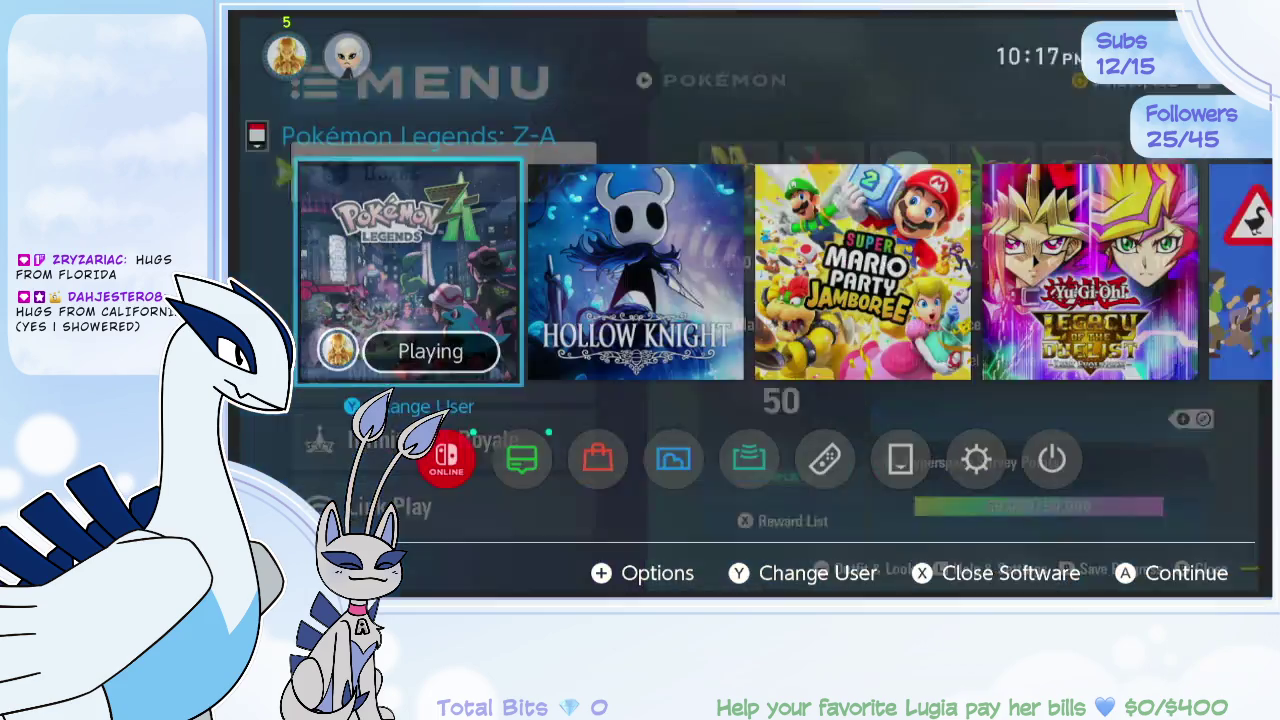
Step: Close Pokémon Legends: Z-A, launch Super Mario Party Jamboree, and pick the main user profile
key("Right")
key("Right")
key("x")
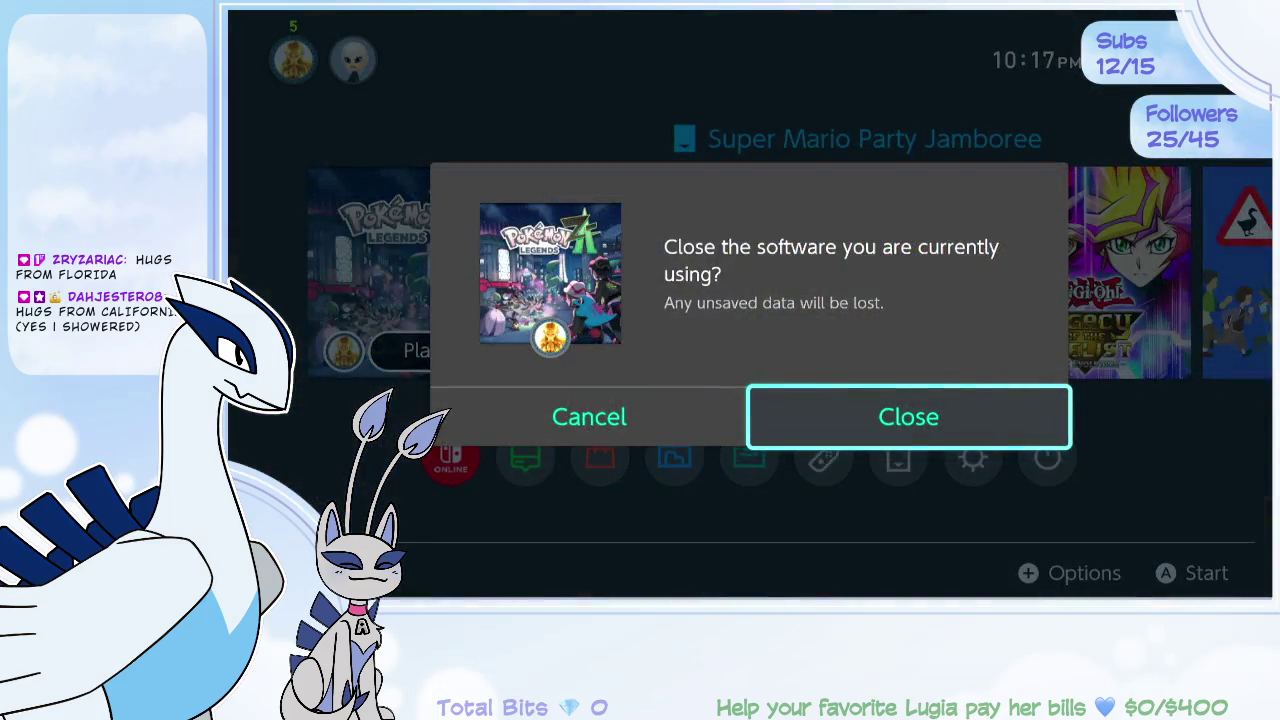
key("Return")
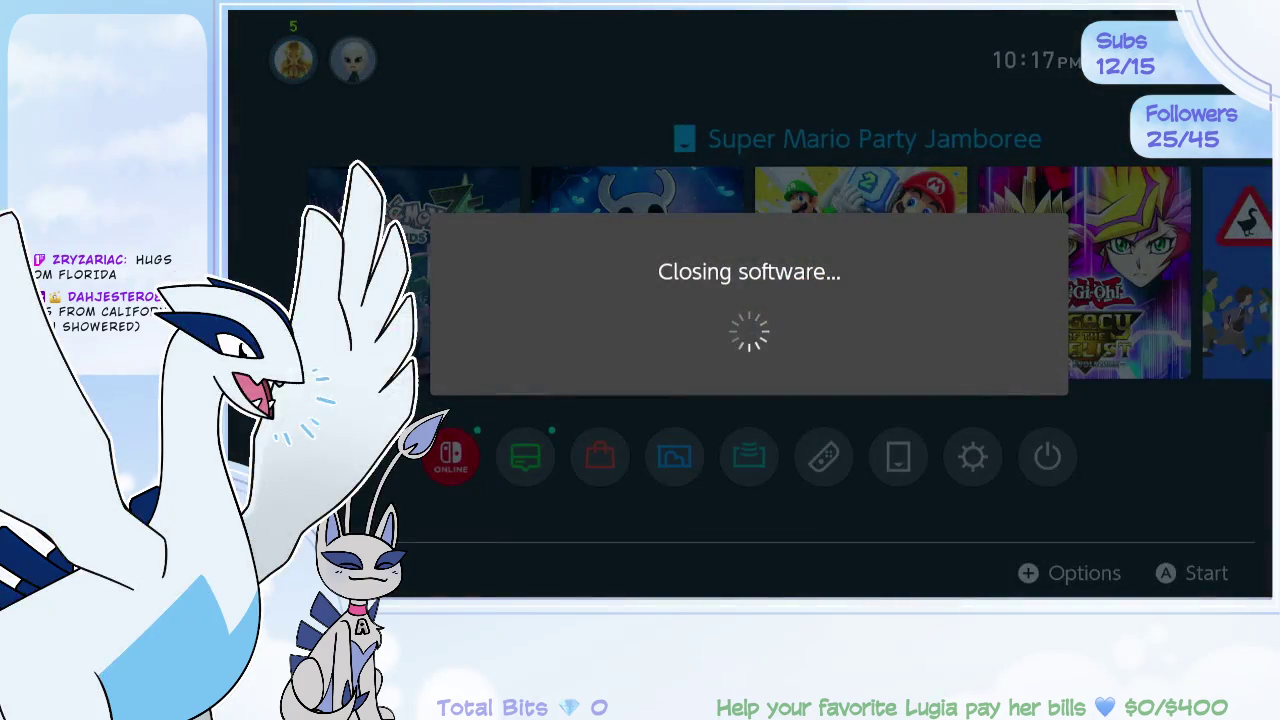
key("Return")
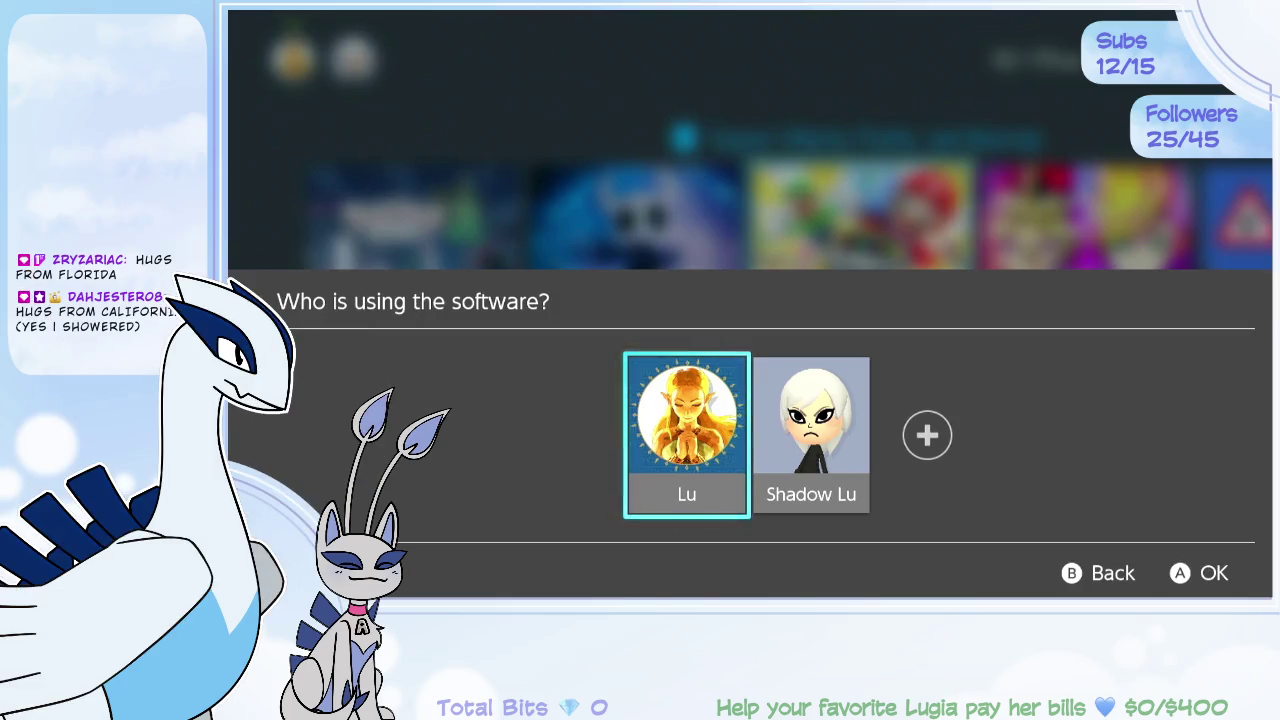
key("Return")
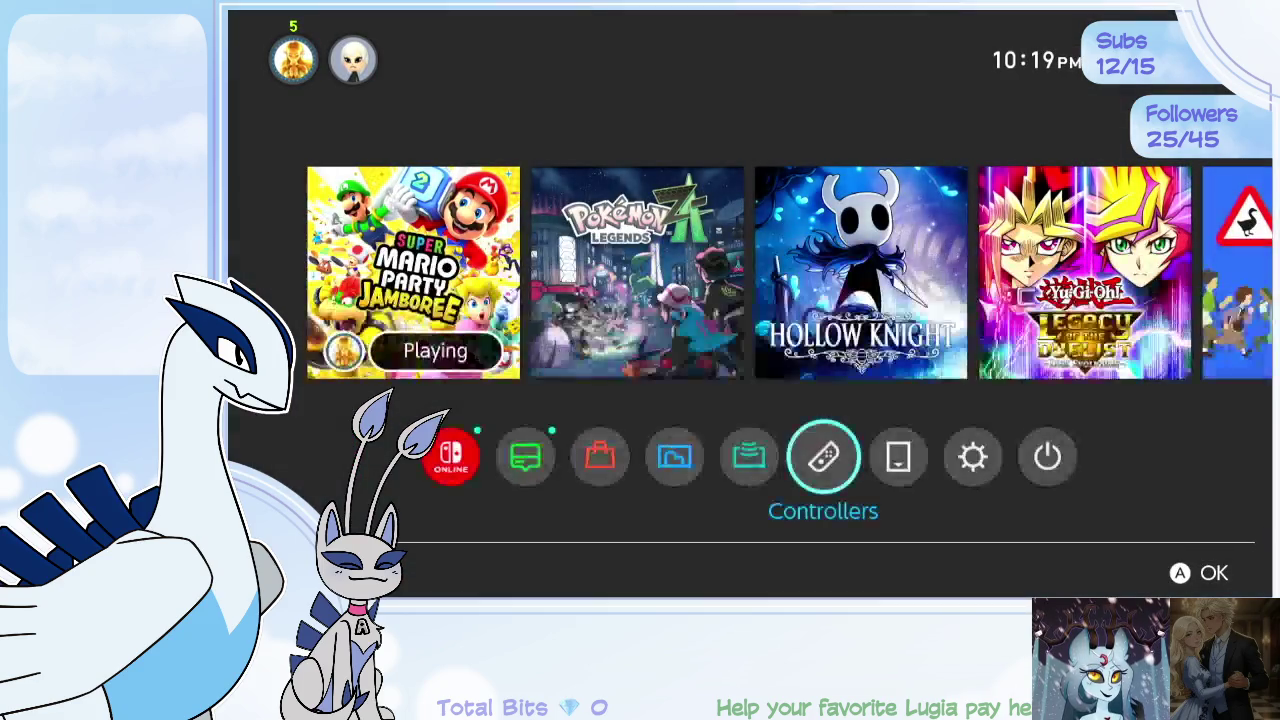
Step: Return to the running Super Mario Party Jamboree from the HOME menu
key("Left")
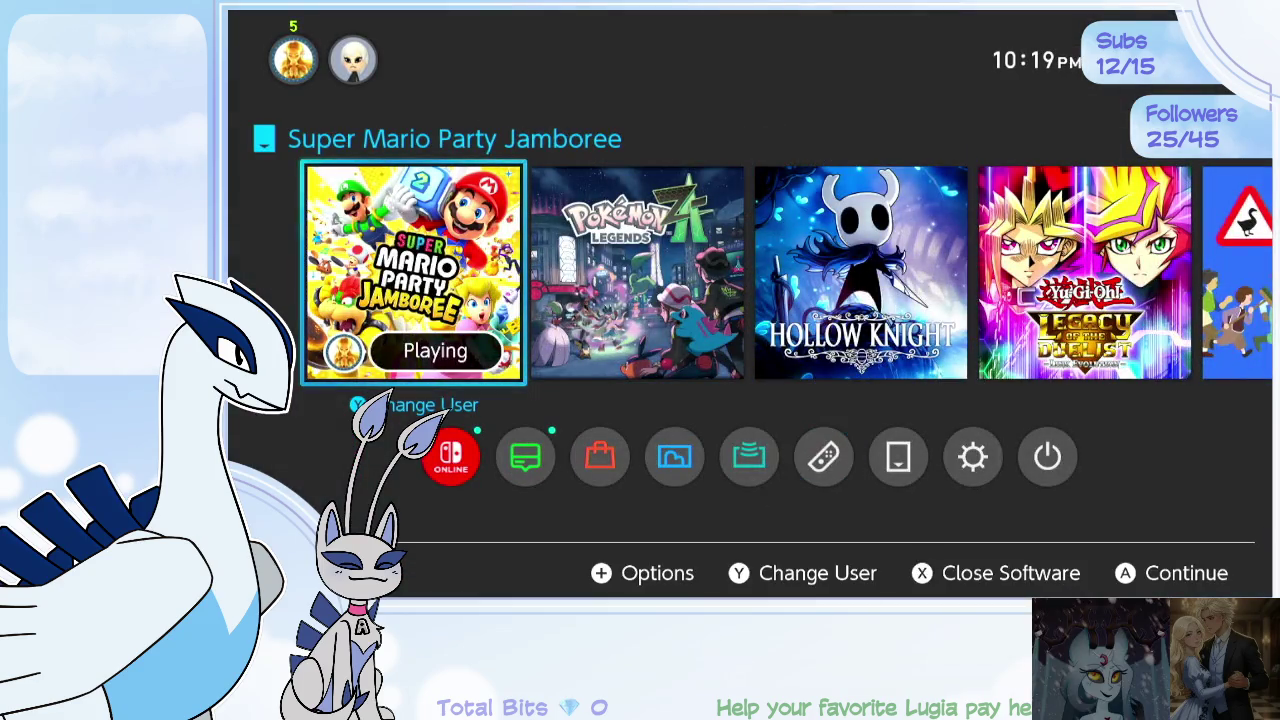
key("Return")
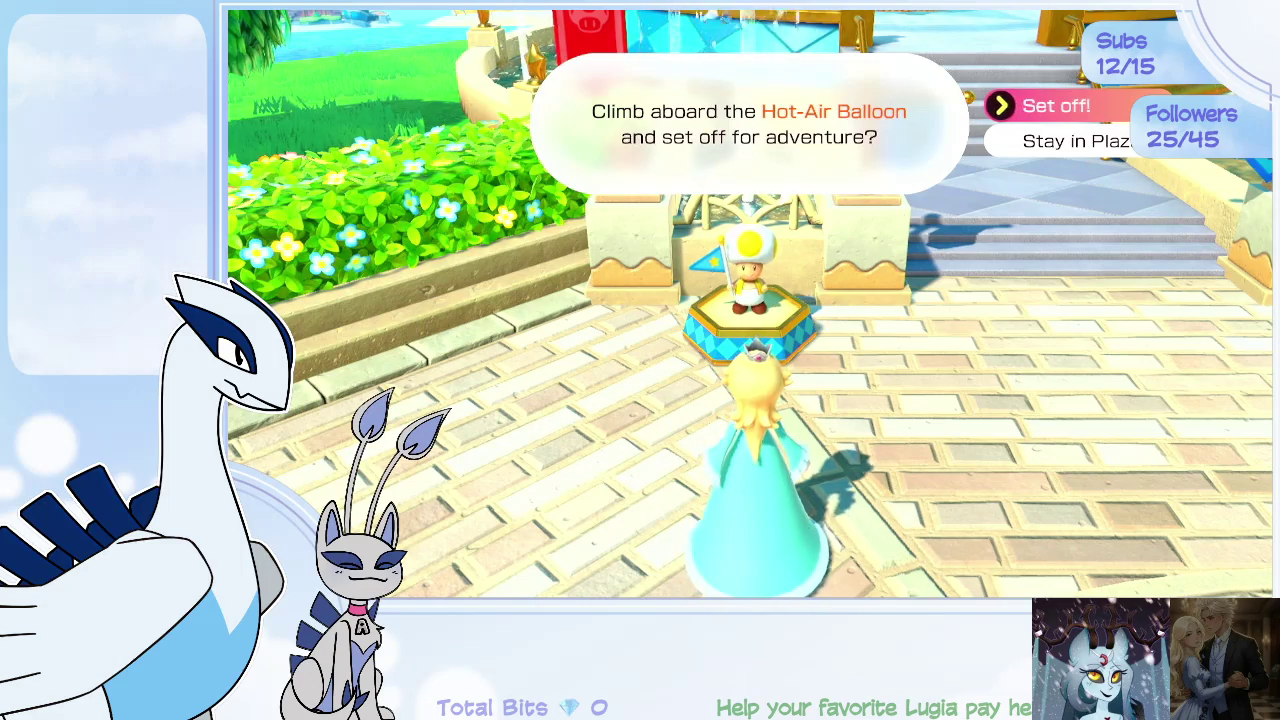
Step: Stay in the plaza and search the Online kiosk's Join a Room list, finding no rooms
key("Return")
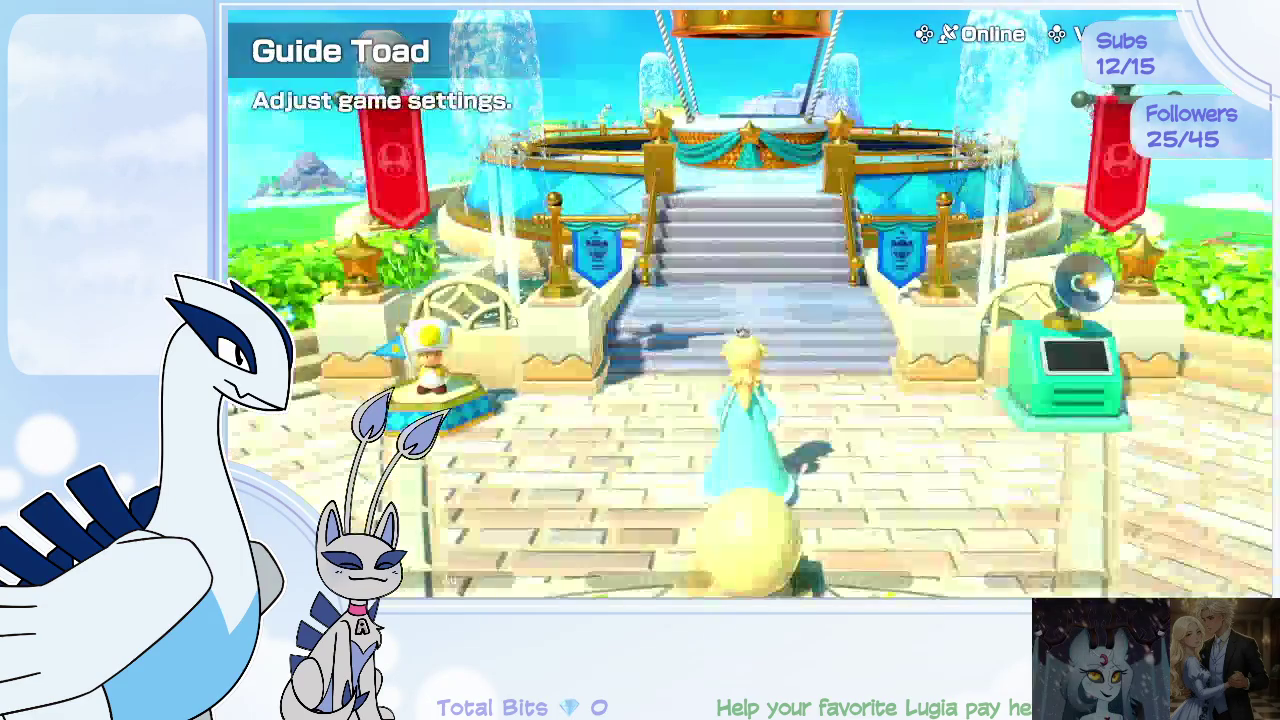
key("Return")
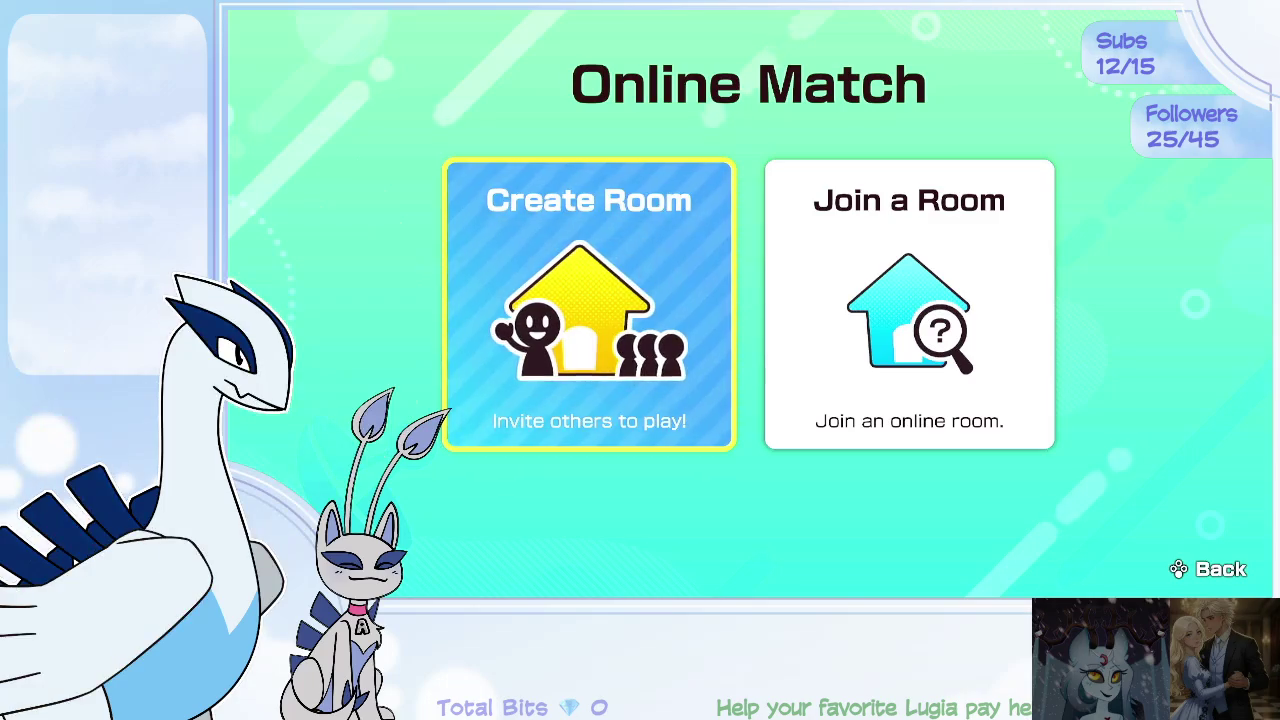
key("Right")
key("Return")
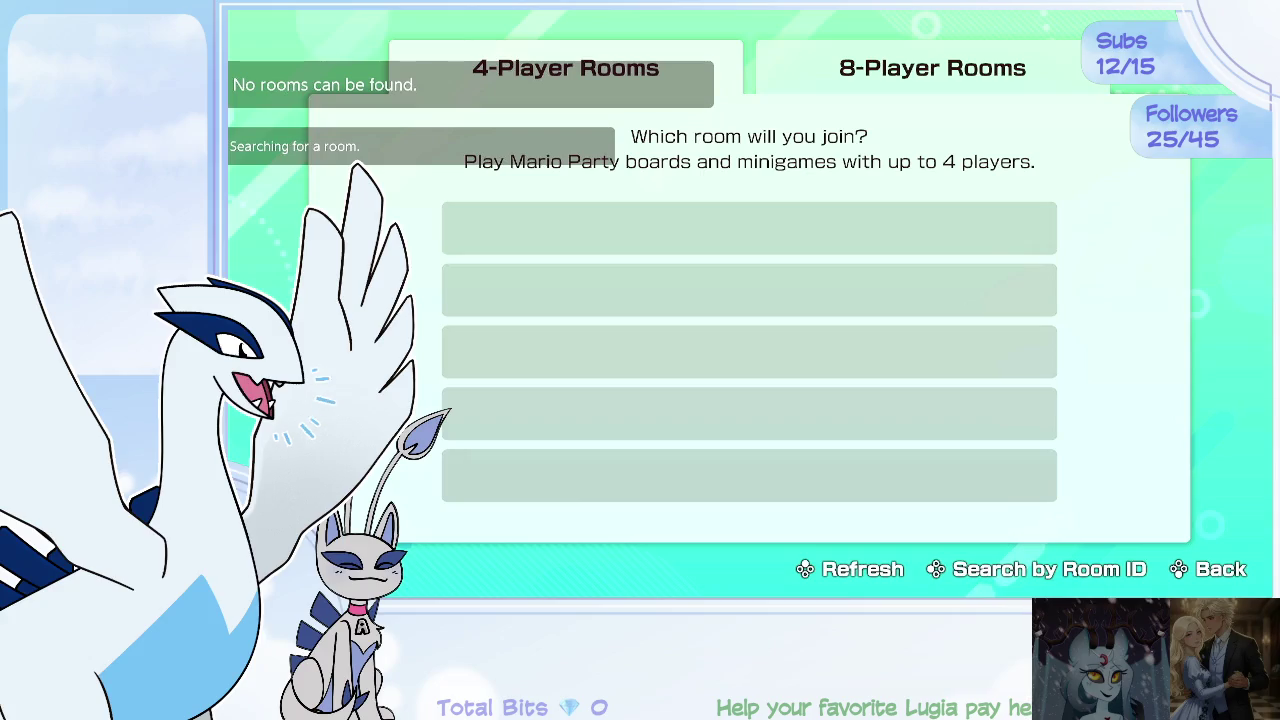
key("Escape")
Step: Create a new 4-Player online room
key("Left")
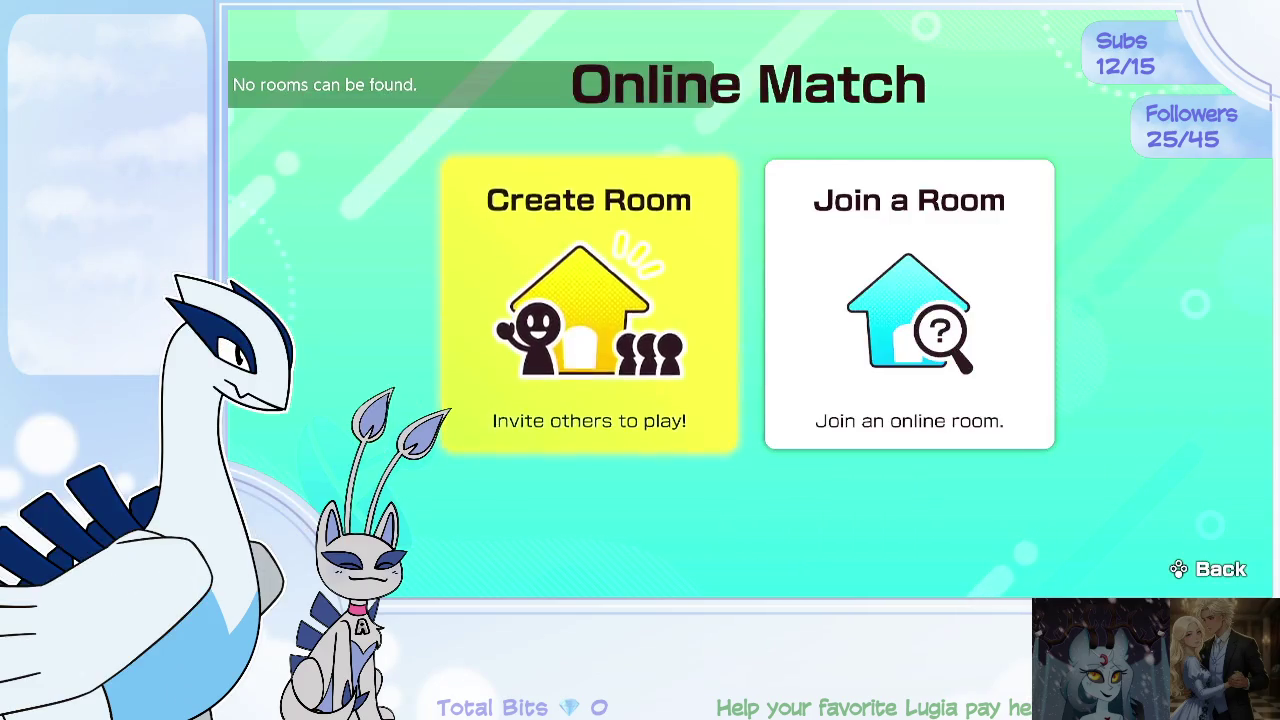
key("Return")
key("Return")
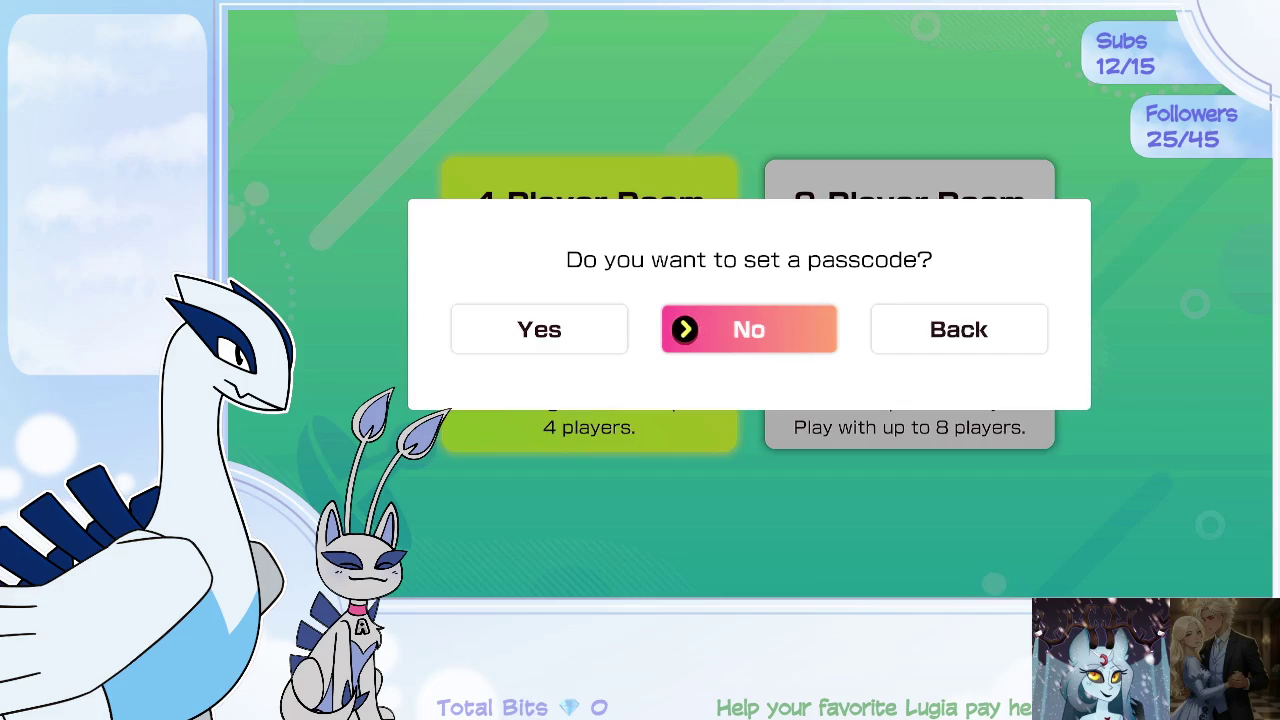
key("Return")
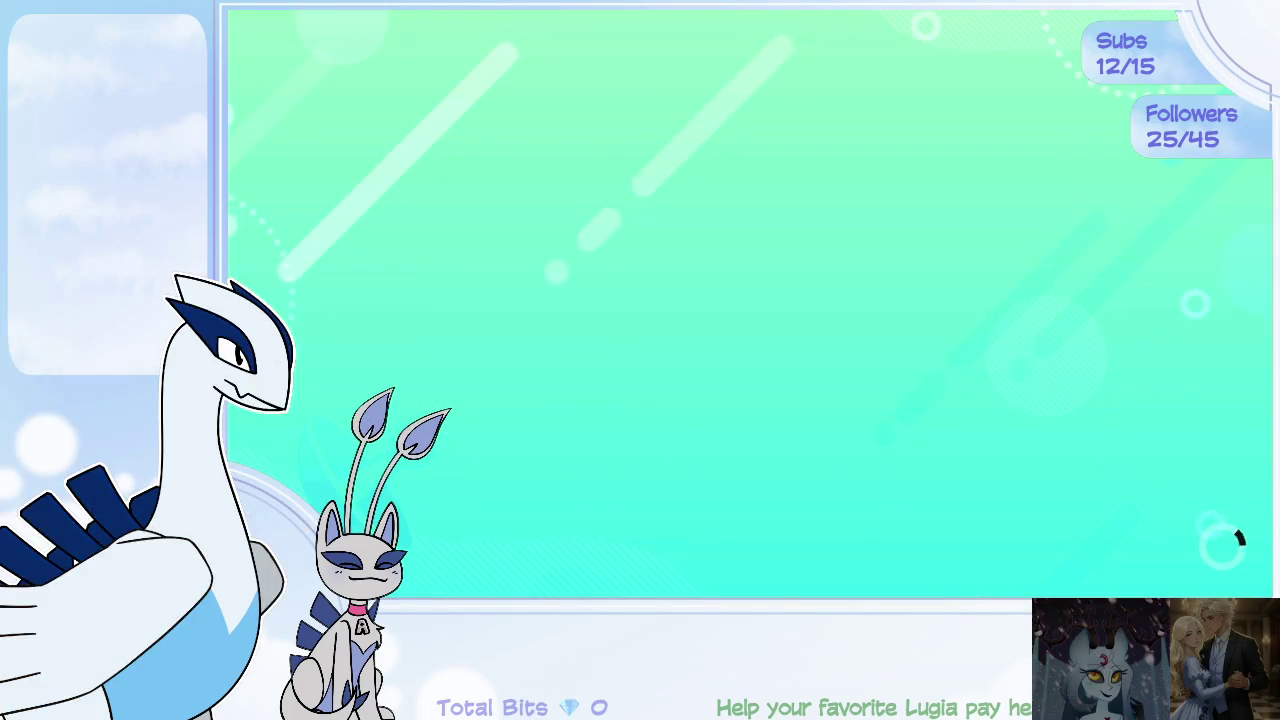